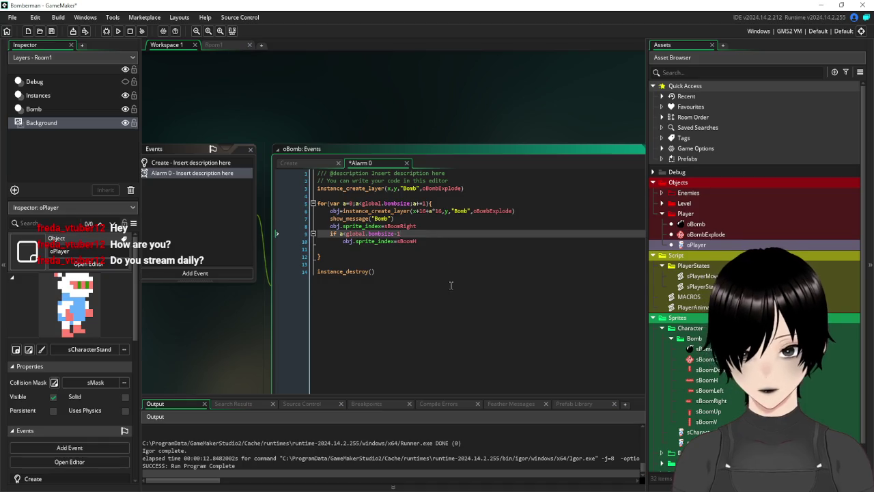
Save the alarm code, run the game, drop a bomb, dismiss both Bomb messages, then close it.
key("ctrl+s")
left_click(118, 31)
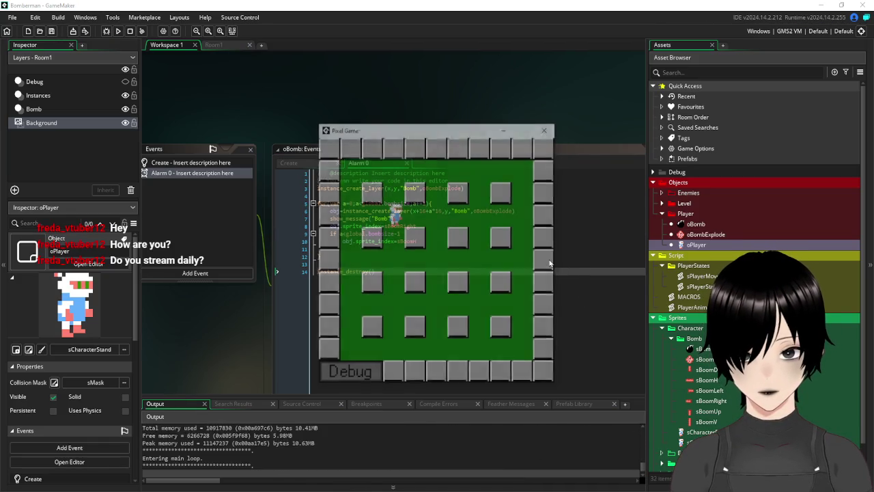
key("space")
key("Down")
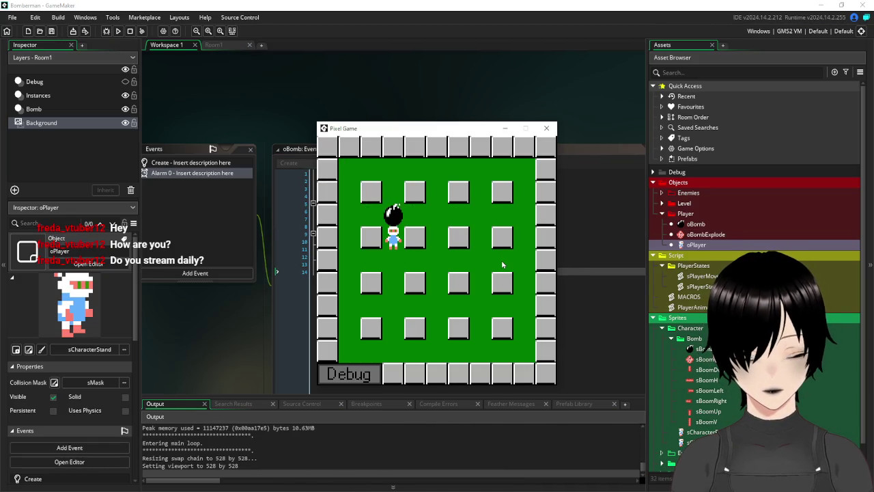
left_click(435, 281)
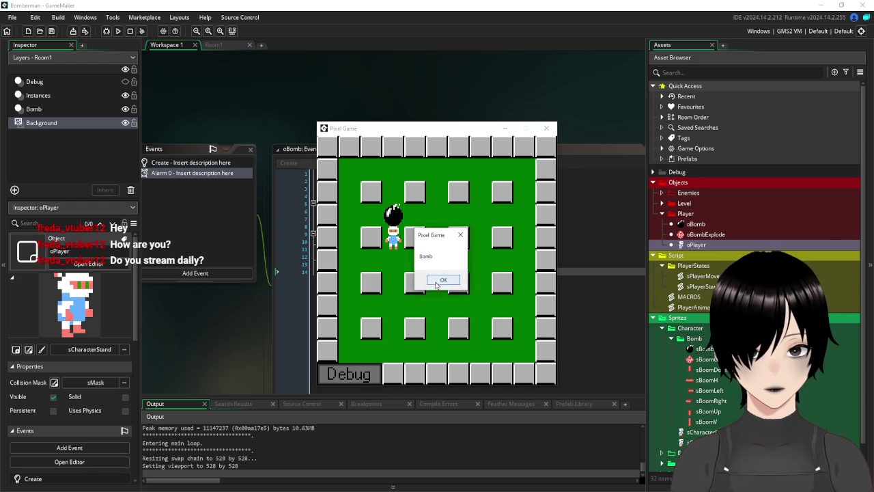
left_click(438, 280)
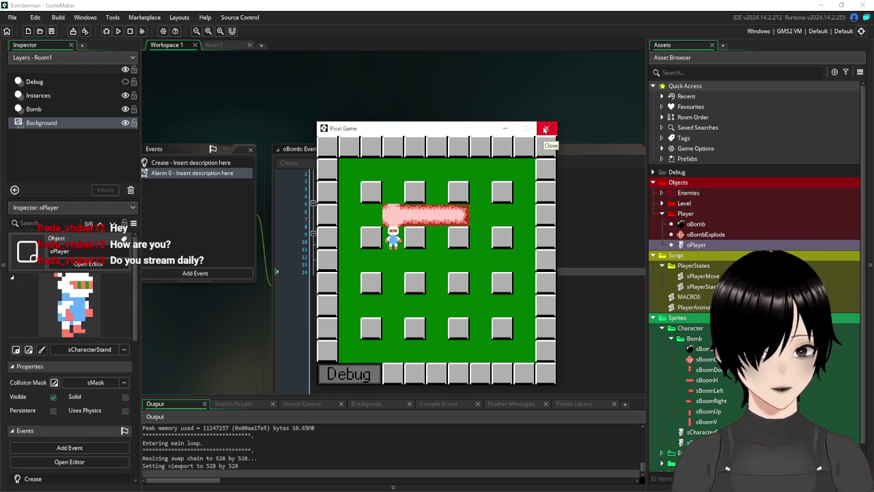
left_click(545, 130)
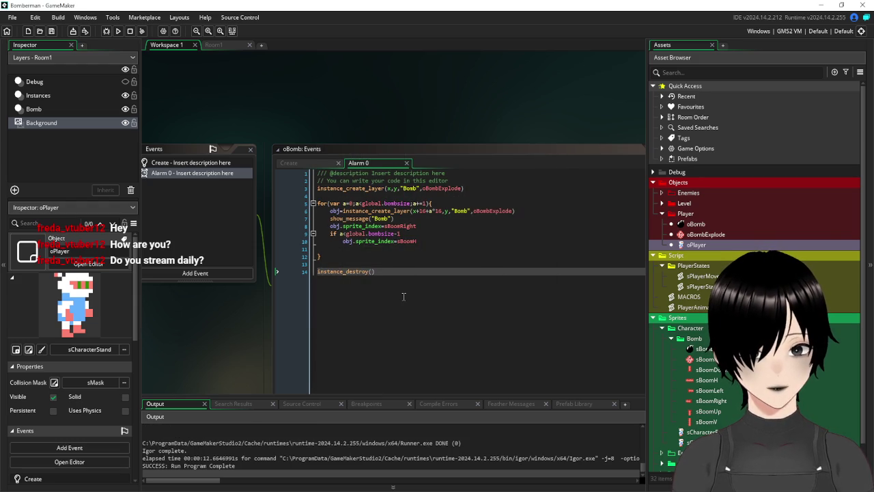
Delete empty line 11 and start an if (place_meeting( check inside the for-loop.
left_click(451, 204)
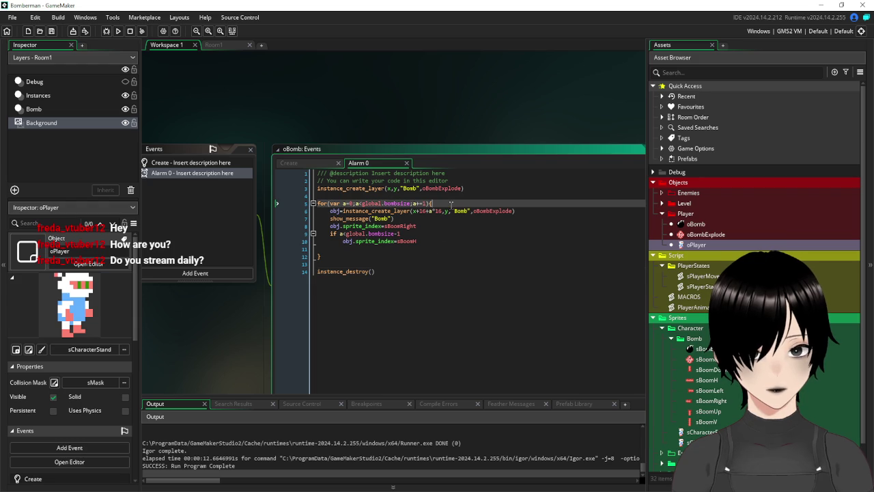
left_click(338, 254)
left_click(349, 245)
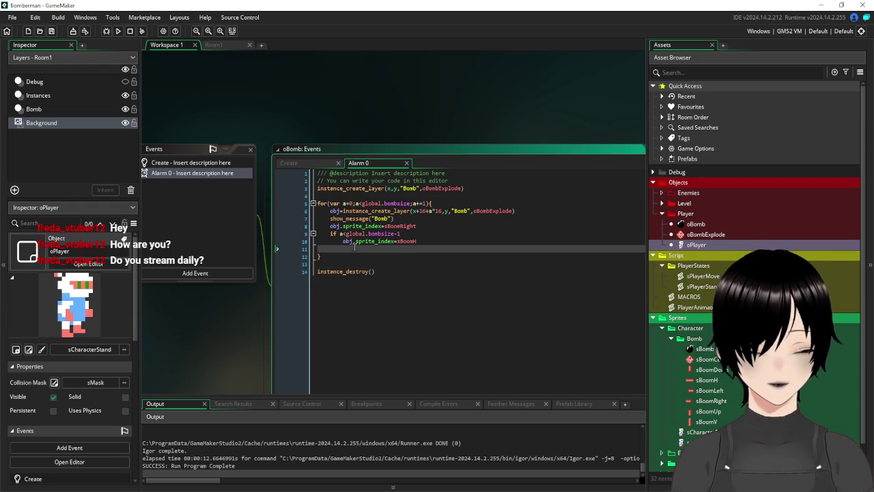
key("BackSpace")
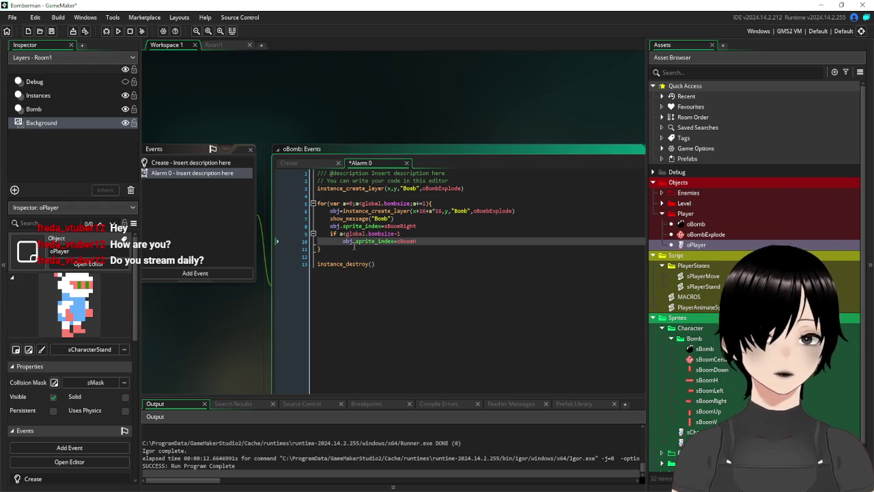
left_click(452, 203)
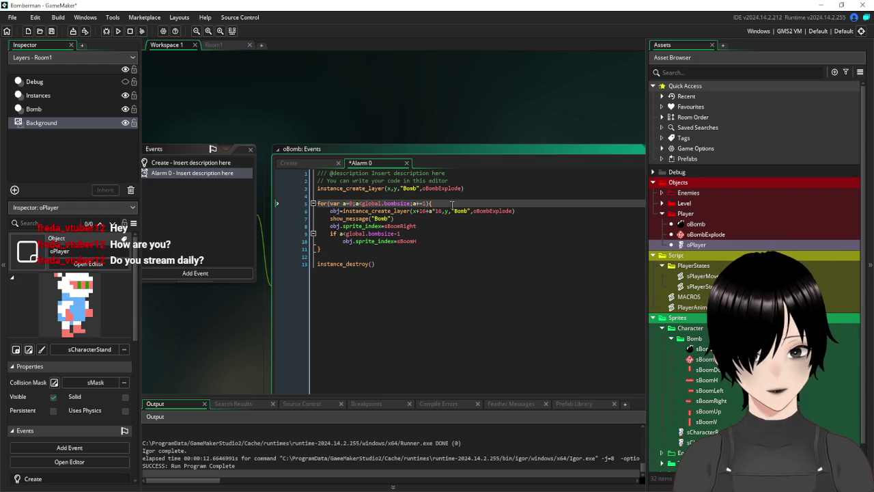
key("Return")
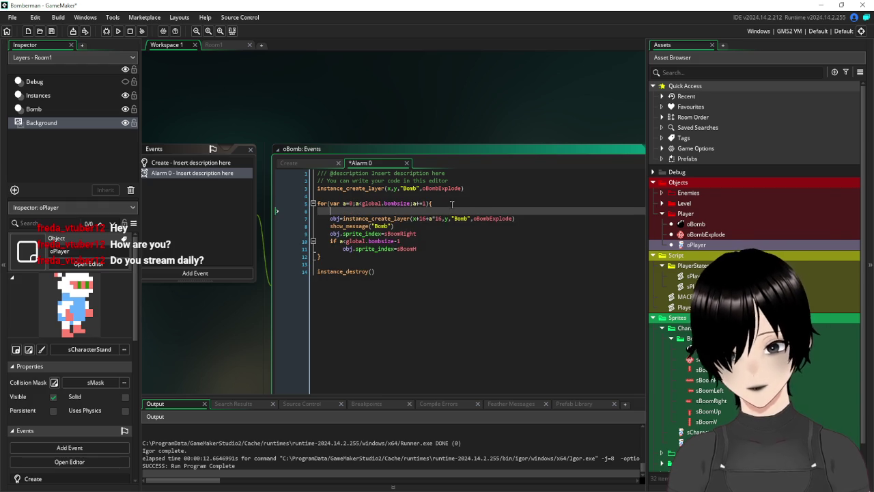
type("if (")
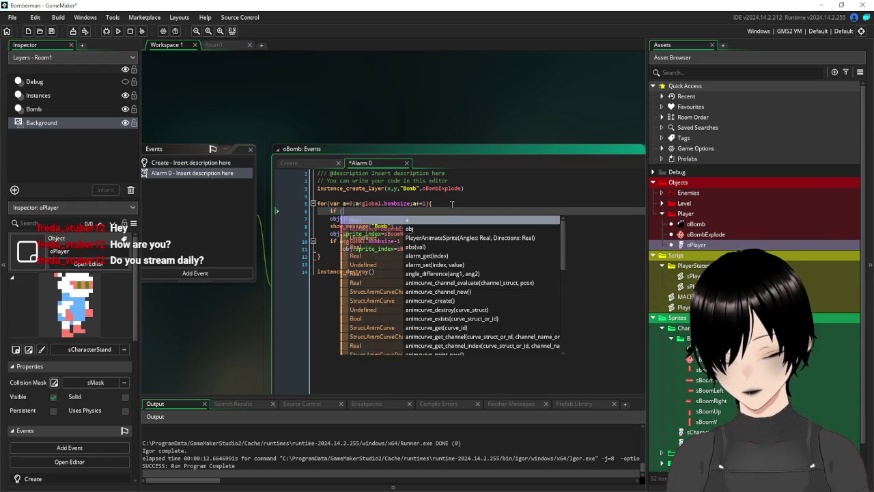
key("Escape")
type(")")
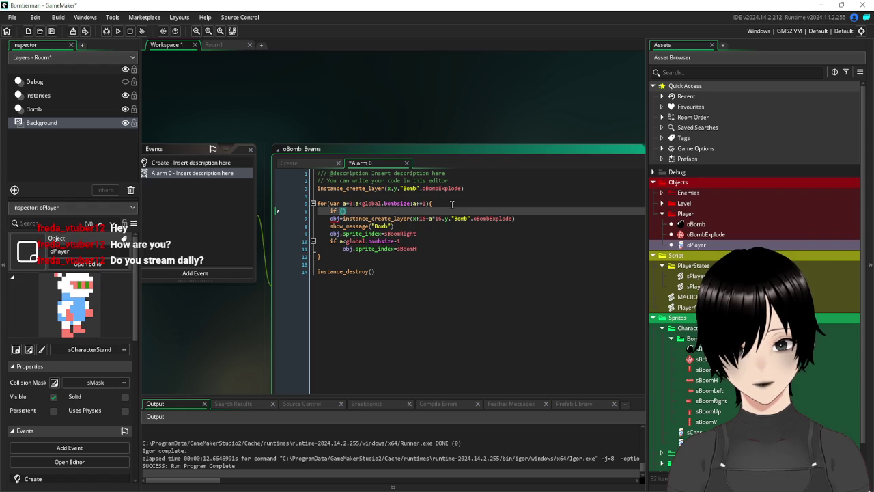
type("place_m")
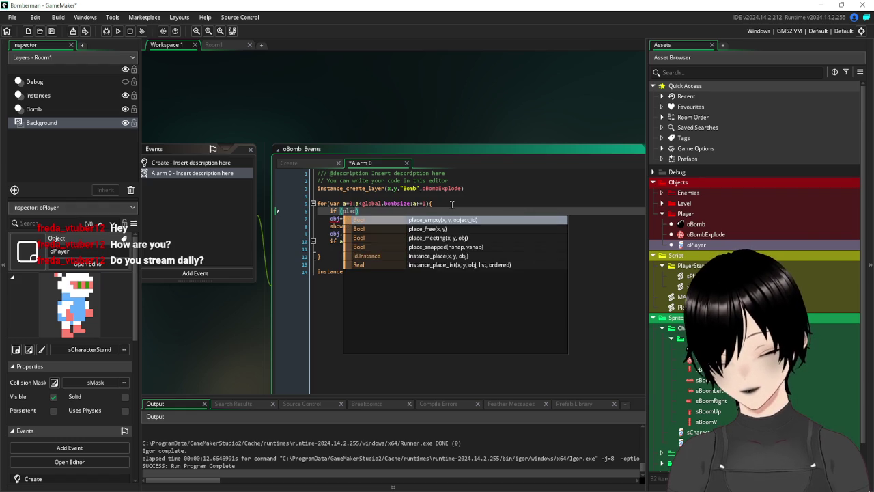
key("Return")
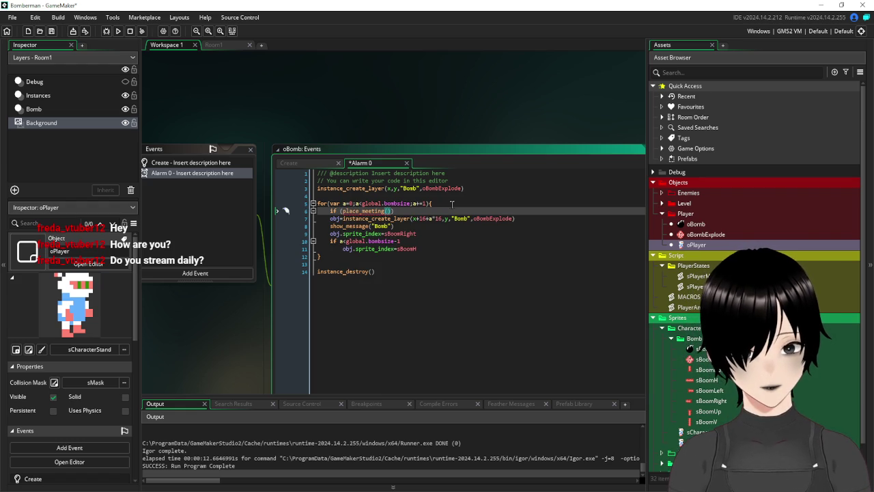
Fill place_meeting with the flame position x+16+a*16, y and object oTile1.
mouse_move(412, 218)
left_click_drag(413, 218, 441, 218)
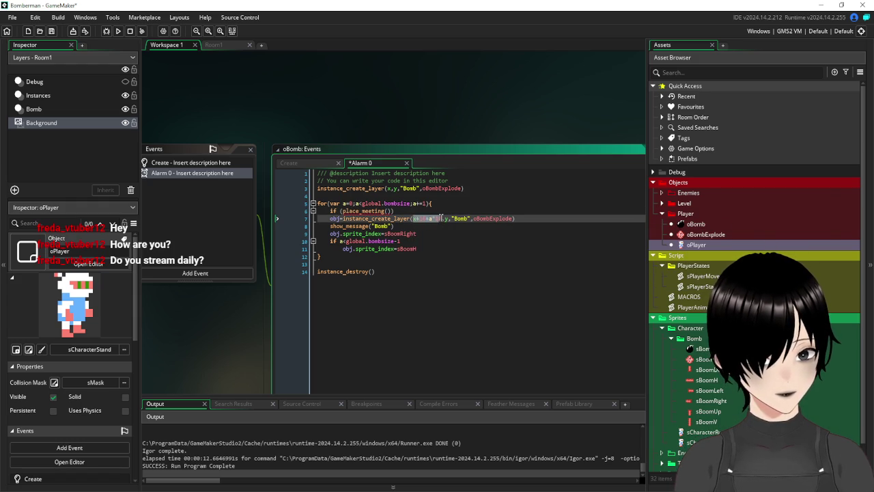
mouse_move(446, 223)
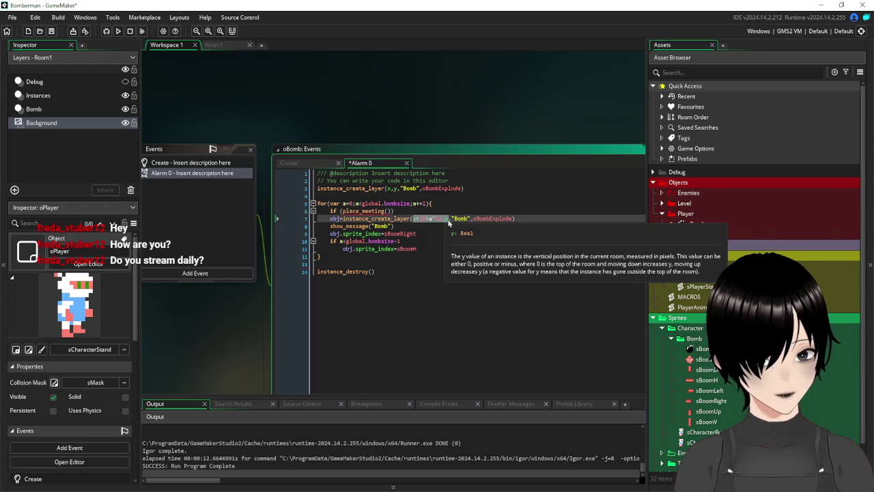
key("ctrl+c")
left_click(390, 211)
key("ctrl+v")
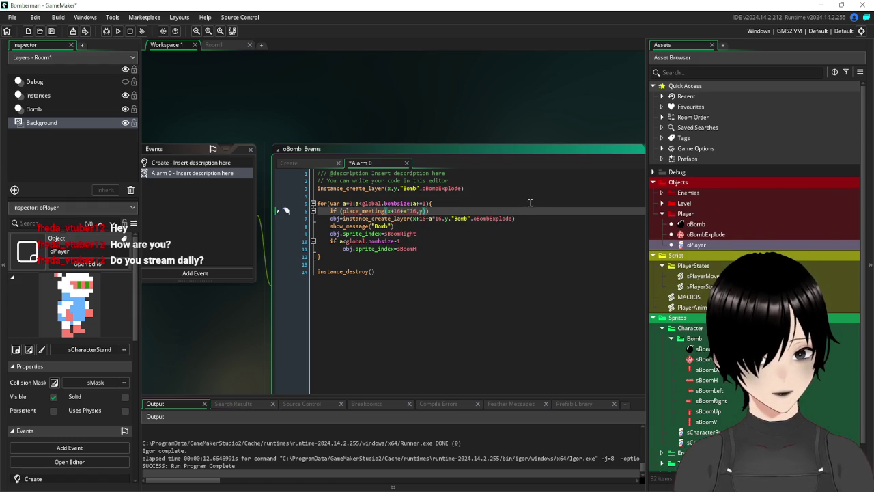
scroll(512, 301, "down", 2)
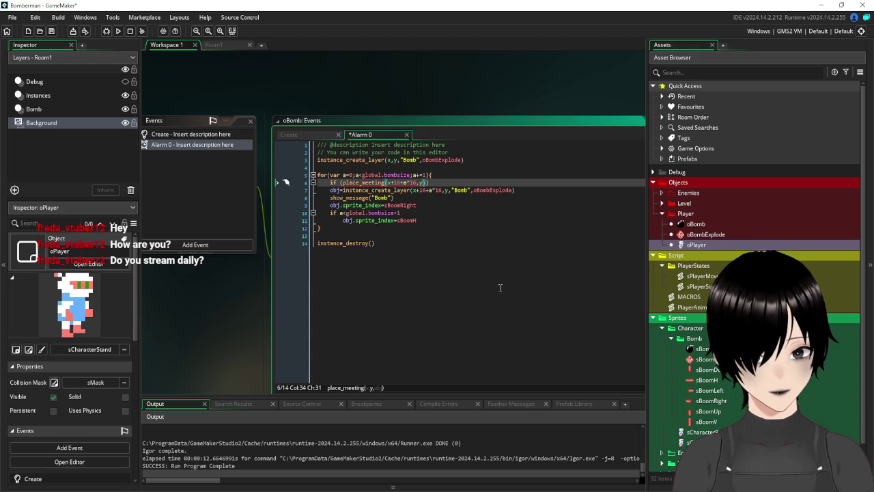
type(",")
left_click(661, 204)
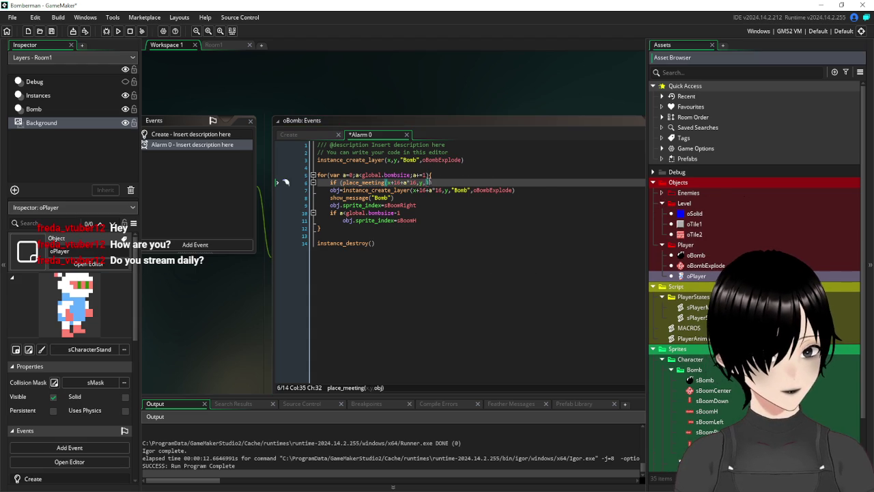
left_click(515, 175)
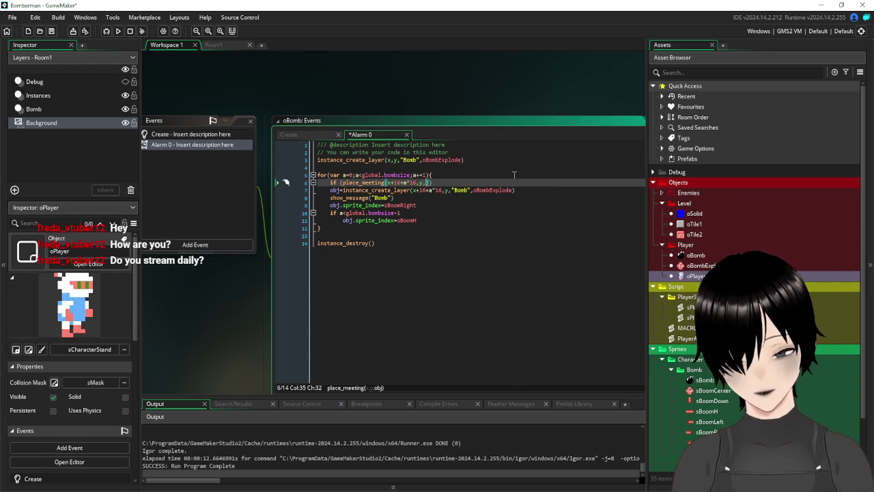
type("oTile")
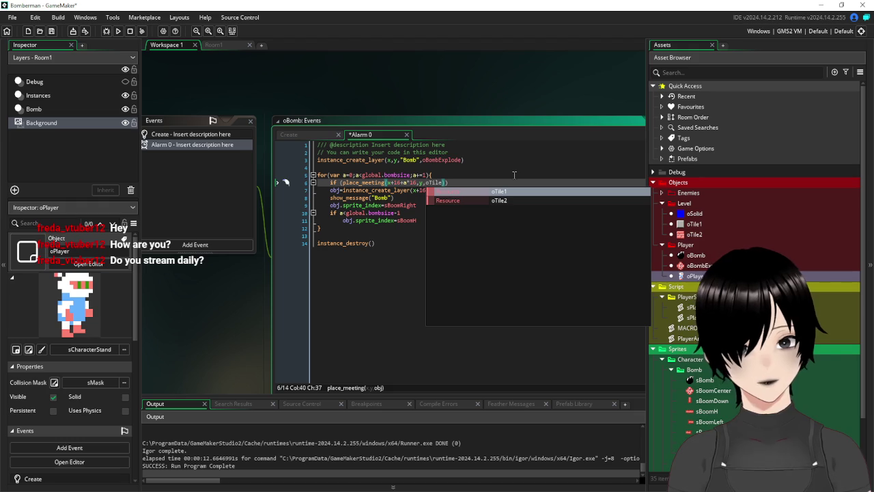
key("Return")
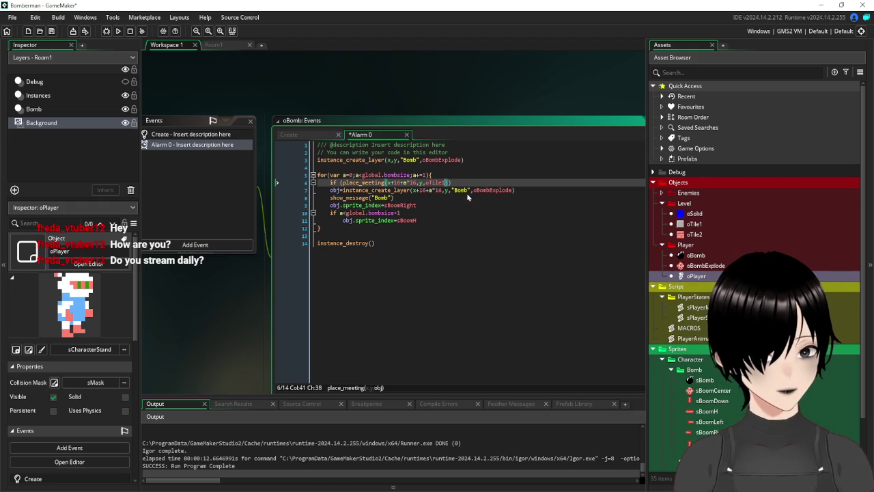
type(")")
Finish the condition with =false {, indent the flame lines, close the brace and save.
left_click(467, 182)
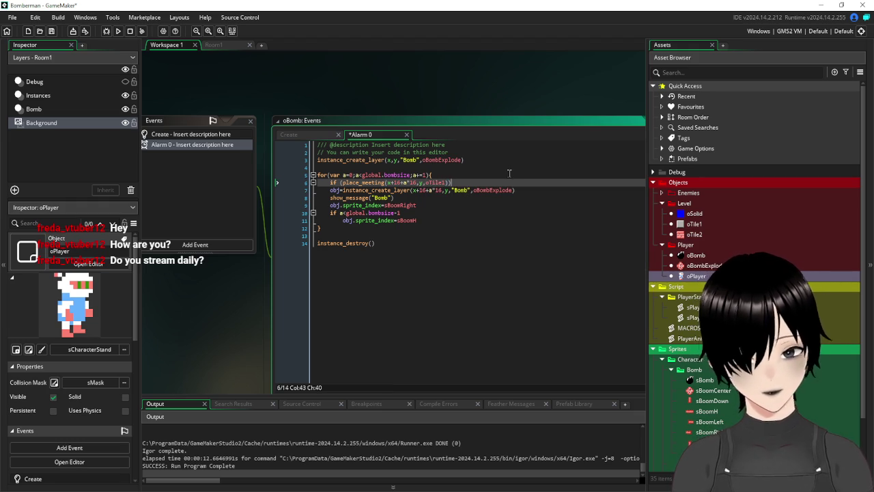
type("=fal")
key("Return")
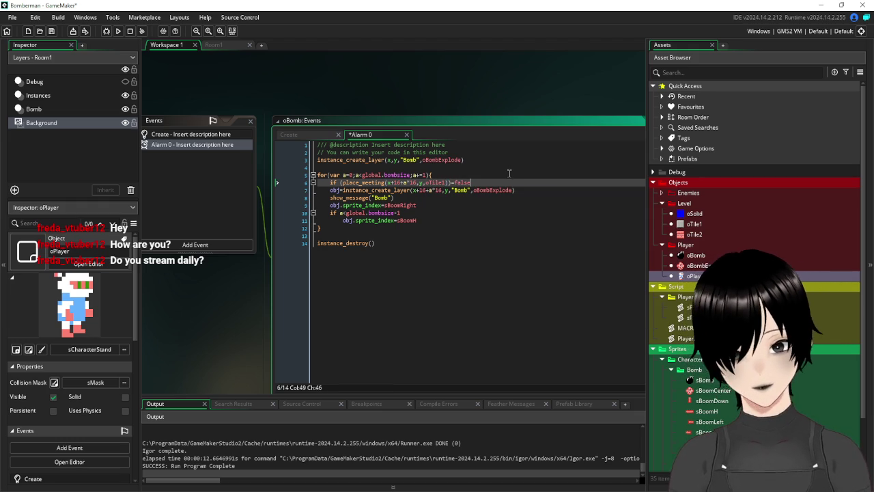
type("{")
left_click(449, 219)
key("Return")
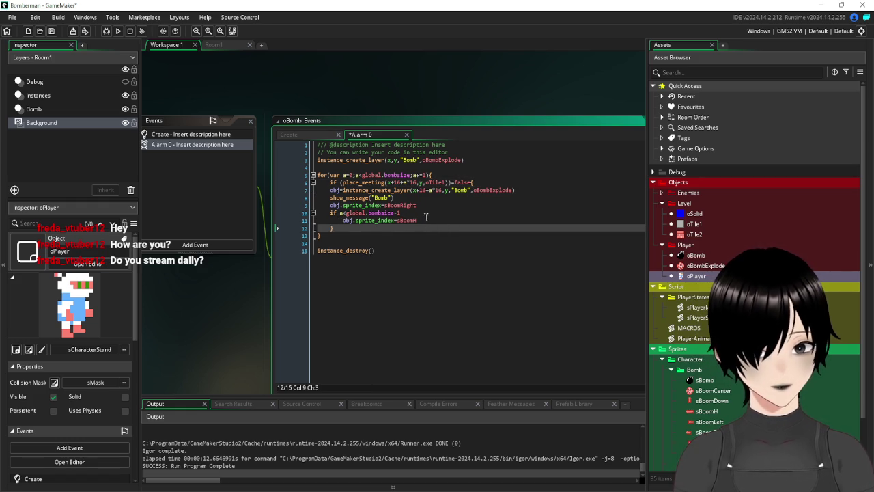
left_click_drag(418, 220, 292, 192)
key("Tab")
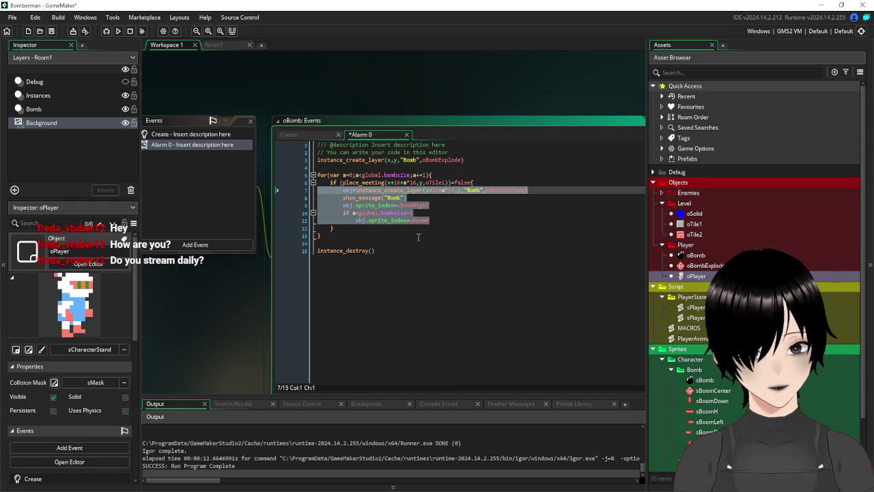
left_click(444, 256)
left_click(370, 228)
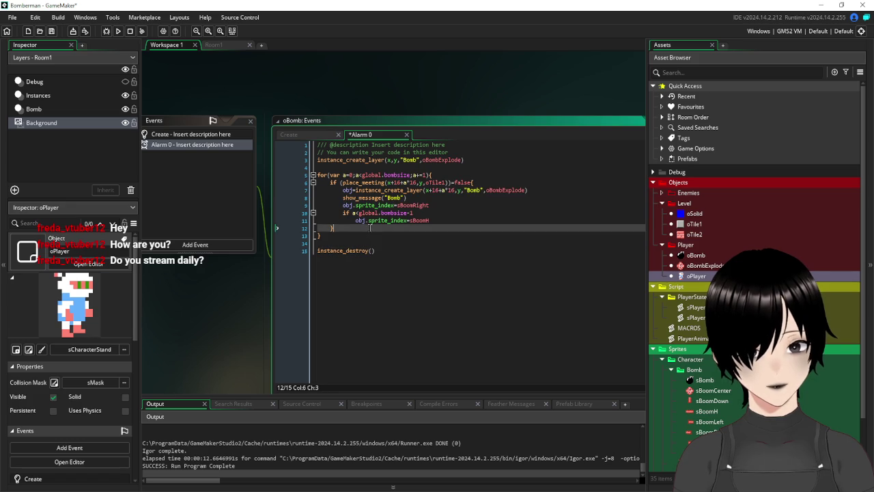
left_click(52, 33)
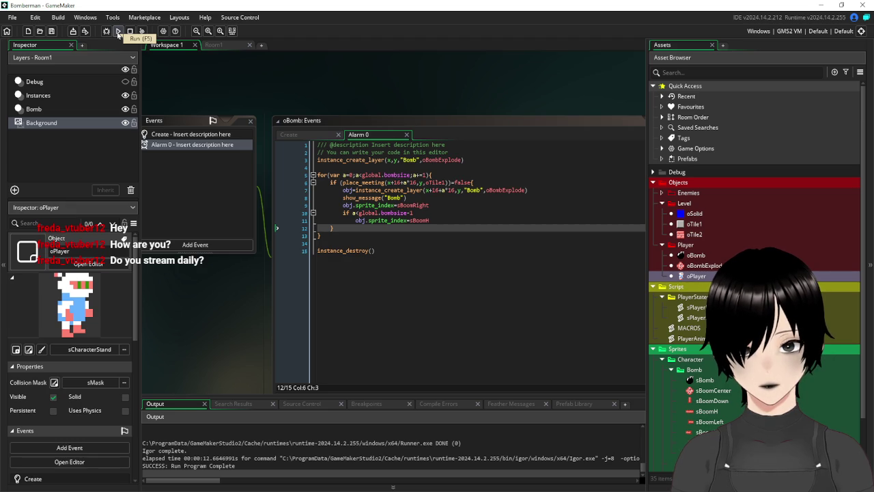
Run the game, drop two bombs, dismiss each Bomb message, then close the game.
left_click(118, 32)
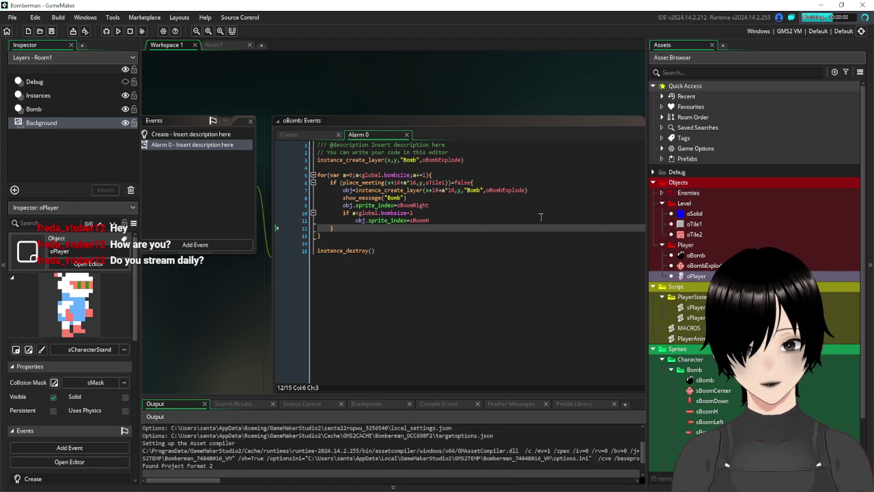
key("space")
key("Down")
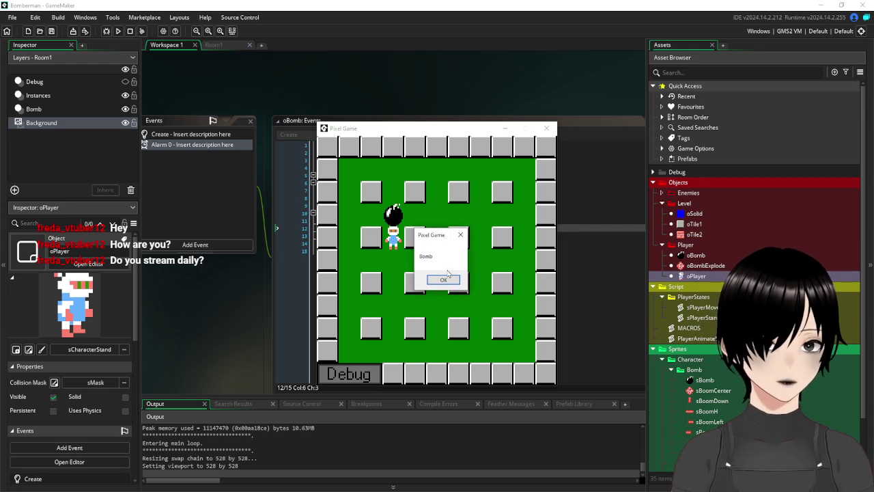
left_click(444, 279)
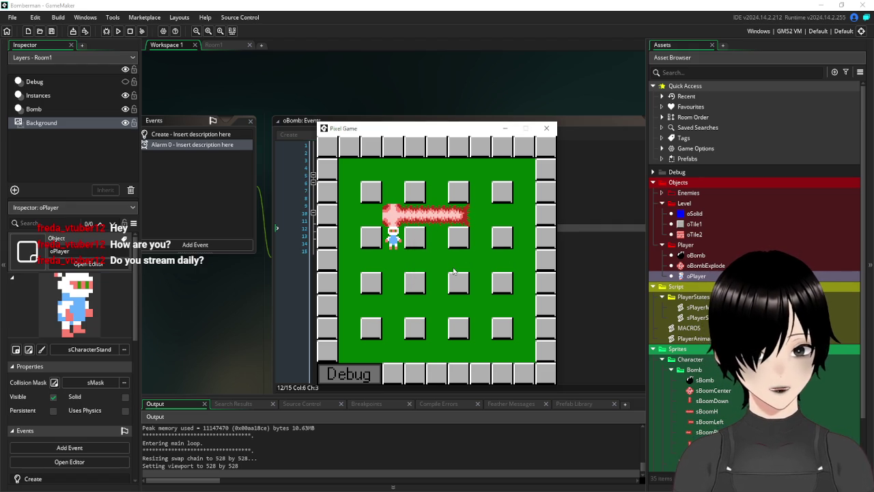
key("space")
key("Down")
key("Right")
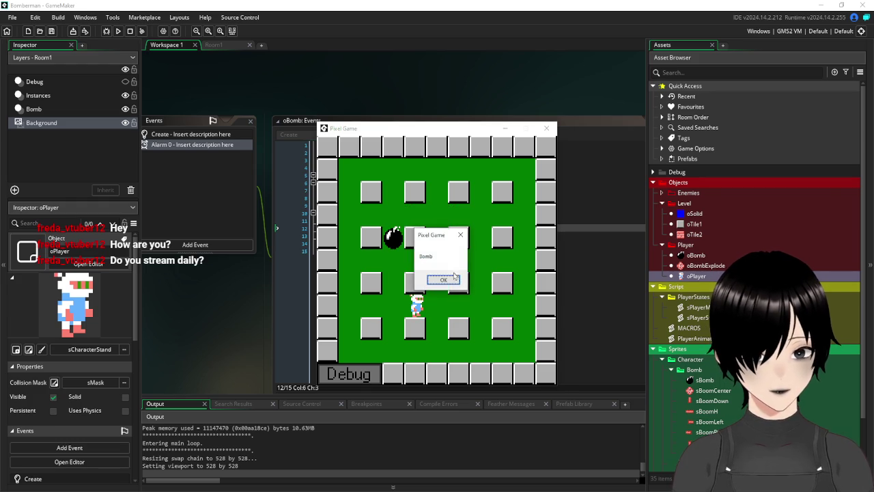
left_click(444, 281)
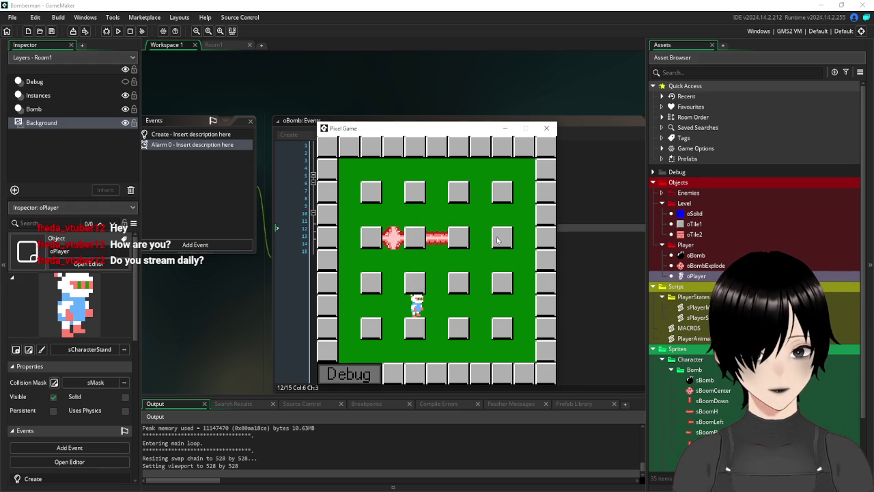
left_click(547, 130)
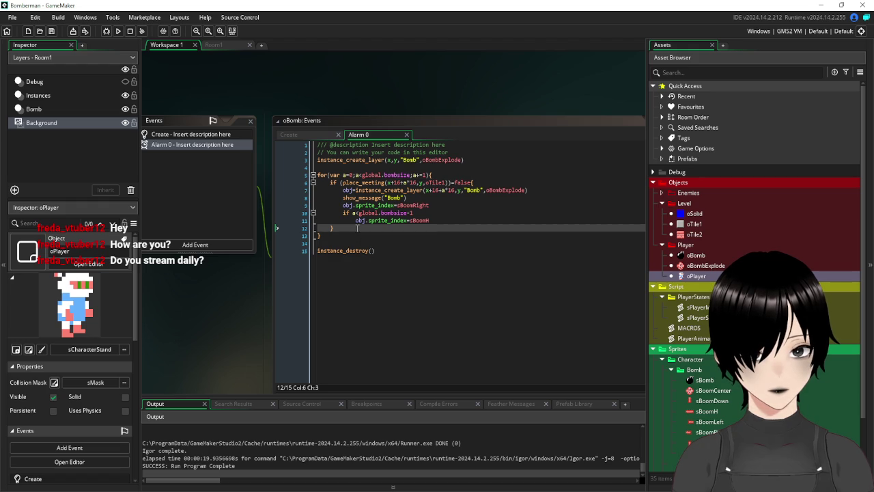
Add 'else break;' after line 12's closing brace, then save the project and run.
left_click(471, 182)
left_click(359, 228)
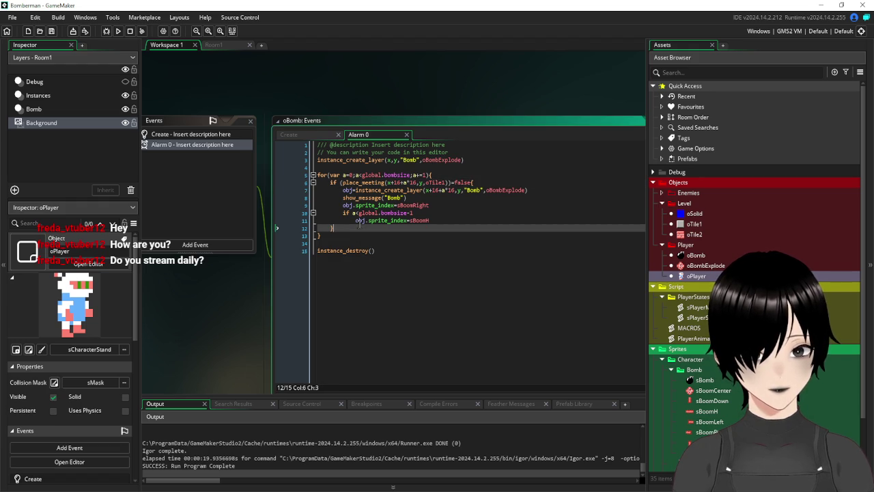
type("else break")
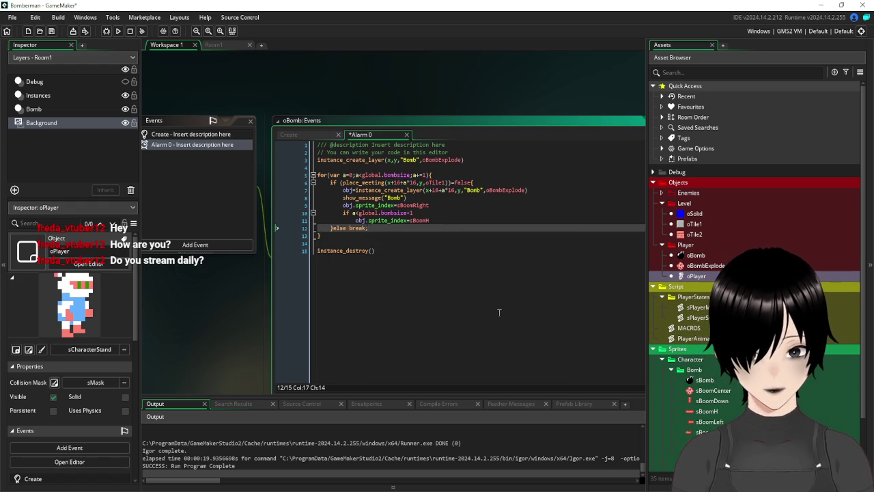
type(";")
key("ctrl+End")
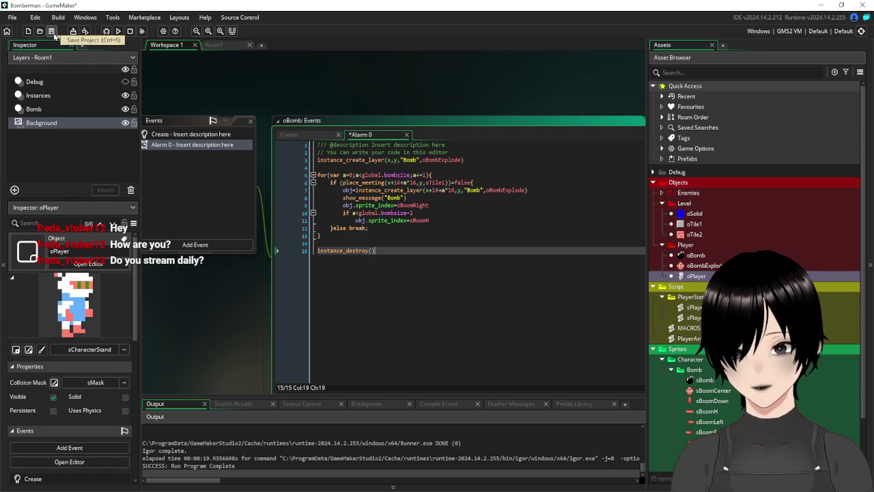
left_click(52, 31)
left_click(118, 31)
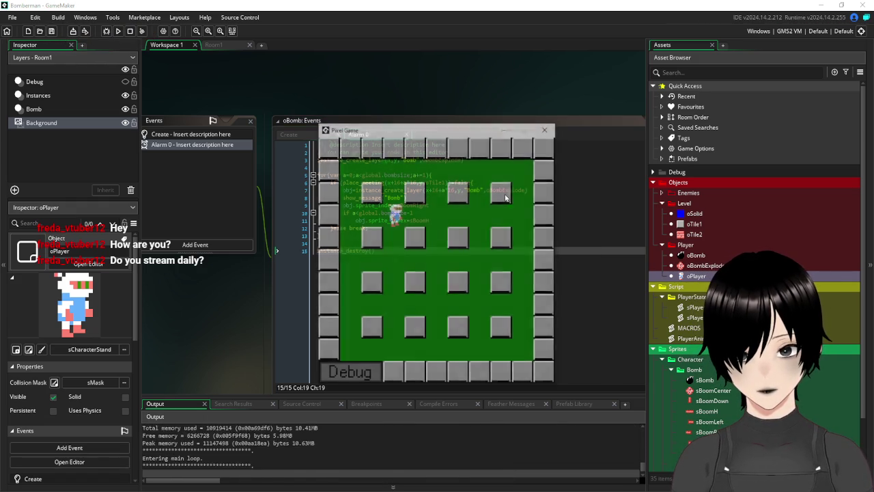
Drop a bomb and see its flame stop at the adjacent tile, then return to Alarm 0.
key("Down")
key("space")
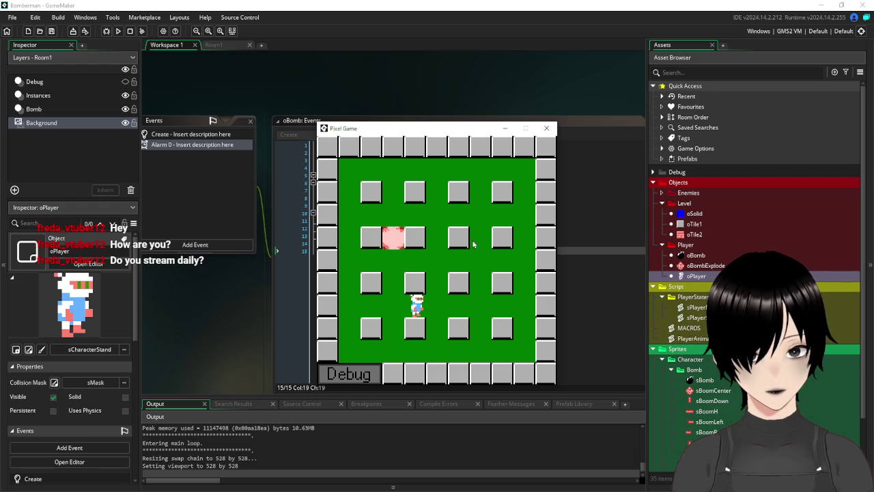
left_click(552, 130)
left_click(369, 236)
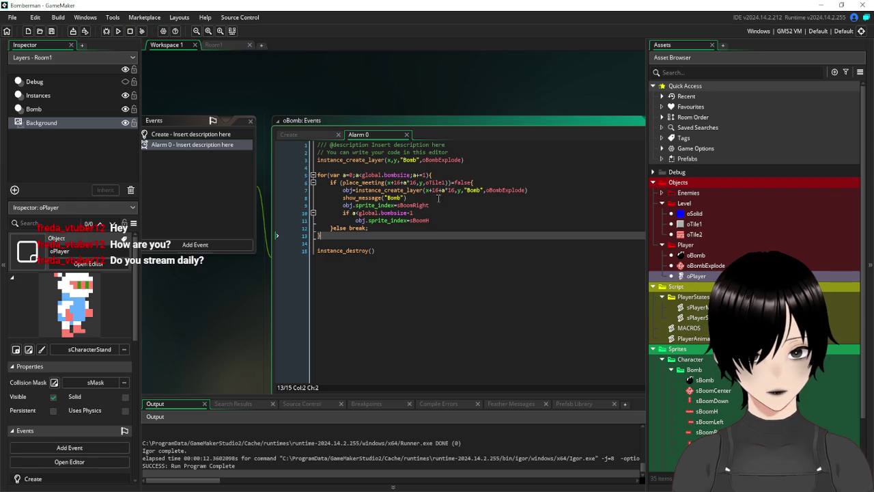
Delete the show_message Bomb line, then run with F5 and test a bomb beside the right wall.
left_click_drag(421, 197, 343, 197)
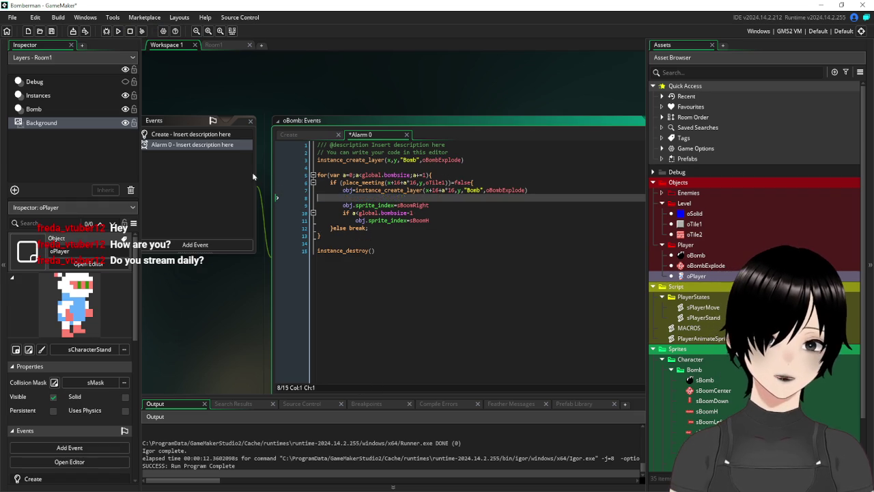
key("BackSpace")
key("F5")
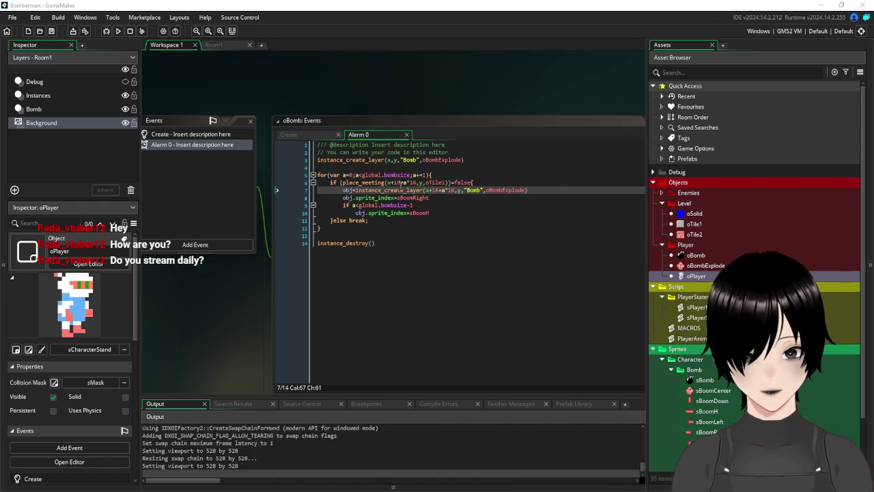
key("Down")
key("Right")
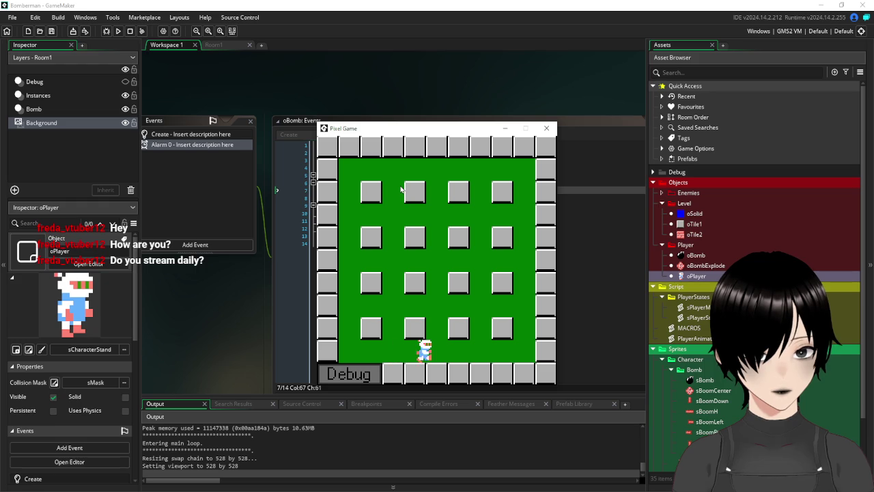
key("space")
key("Left")
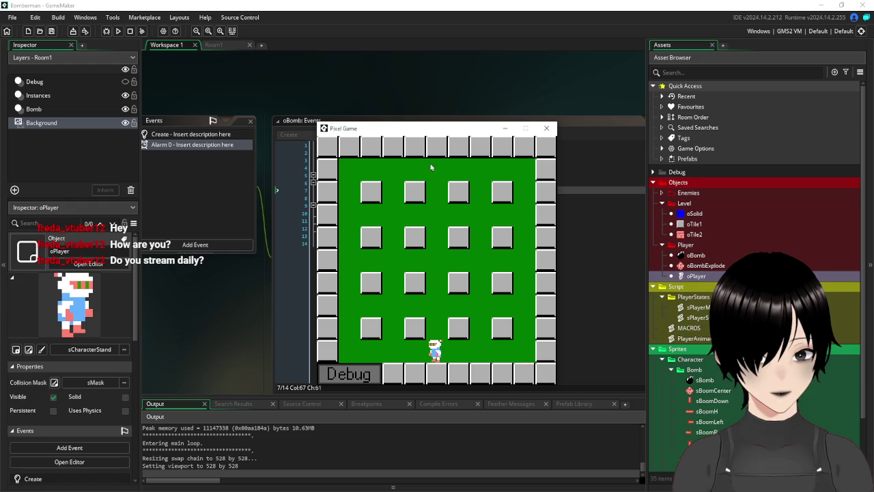
left_click(548, 129)
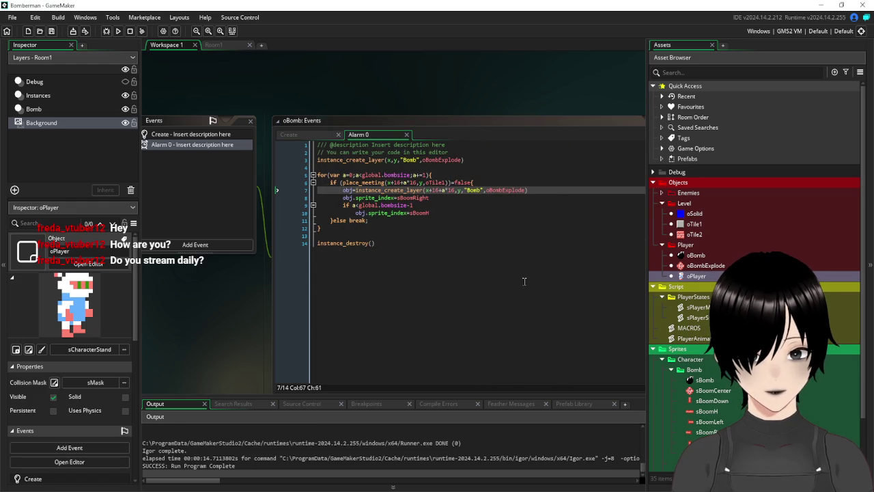
left_click(525, 282)
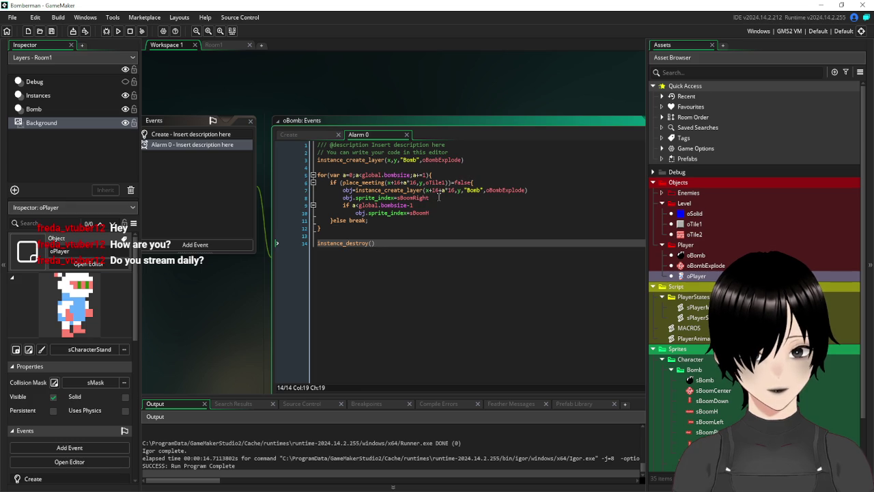
left_click_drag(439, 198, 344, 197)
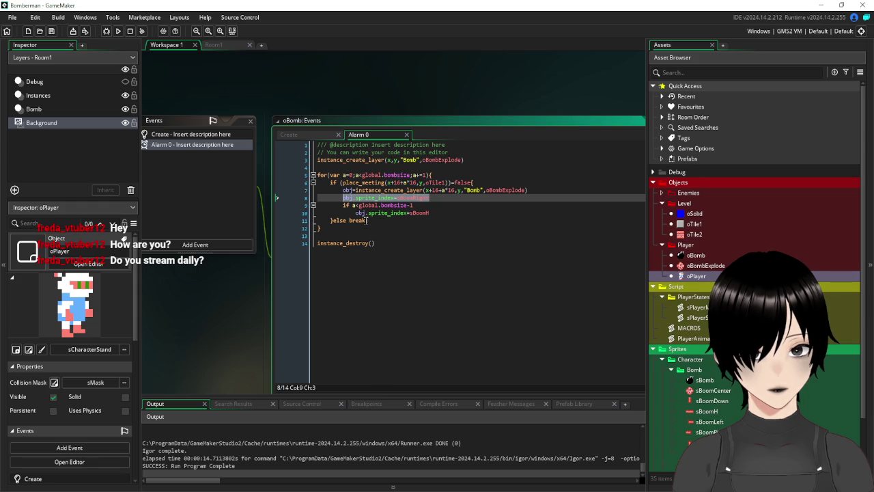
Add an opening brace after else and move break; onto its own indented line.
left_click(368, 220)
left_click(347, 220)
type("{")
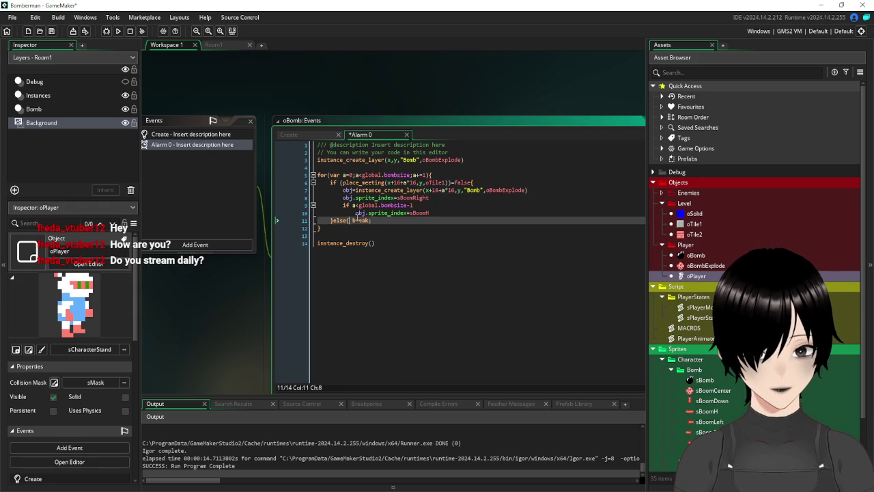
key("Return")
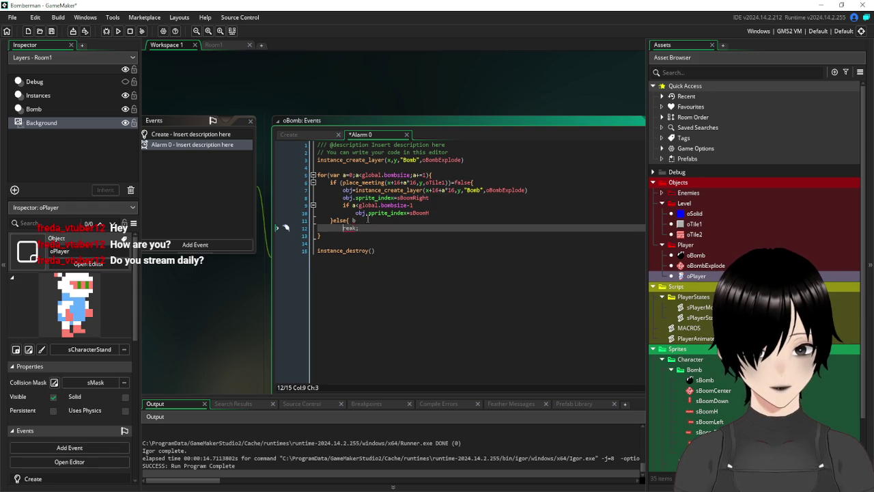
key("BackSpace")
key("BackSpace")
key("BackSpace")
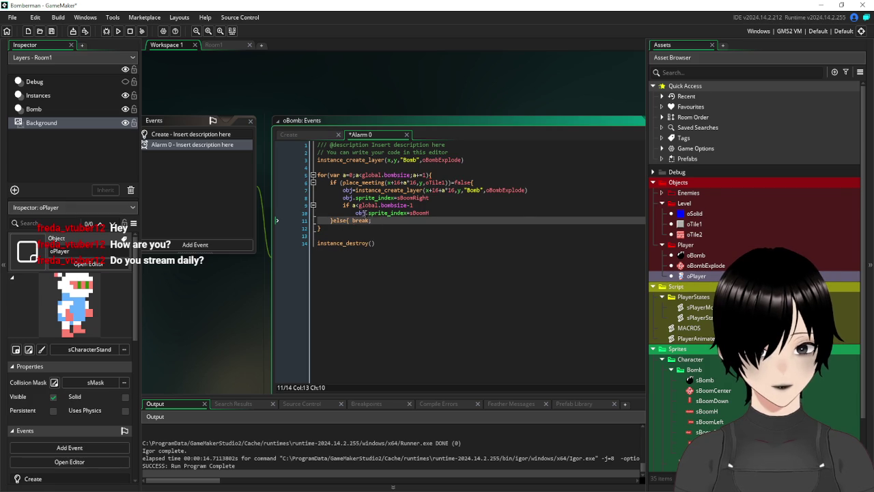
key("Return")
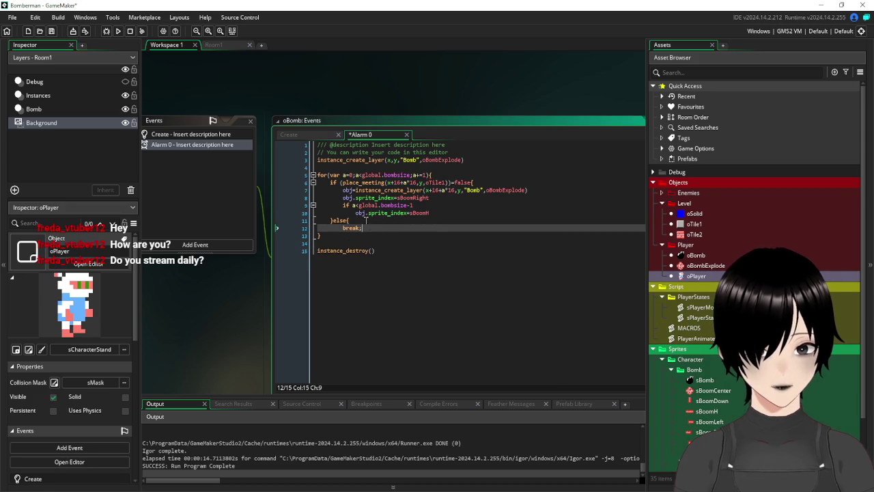
Insert obj.sprite_index=sBoomRight; before break, close the else block and run with F5.
left_click(367, 220)
key("Return")
type("obj.sprite_index=sBoomRight")
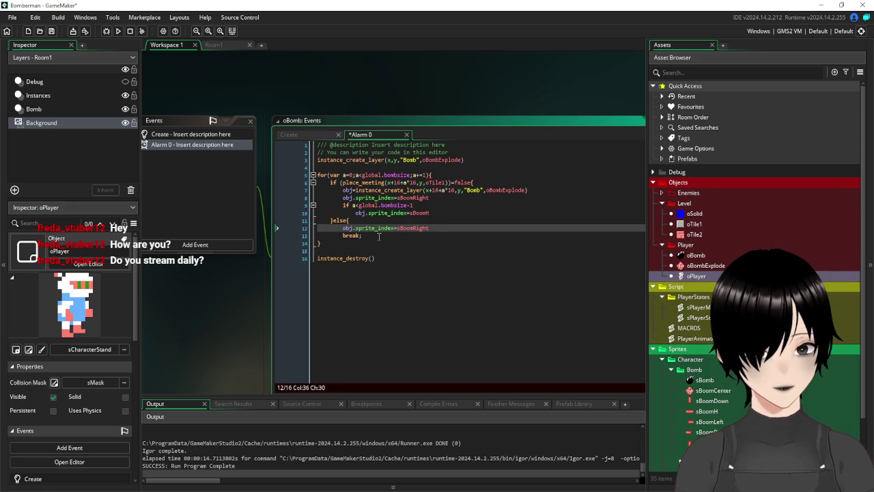
left_click(378, 236)
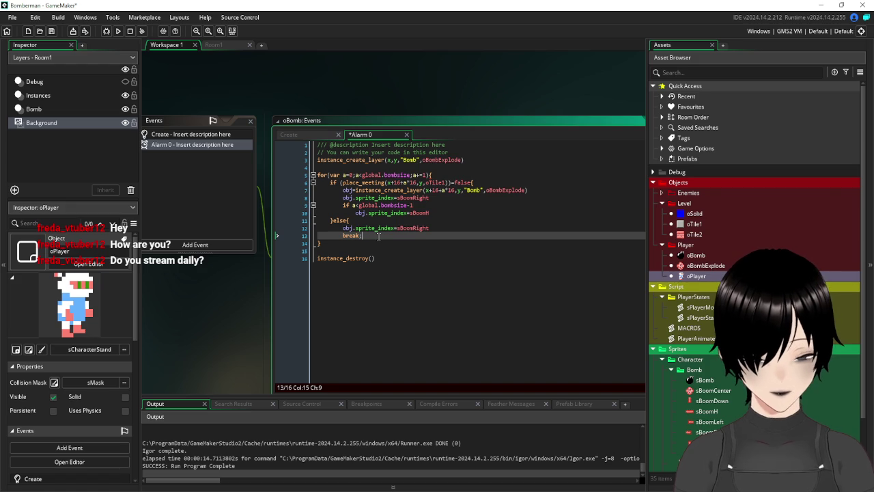
key("Return")
type("}")
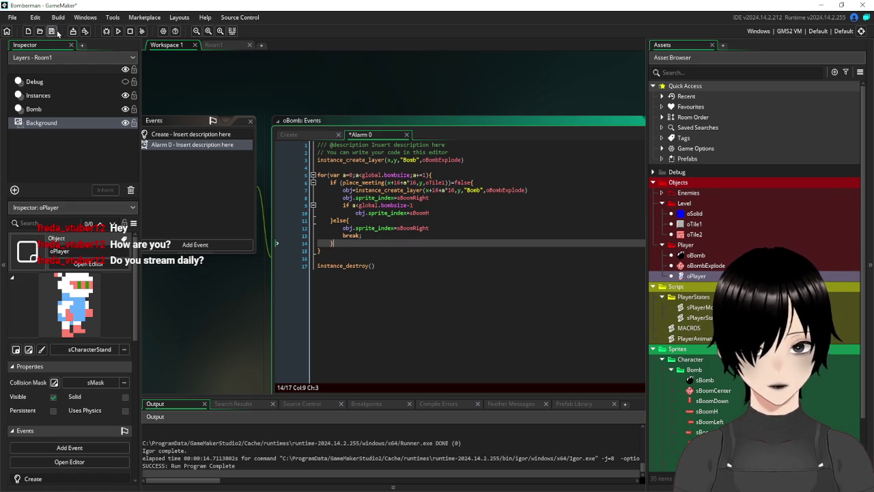
key("F5")
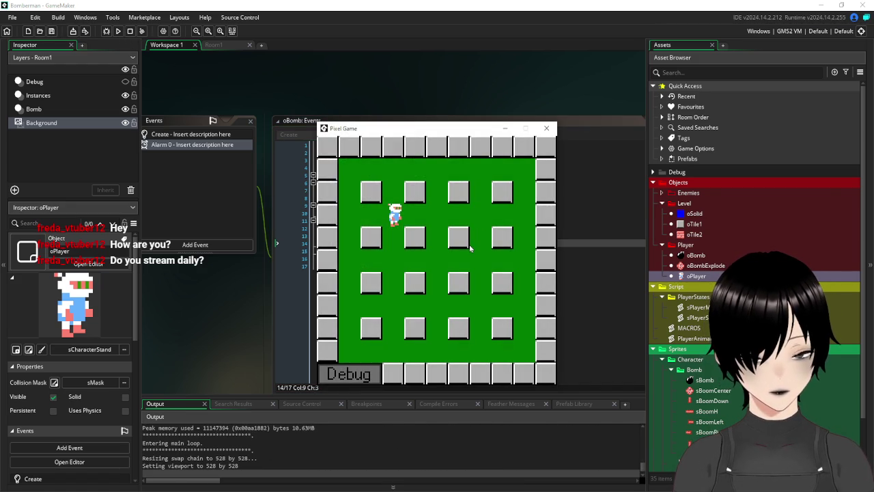
Drop three bombs around the arena and check the rightward blasts end in capped pieces, then close the game.
key("Down")
key("Right")
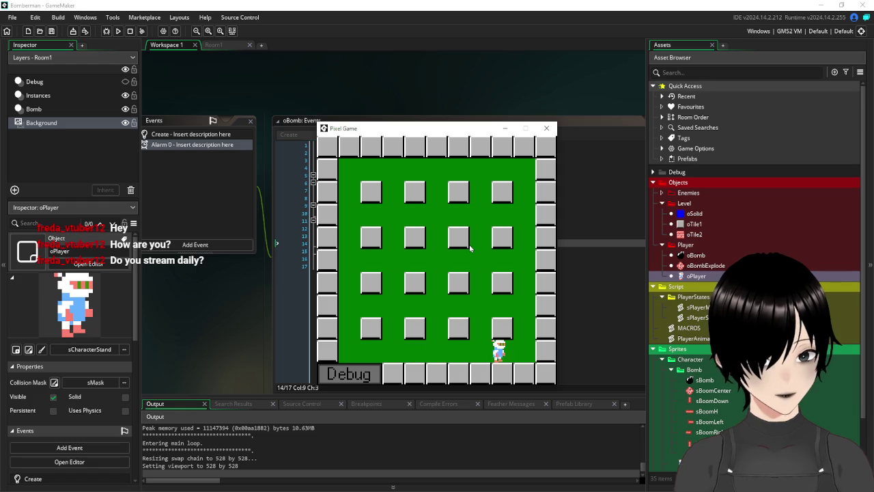
key("Left")
key("Right")
key("space")
key("Up")
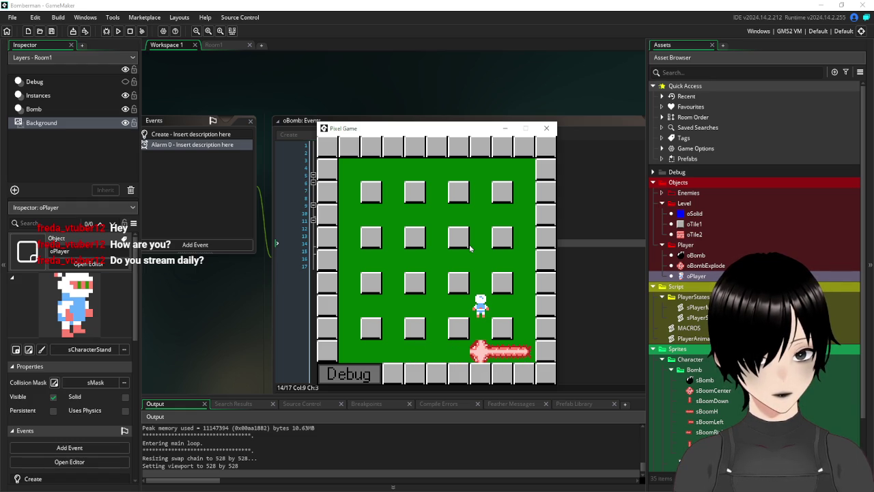
key("Left")
key("space")
key("Left")
key("Up")
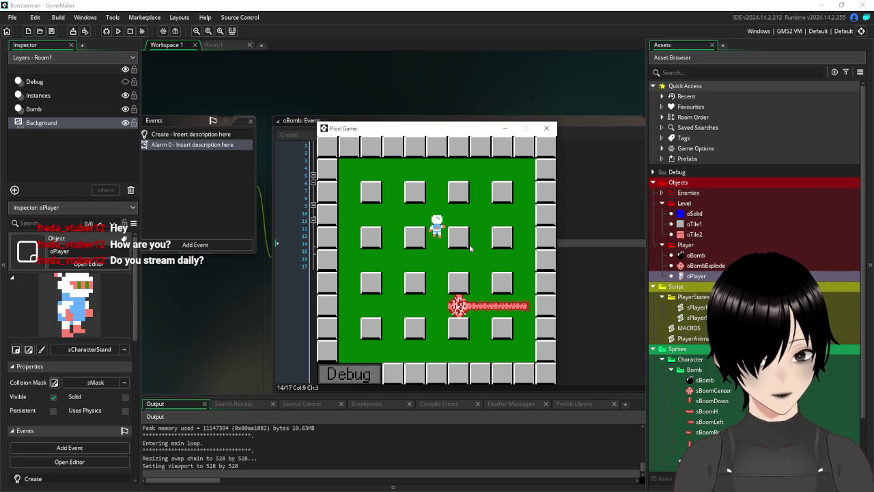
key("Up")
key("Left")
key("space")
key("Left")
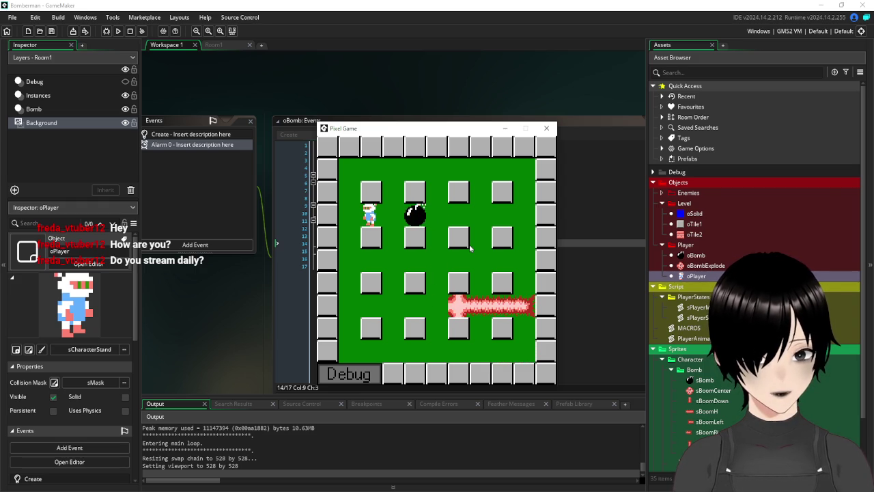
key("Right")
key("Down")
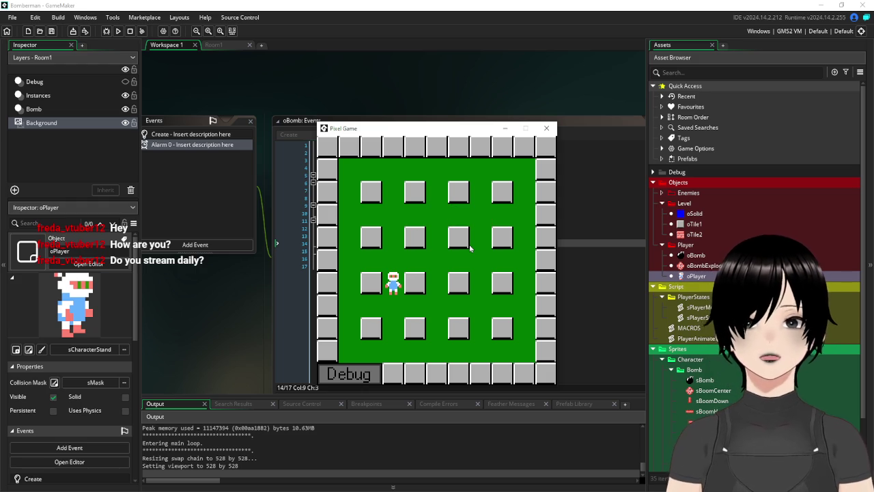
left_click(547, 129)
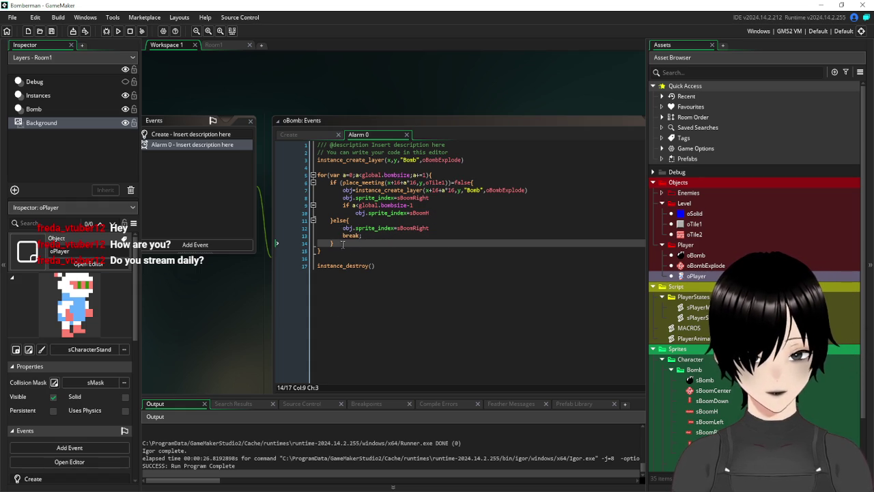
Select the rightward flame for-loop and paste three copies of it below.
left_click_drag(342, 244, 294, 179)
key("ctrl+c")
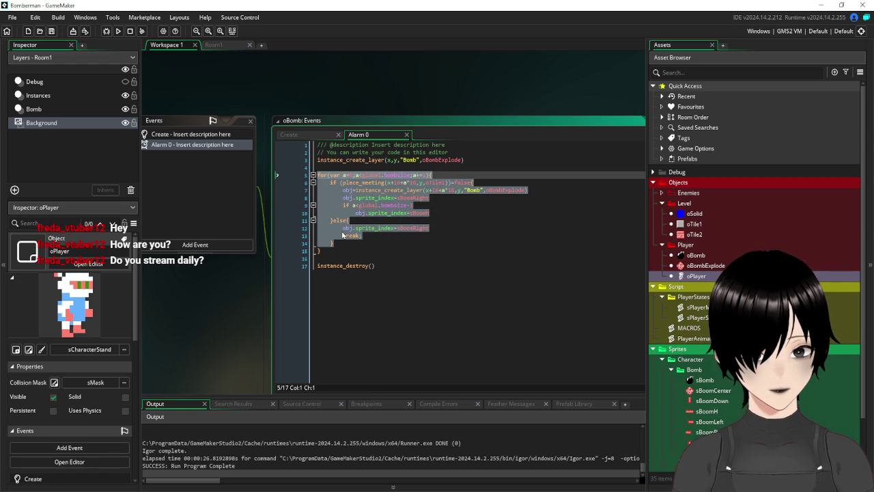
left_click(431, 175)
left_click(325, 250, "shift")
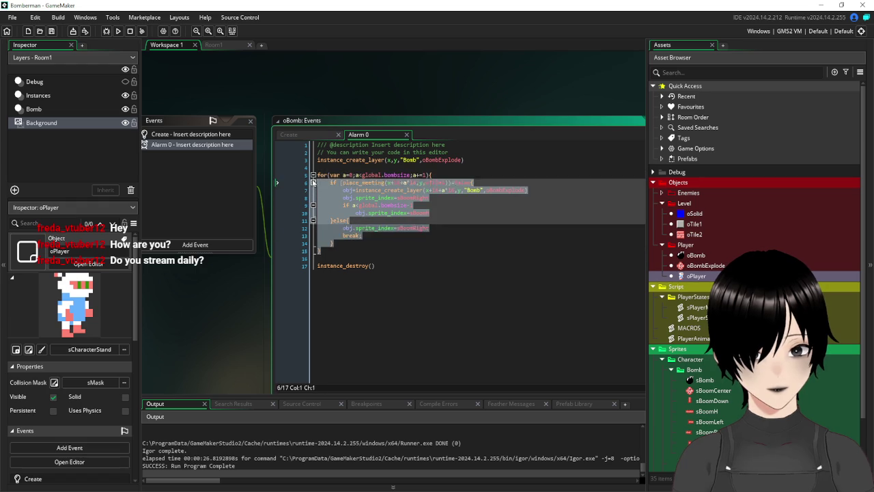
left_click(338, 250)
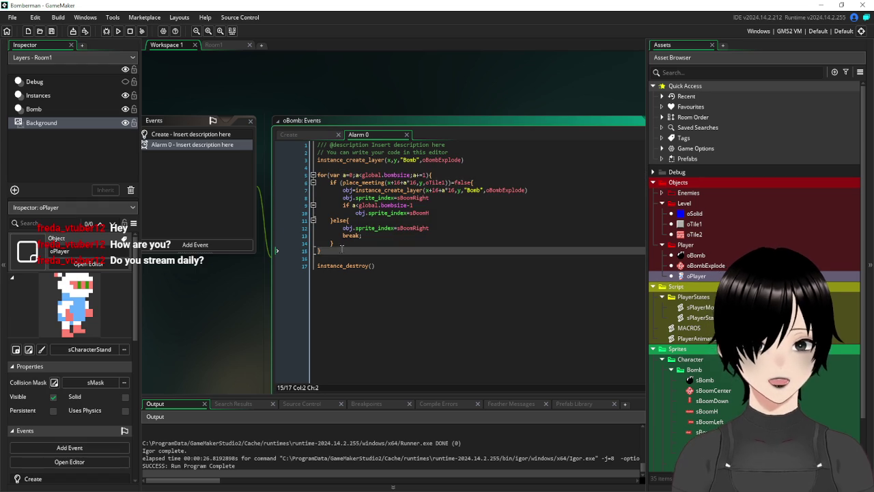
key("Return")
key("ctrl+v")
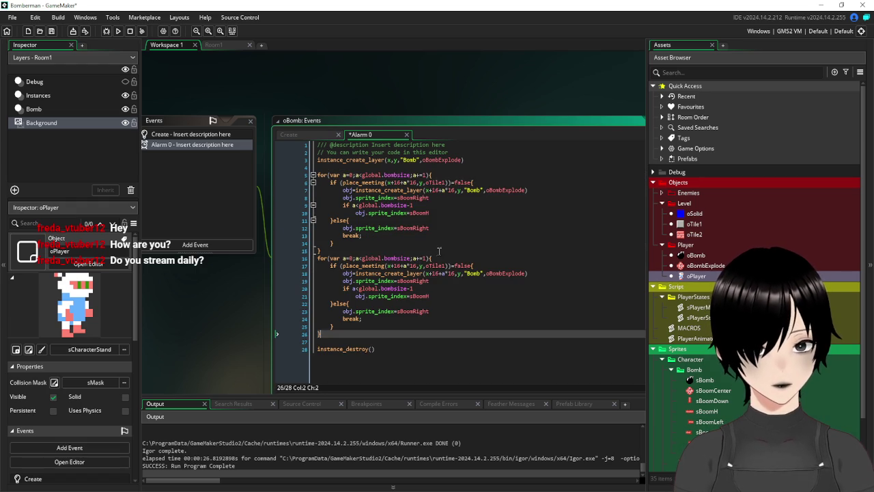
key("Return")
key("ctrl+v")
key("Return")
key("ctrl+v")
scroll(462, 229, "up", 5)
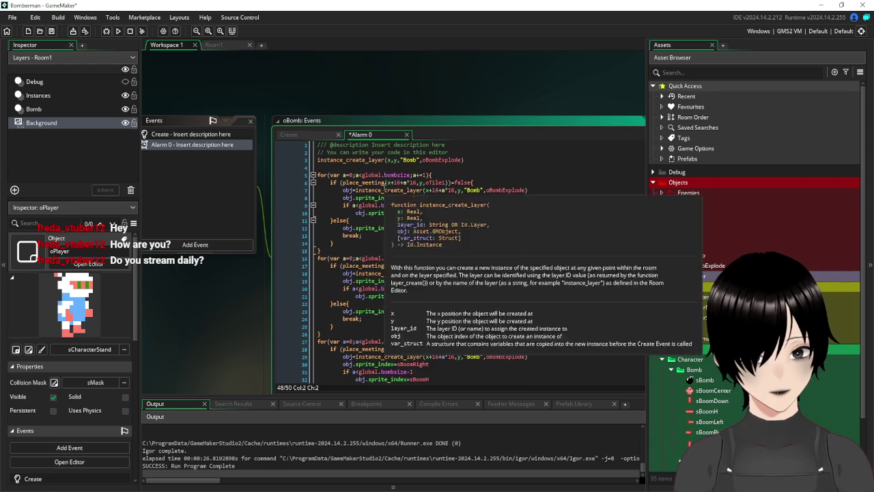
Rename a loop variable from a to b, then change it back to a.
double_click(344, 258)
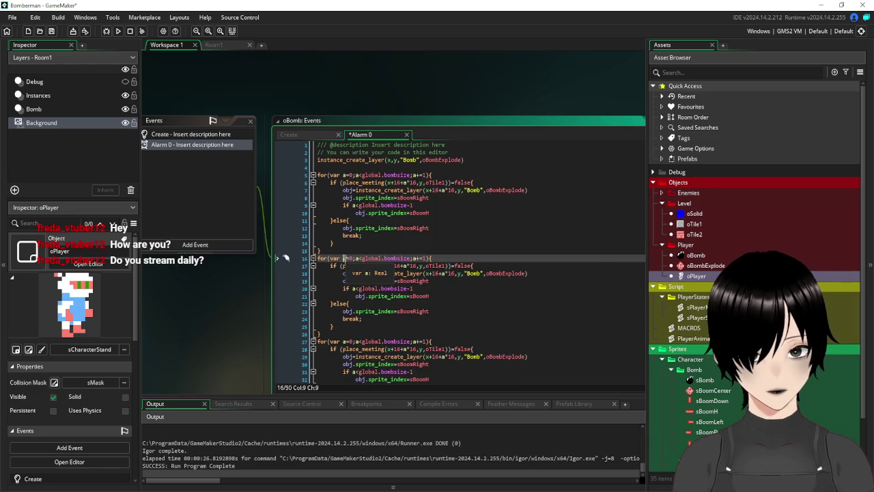
type("b")
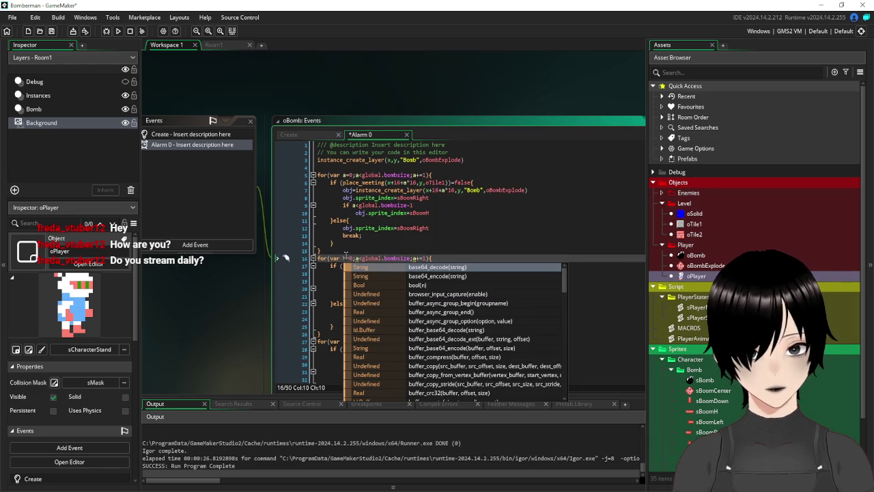
key("Escape")
key("BackSpace")
type("a")
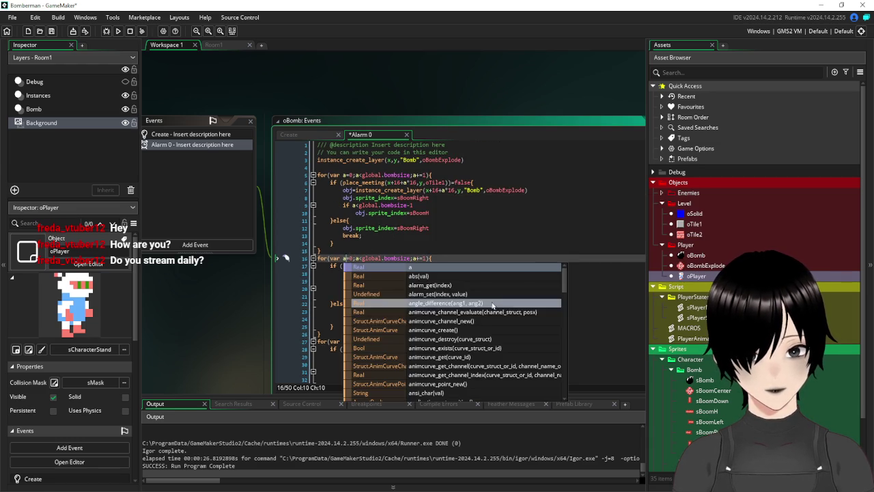
left_click(584, 226)
scroll(546, 260, "down", 2)
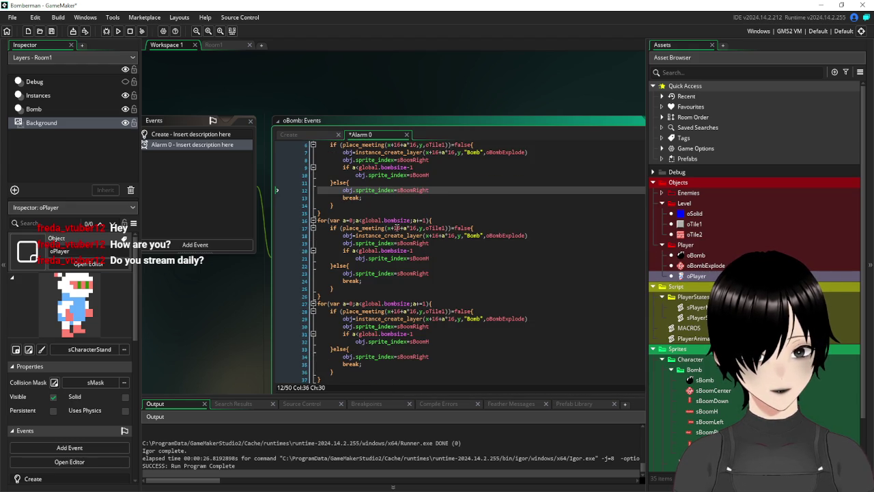
Change +16+a*16 to -16-a*16 in the second loop's place_meeting and instance_create_layer.
left_click(394, 228)
type("-")
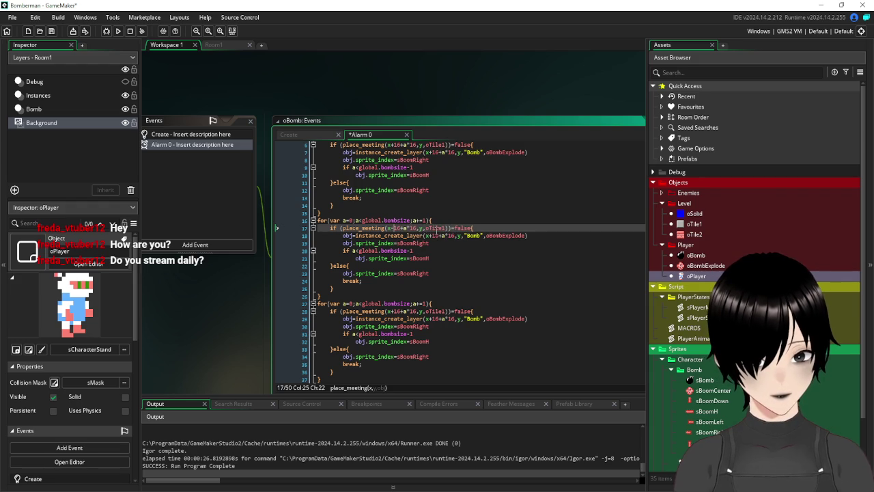
key("Right")
key("Right")
key("Right")
key("BackSpace")
type("-")
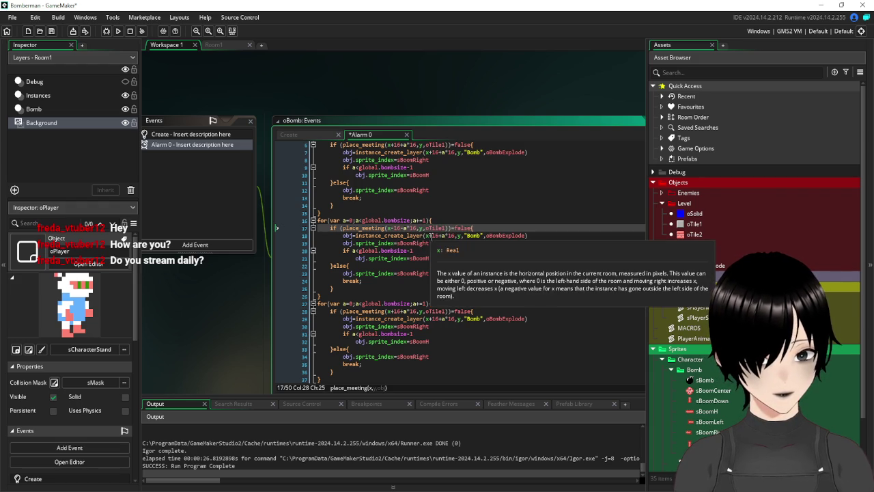
left_click(432, 235)
key("BackSpace")
type("-")
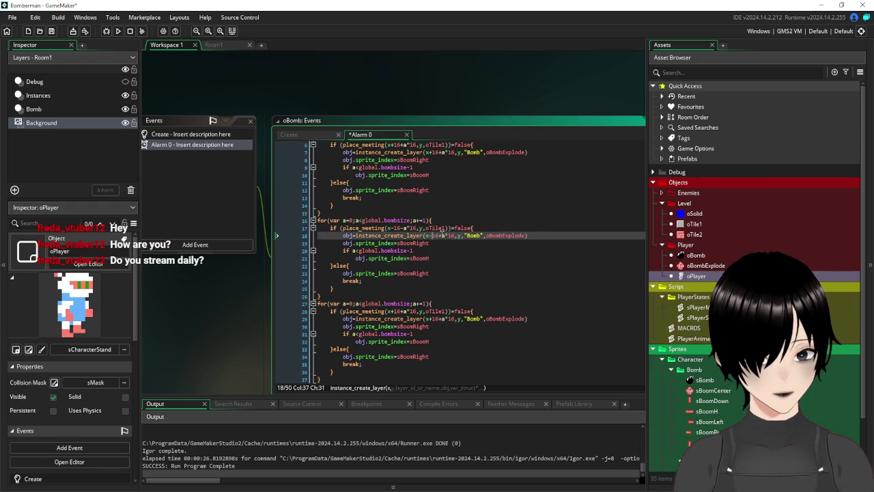
key("Right")
key("Right")
key("Right")
key("BackSpace")
type("-")
Switch the second loop's flame sprite from sBoomRight to sBoomLeft.
left_click(464, 257)
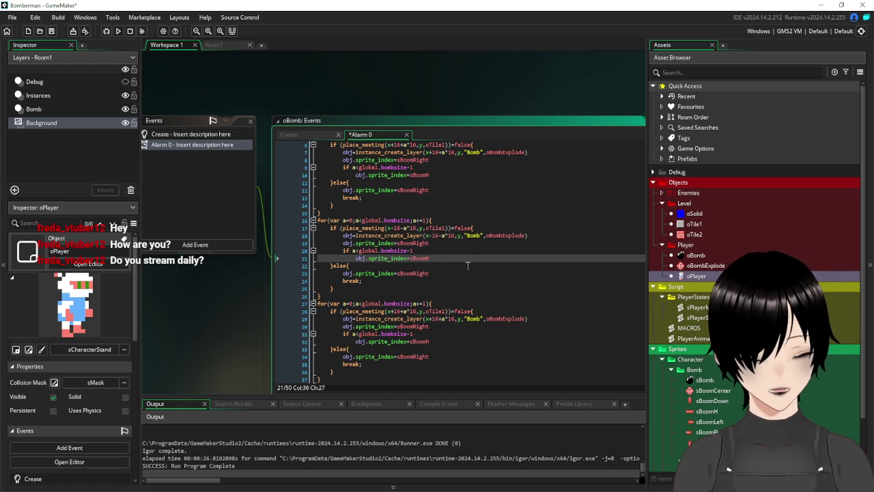
left_click(436, 242)
key("shift+Left")
key("shift+Left")
key("shift+Left")
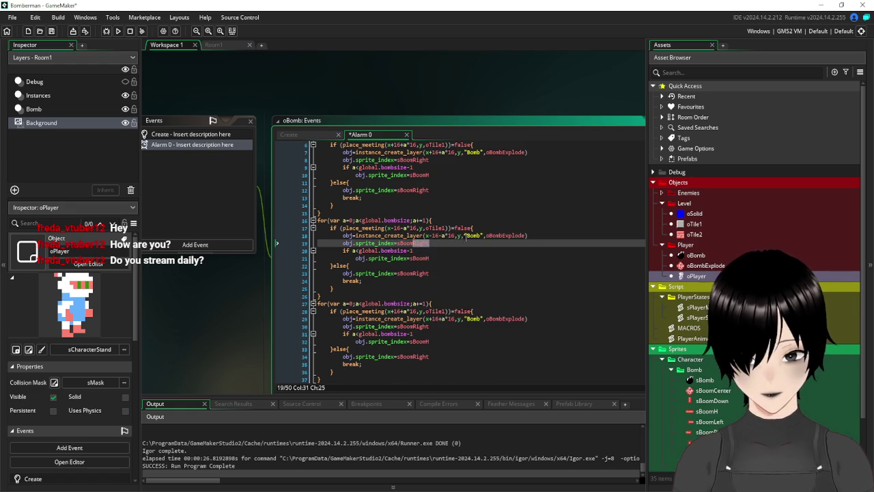
type("Lef")
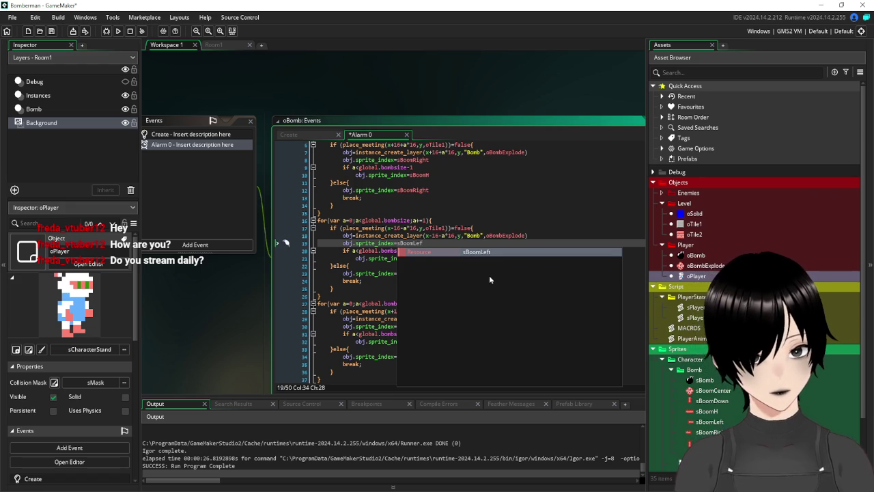
left_click(469, 251)
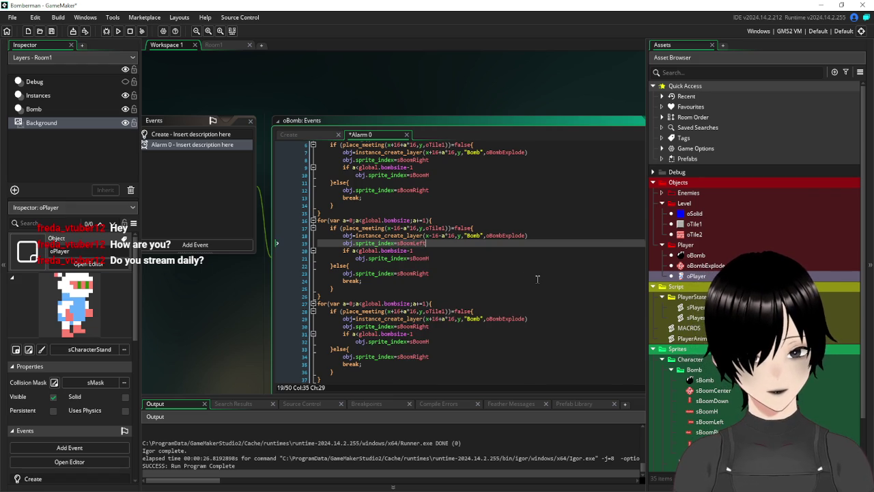
scroll(538, 279, "down", 2)
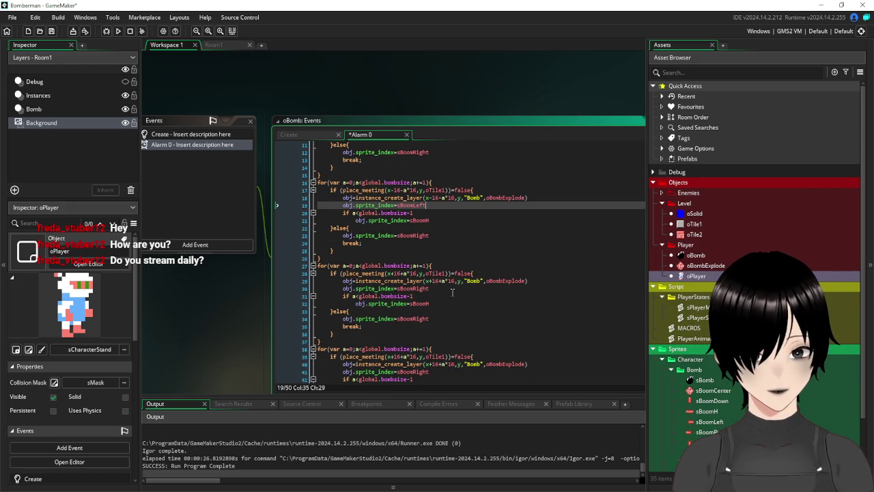
Change the third loop's place_meeting and instance_create_layer coordinates to x, y+16+a*16.
scroll(453, 292, "down", 1)
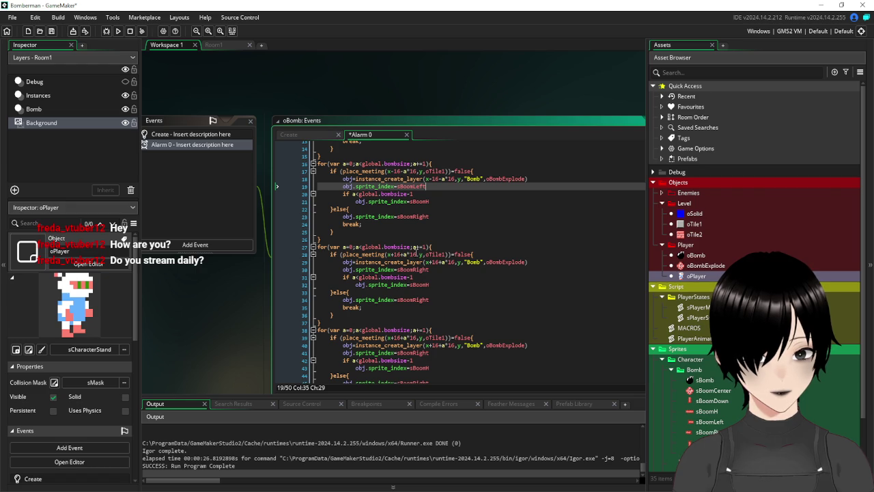
left_click(392, 255)
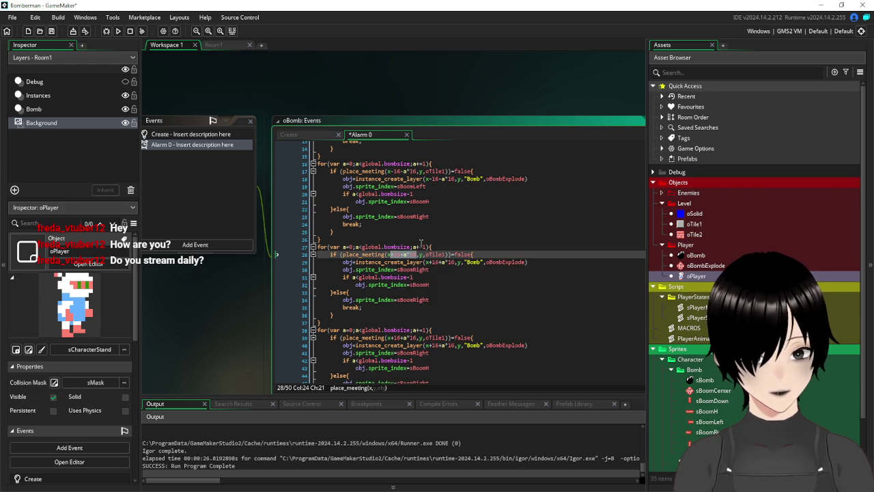
type("x")
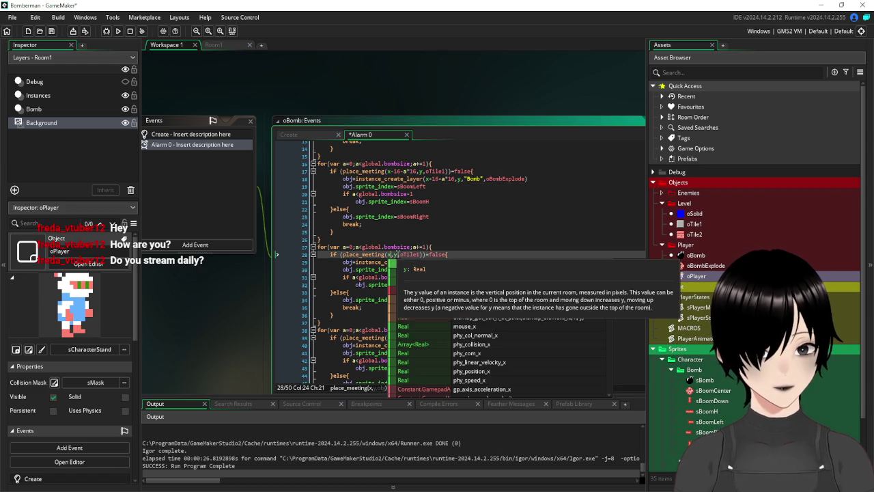
key("Escape")
key("Right")
key("Right")
type("+16+a*16")
left_click_drag(457, 262, 427, 262)
type("x")
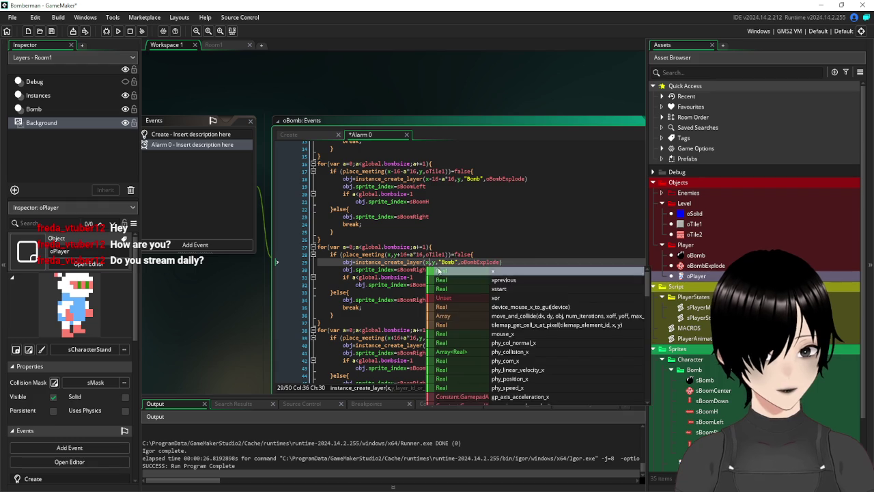
key("Escape")
key("Right")
key("Right")
type("+16+a*16")
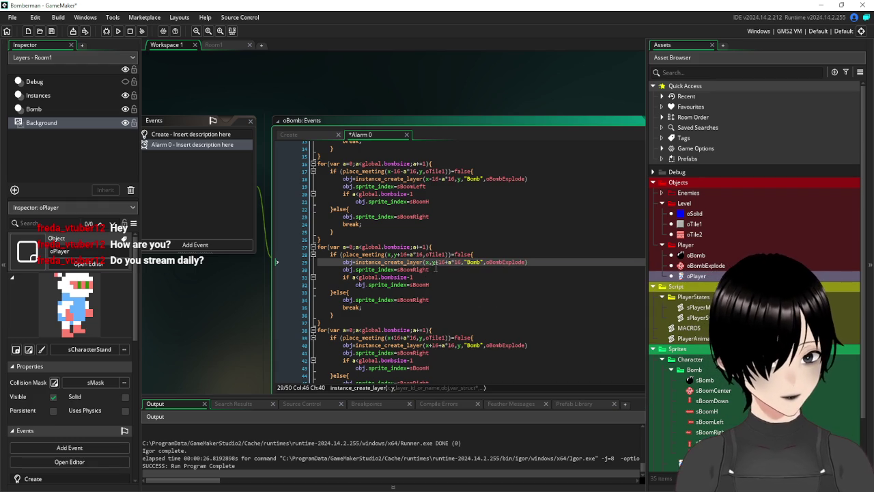
Switch that loop's sprites from sBoomH to sBoomV and from sBoomRight to sBoomDown.
left_click(430, 284)
key("BackSpace")
type("V")
left_click_drag(435, 270, 416, 272)
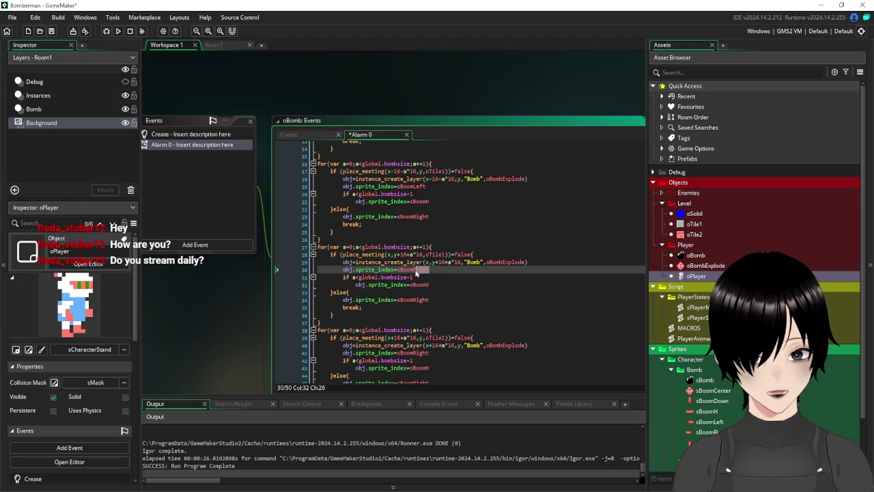
key("shift+Left")
type("D")
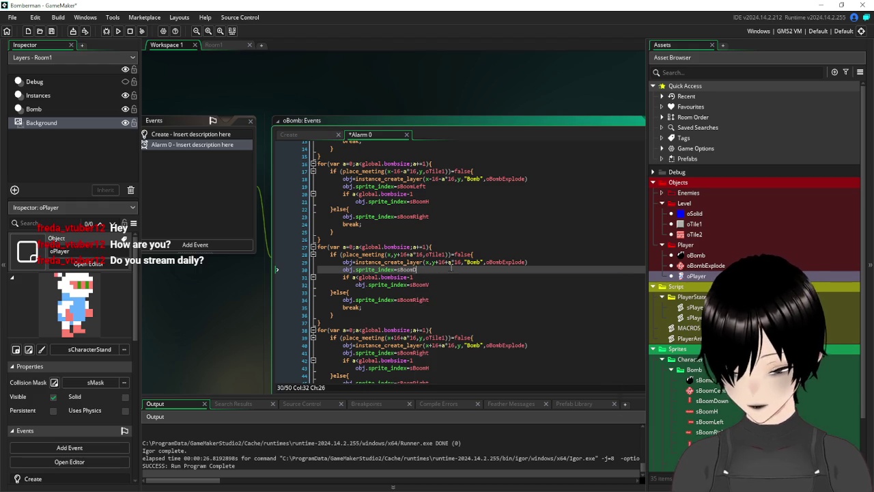
left_click(475, 278)
scroll(481, 280, "down", 2)
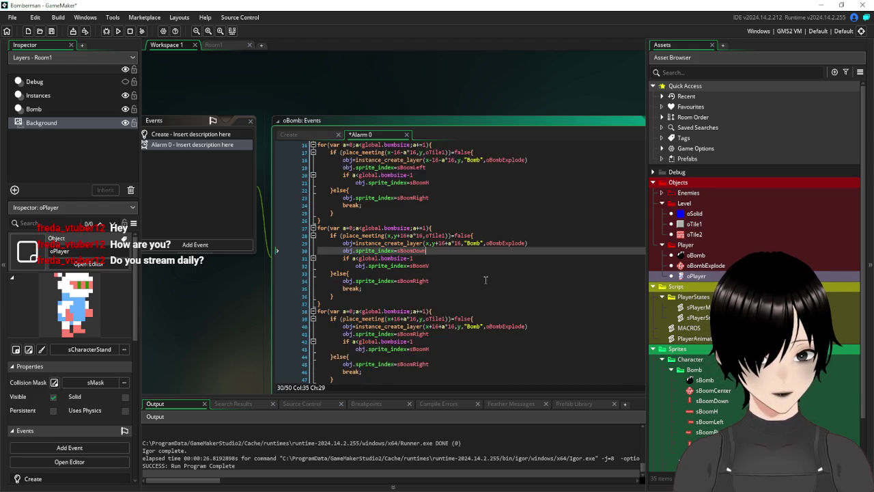
Set line 41's flame sprite to sBoomUp and rewrite line 40's spawn offset as +16+a*16.
left_click(420, 315)
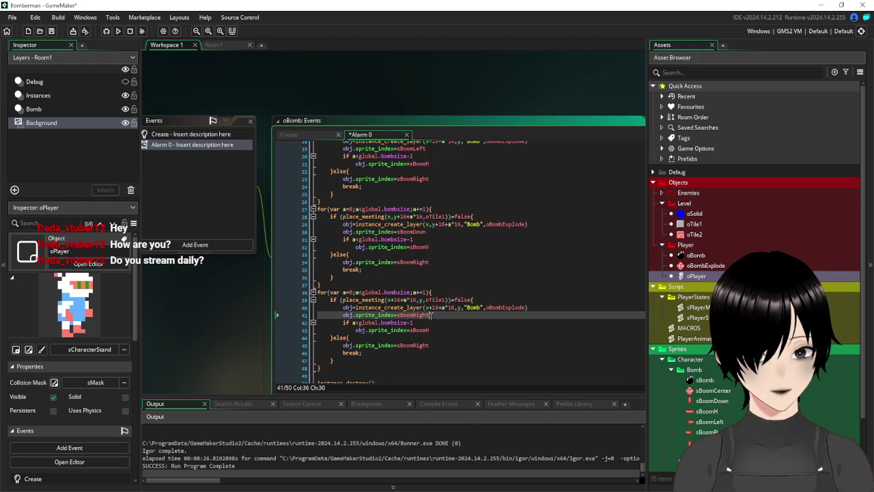
type("U")
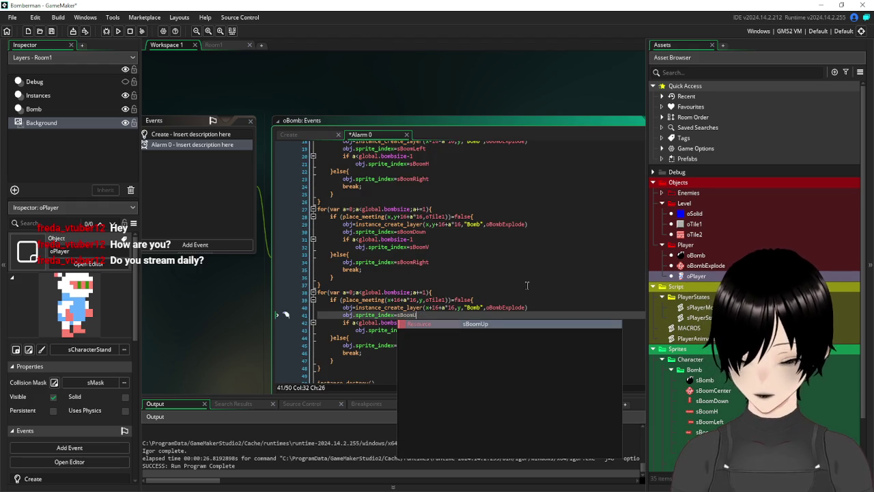
left_click(468, 325)
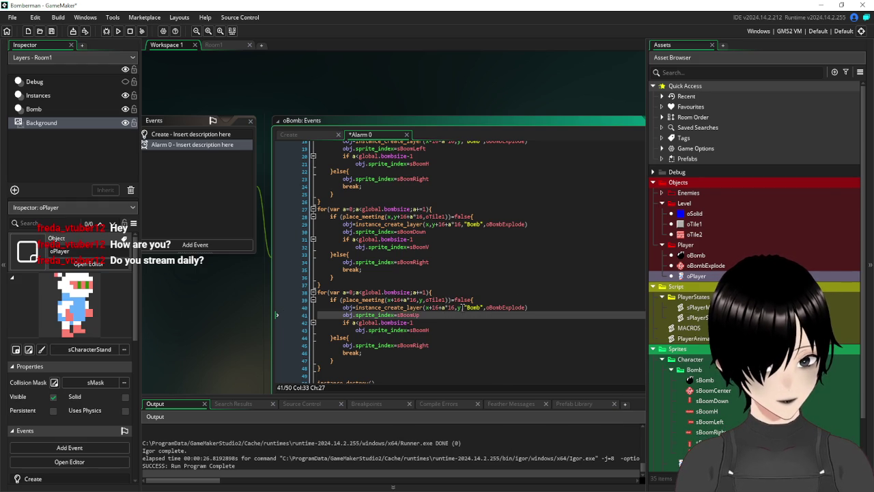
left_click(454, 302)
key("BackSpace")
key("BackSpace")
key("BackSpace")
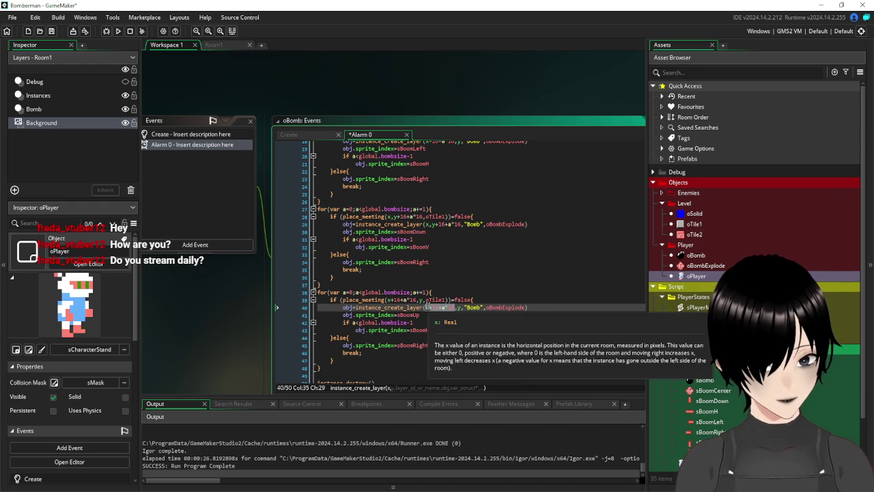
type("x")
left_click(438, 307)
type("+16+a*16")
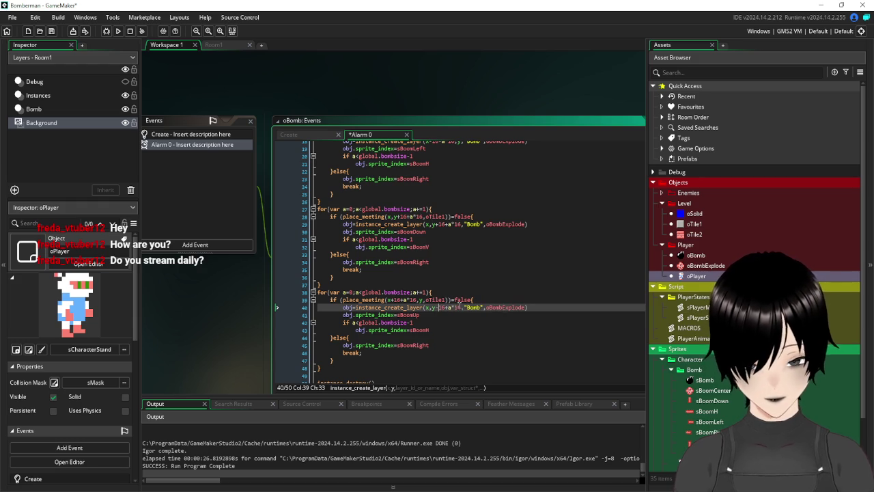
left_click(450, 307)
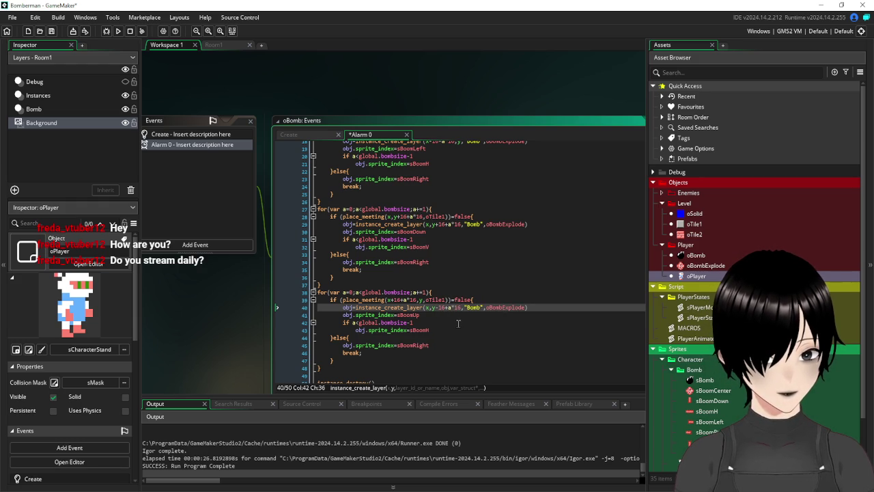
Set the left and down loops' end flame sprites to sBoomLeft and sBoomDown.
left_click(415, 346)
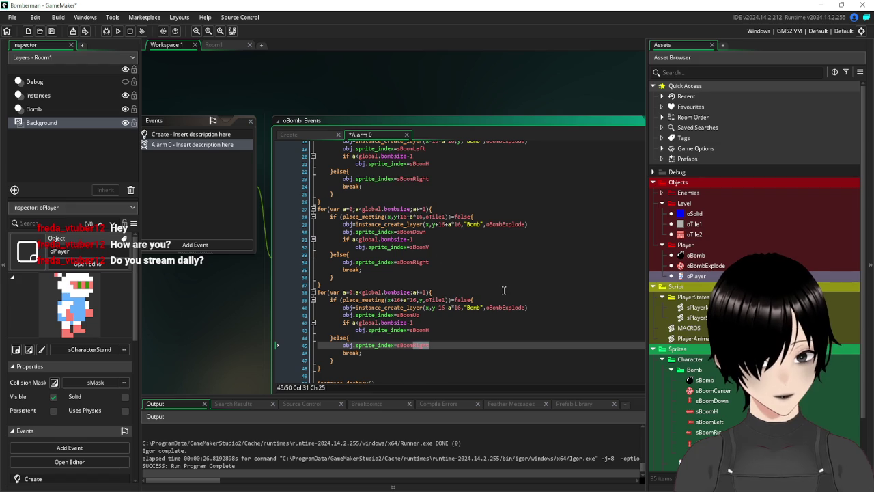
scroll(453, 196, "up", 4)
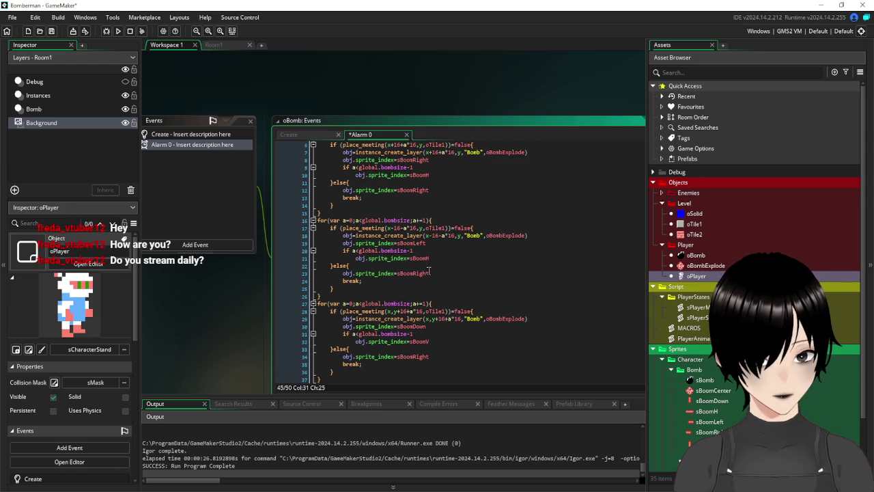
left_click(416, 273)
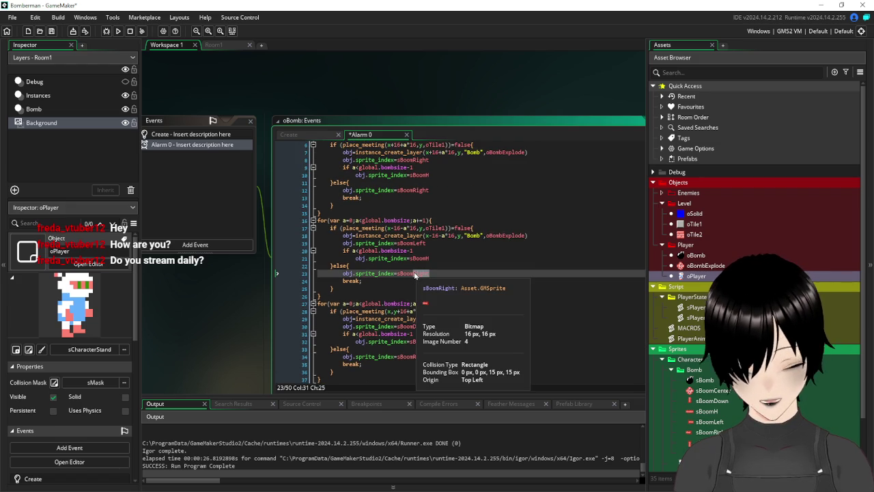
type("Le")
key("Return")
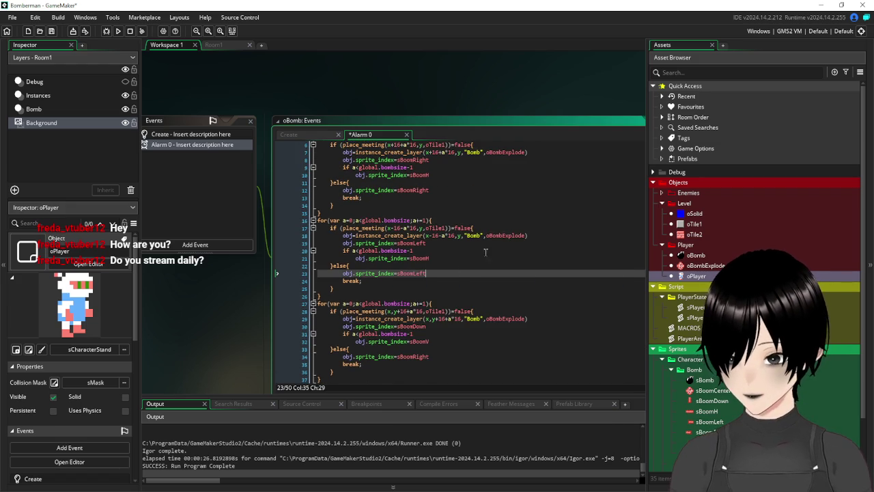
key("Up")
scroll(489, 261, "down", 3)
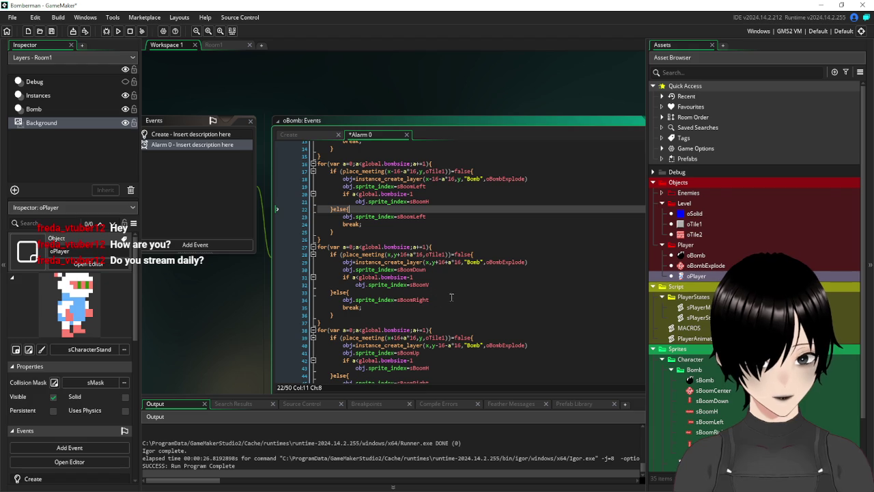
left_click_drag(430, 300, 417, 301)
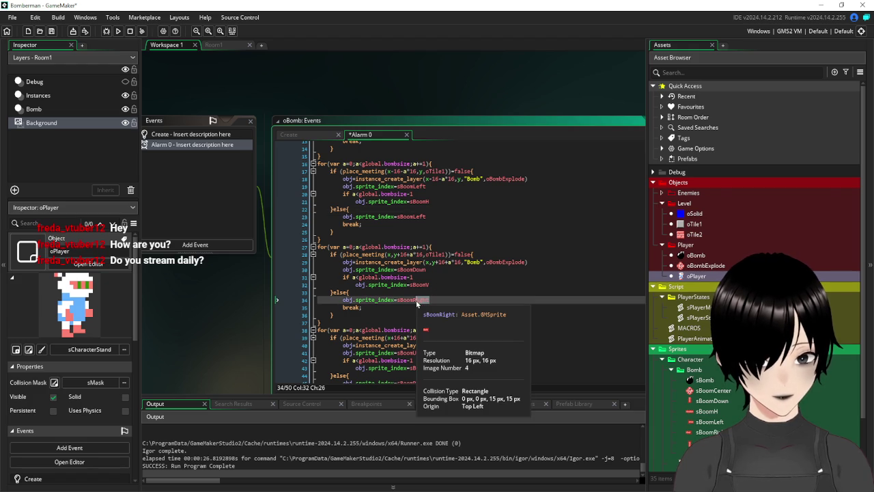
type("D")
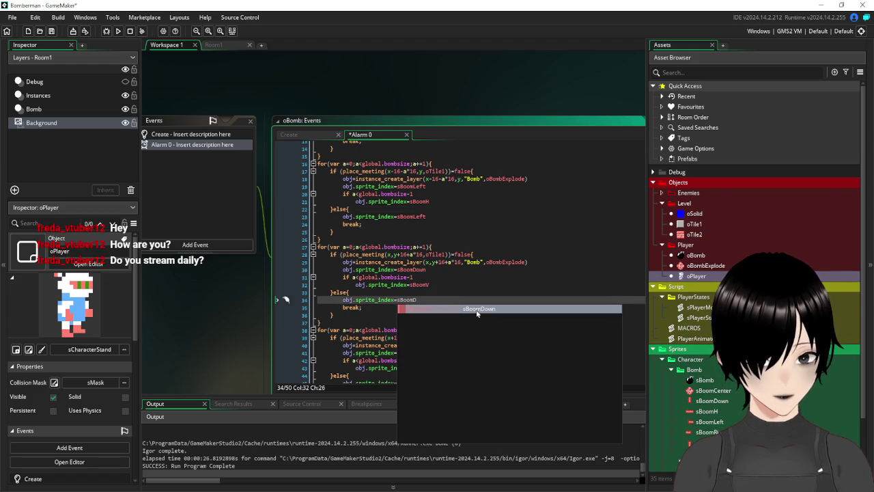
key("Return")
Change the up loop's end flame sprite to sBoomUp.
scroll(477, 310, "down", 1)
scroll(477, 309, "down", 2)
left_click_drag(430, 326, 414, 329)
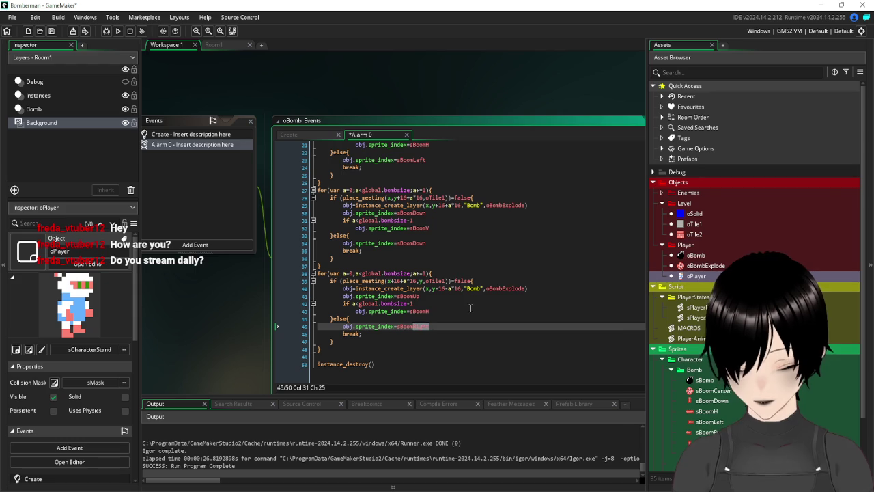
type("U")
left_click(470, 336)
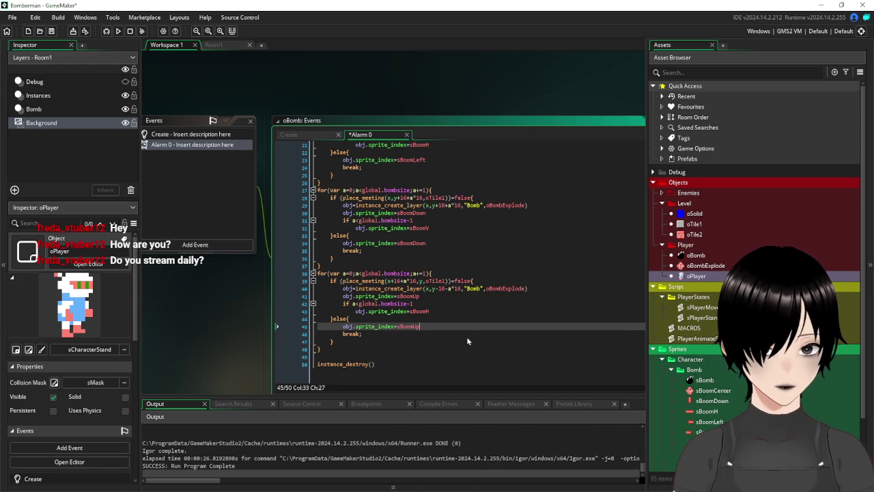
left_click_drag(429, 312, 425, 312)
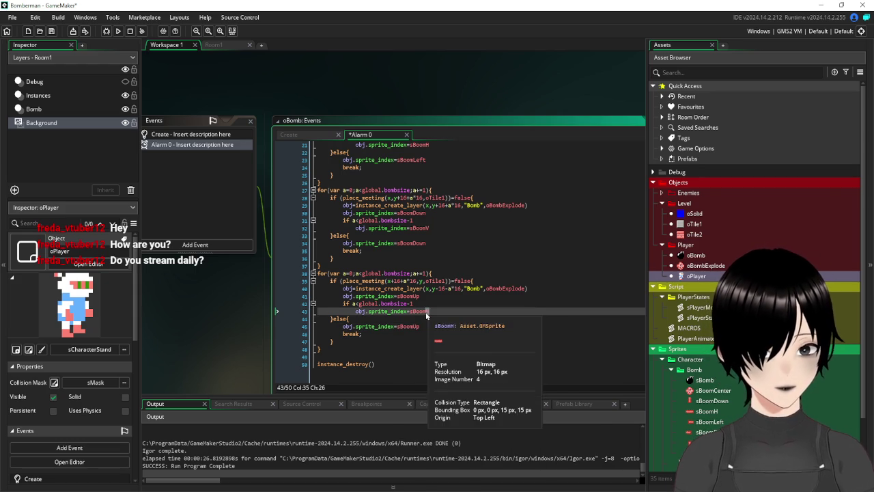
type("V")
left_click(471, 356)
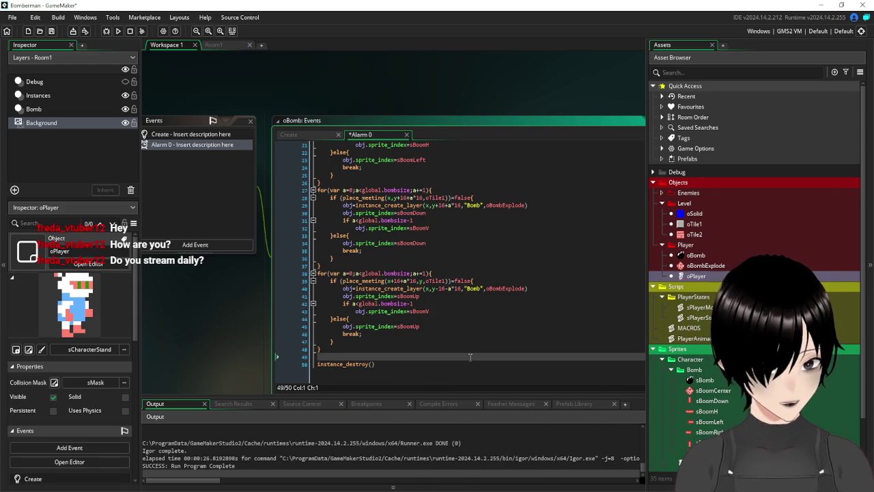
Fix line 39's upward collision check to place_meeting(x, y-16-a*16, ...).
left_click(424, 281)
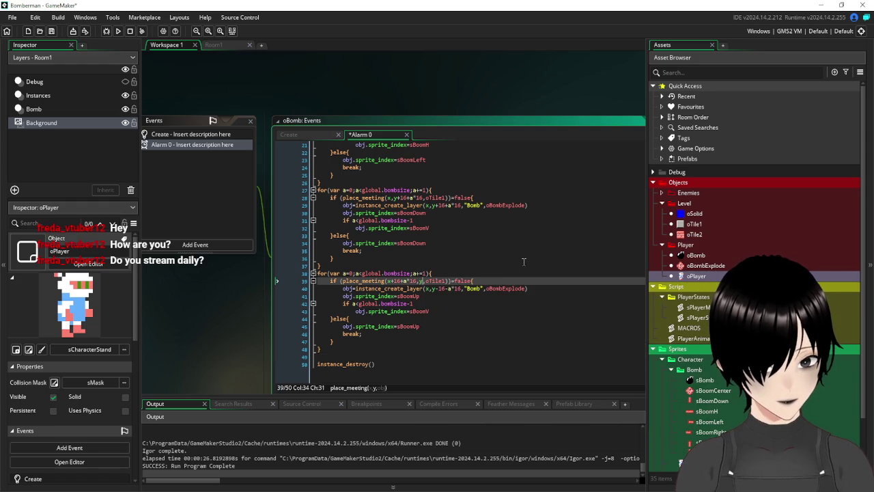
type("+16+a*16")
left_click_drag(417, 281, 395, 288)
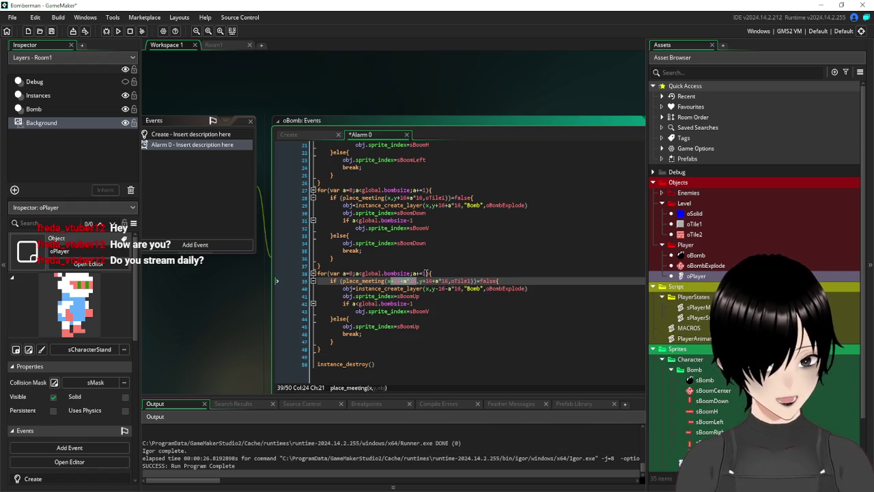
key("BackSpace")
key("BackSpace")
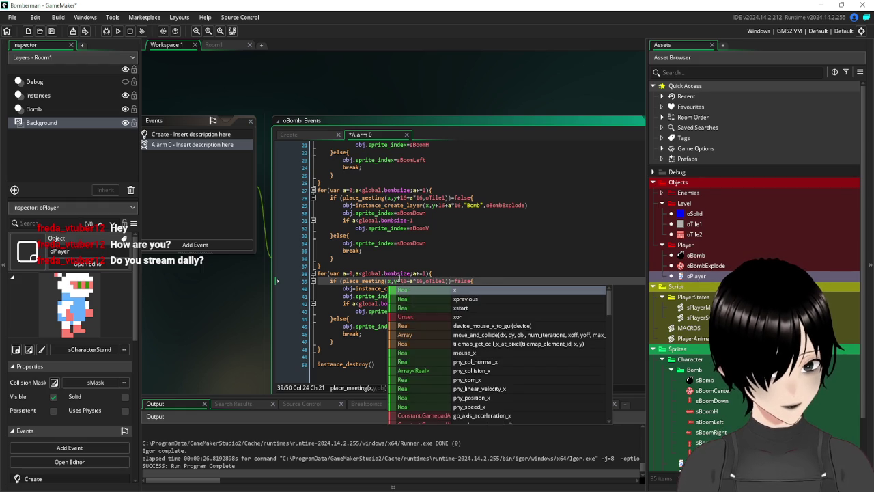
left_click(401, 281)
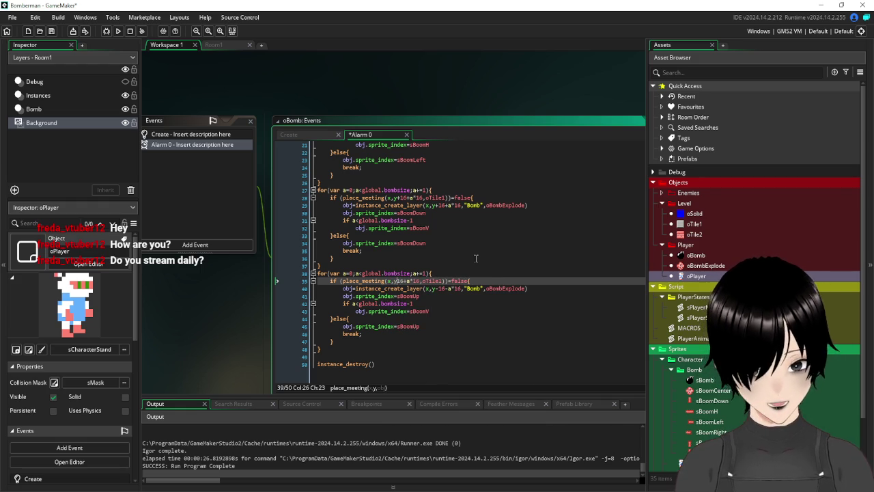
key("BackSpace")
type("-")
left_click(487, 334)
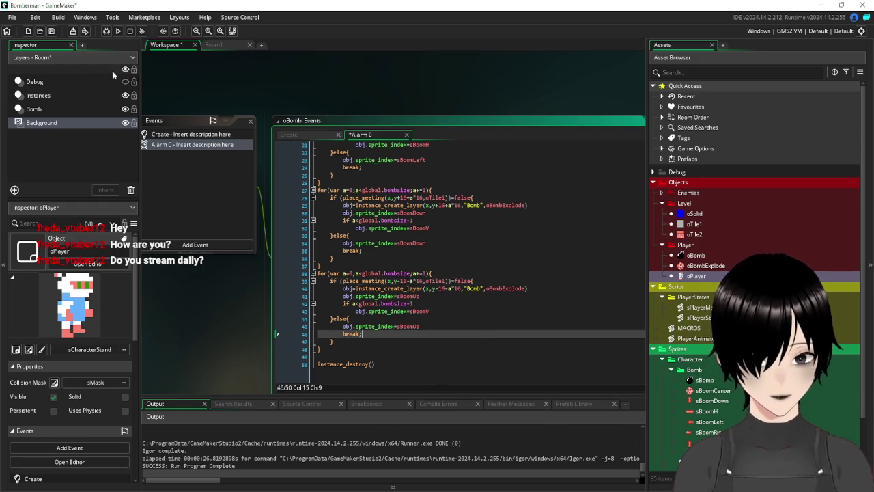
Save the Alarm 0 code, test-run the game, and close the game window.
left_click(52, 31)
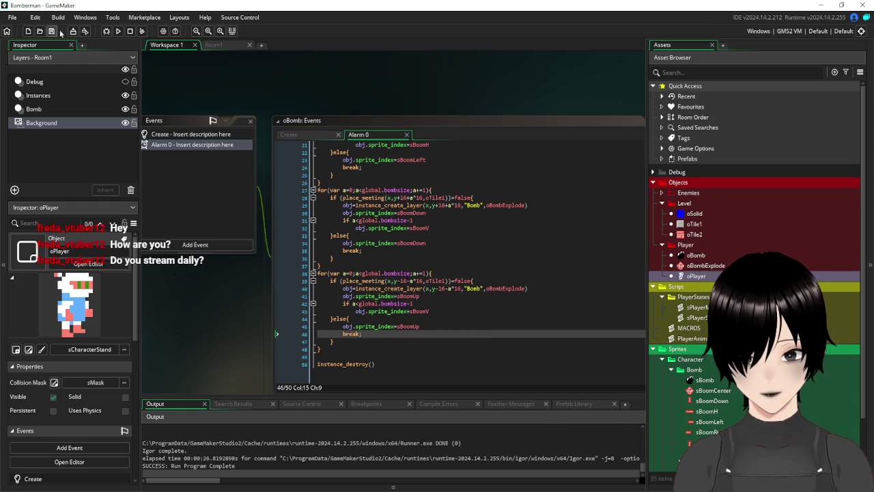
left_click(118, 32)
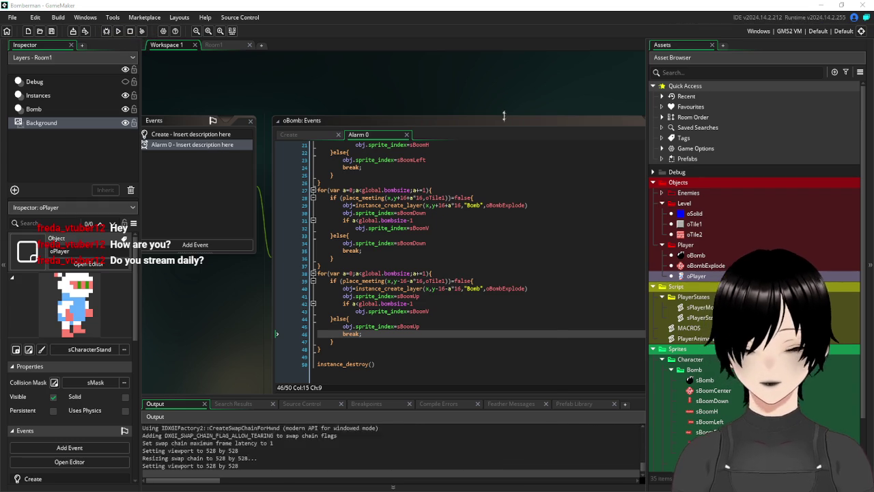
left_click(548, 131)
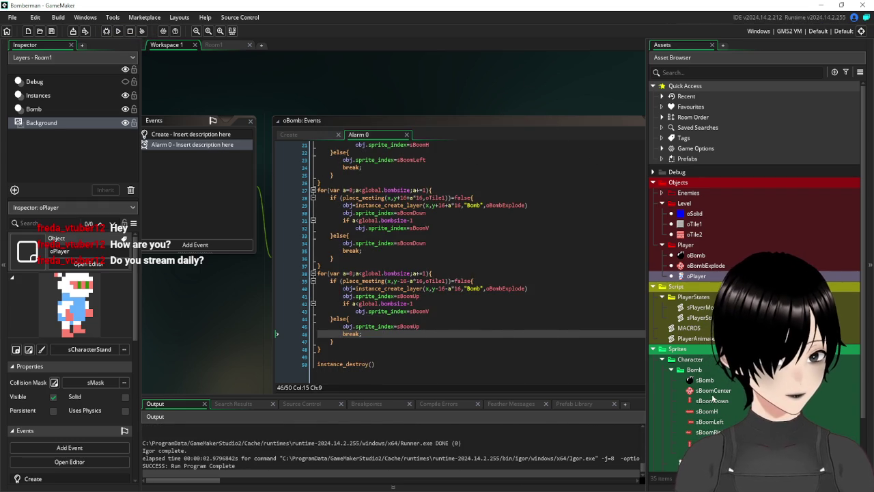
scroll(722, 407, "down", 3)
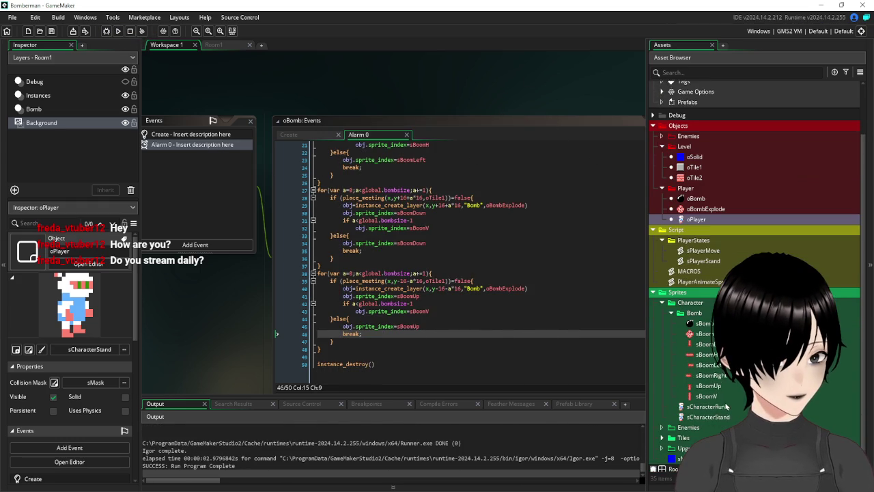
Set the sBoomV and sBoomUp sprites' playback speed from 30 to 1 fps.
double_click(706, 342)
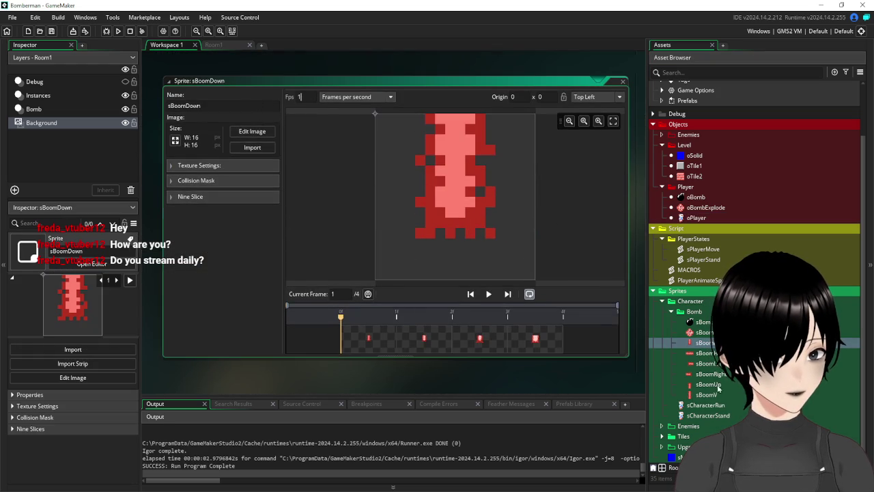
double_click(707, 395)
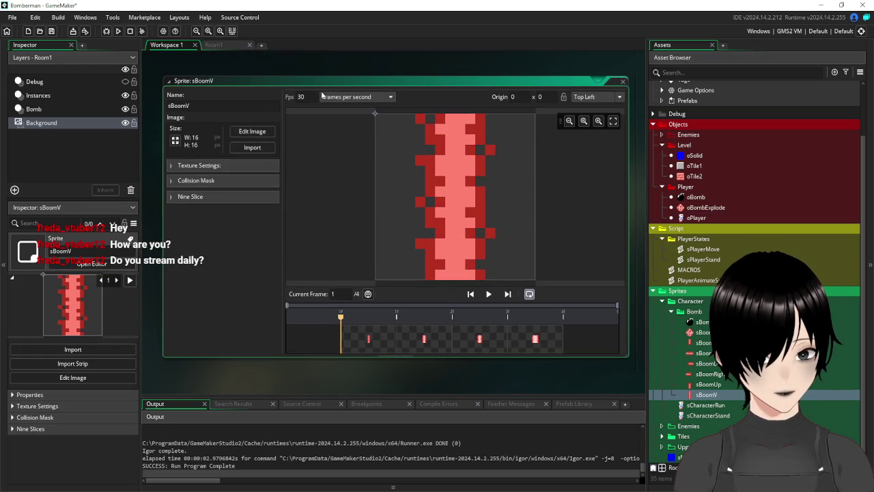
double_click(301, 96)
type("1")
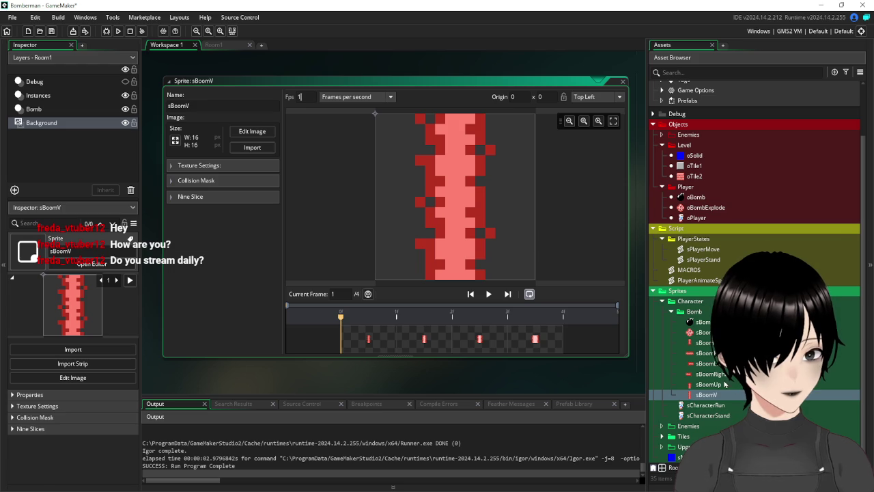
double_click(717, 386)
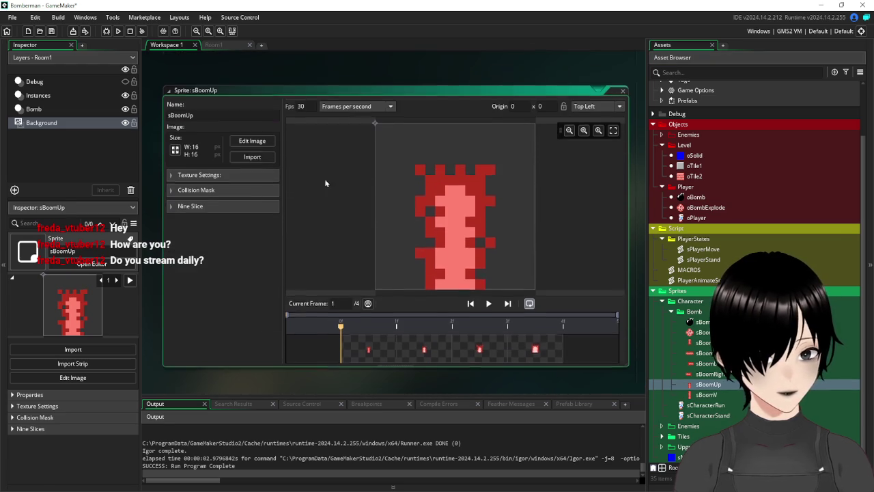
double_click(299, 96)
type("1")
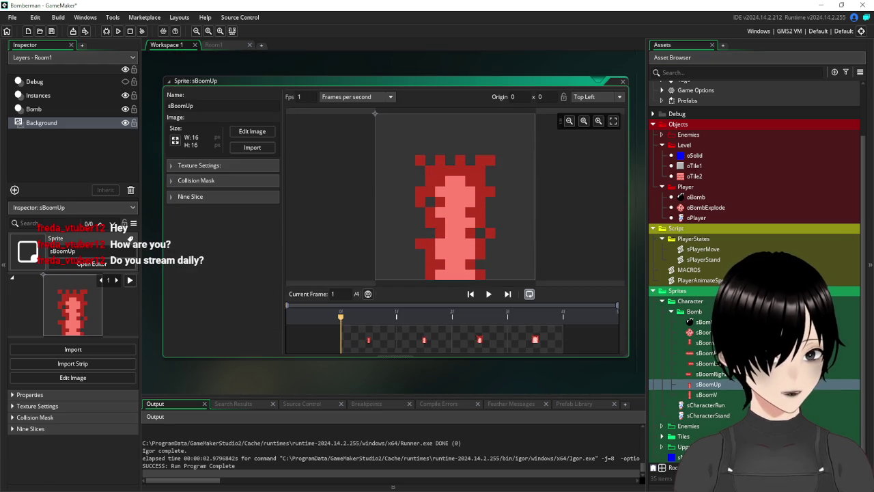
Set sBoomLeft to 1 fps and recheck the other flame sprites' speeds.
double_click(704, 342)
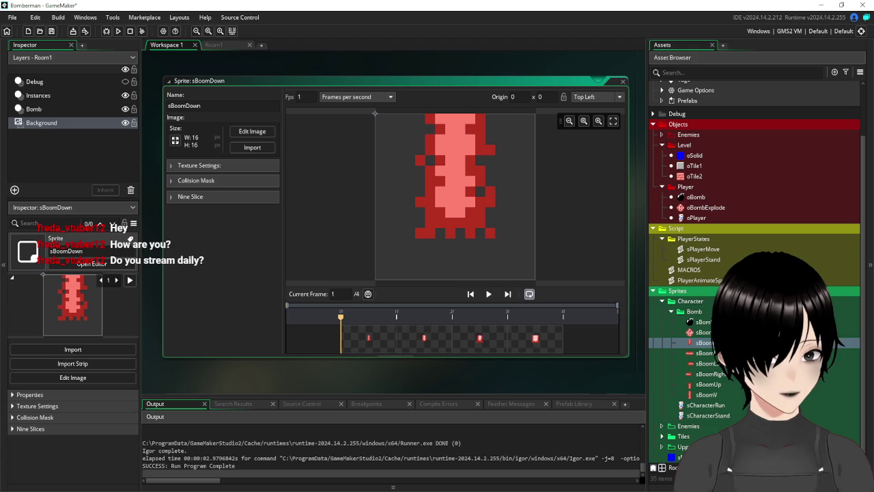
double_click(706, 353)
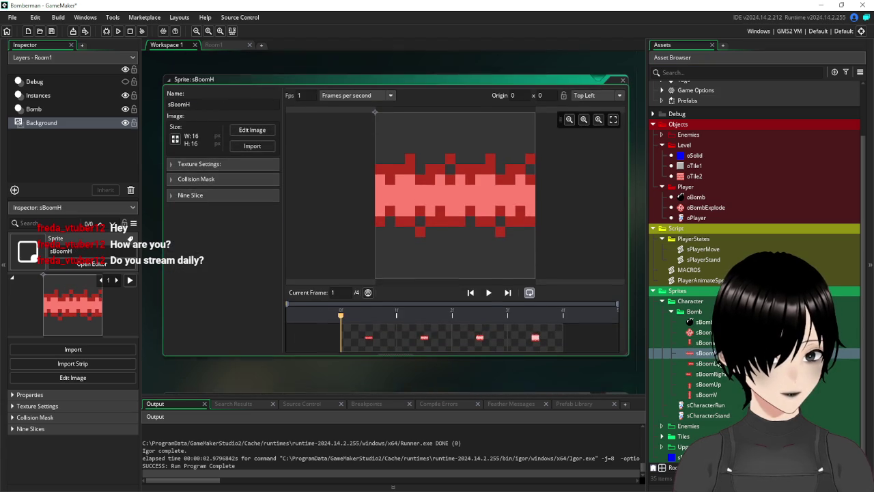
double_click(707, 364)
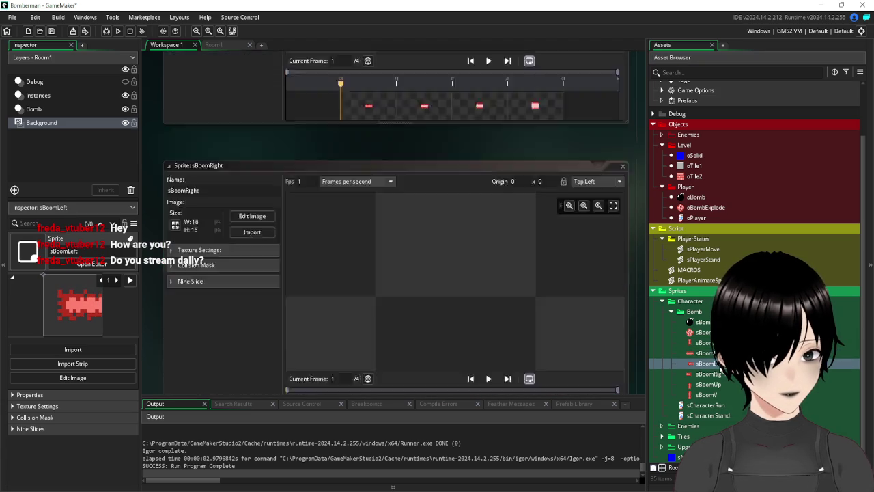
double_click(301, 97)
type("1")
left_click(723, 377)
double_click(723, 375)
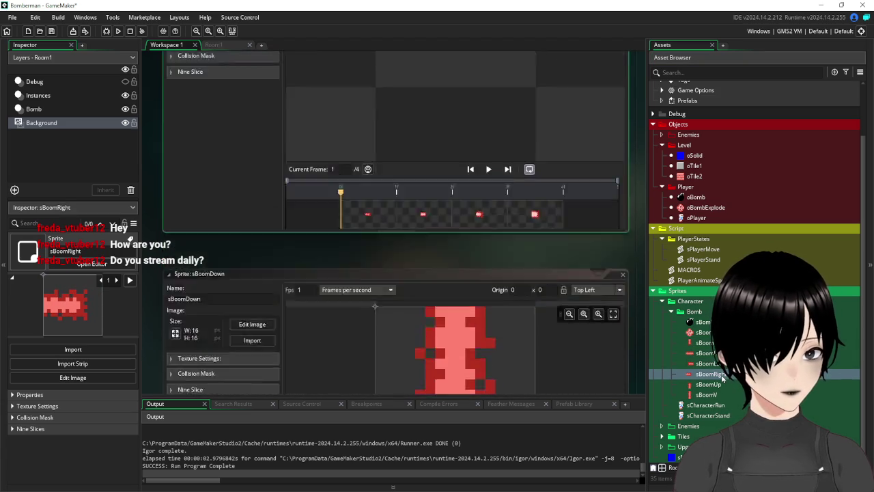
double_click(710, 385)
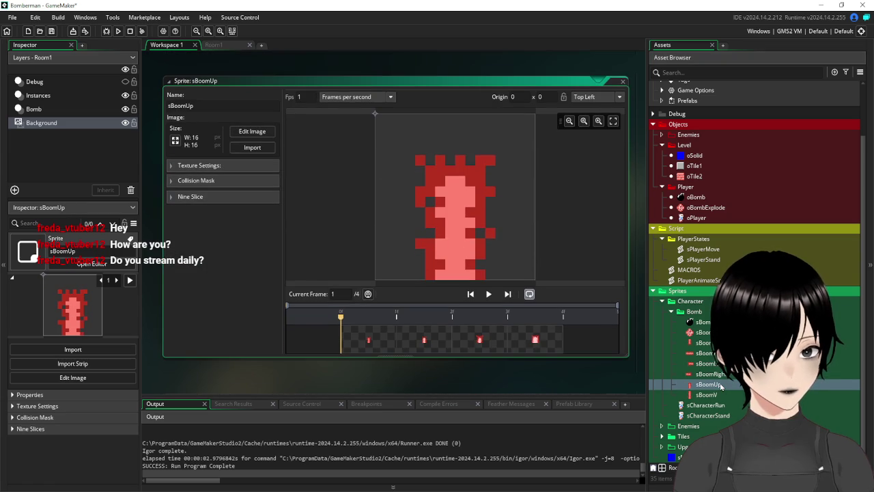
double_click(710, 395)
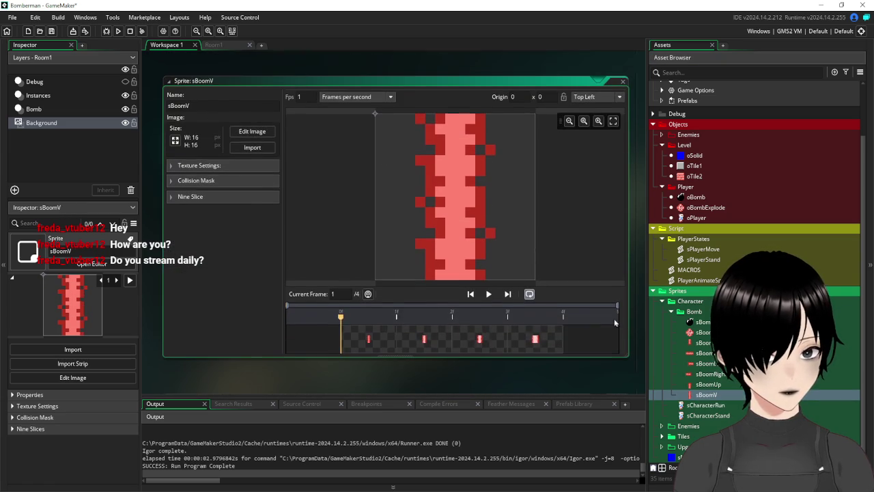
left_click(51, 30)
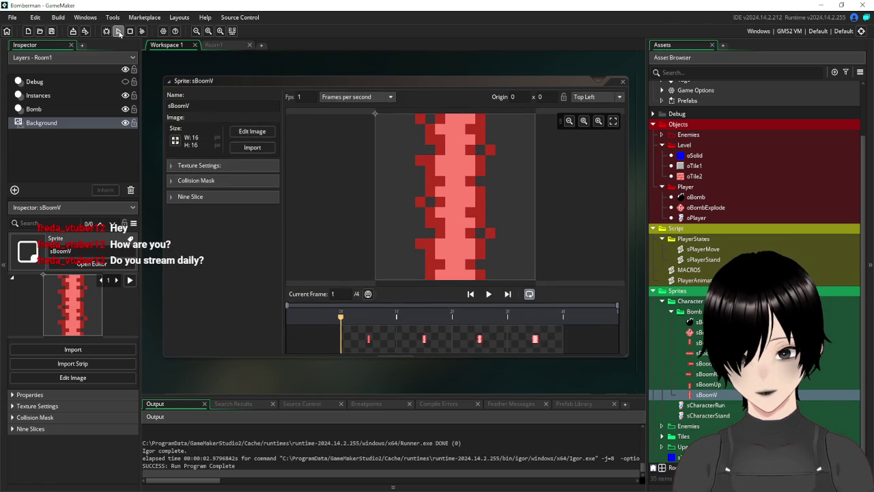
Run the game, drop a bomb, and move the player down and right.
left_click(119, 31)
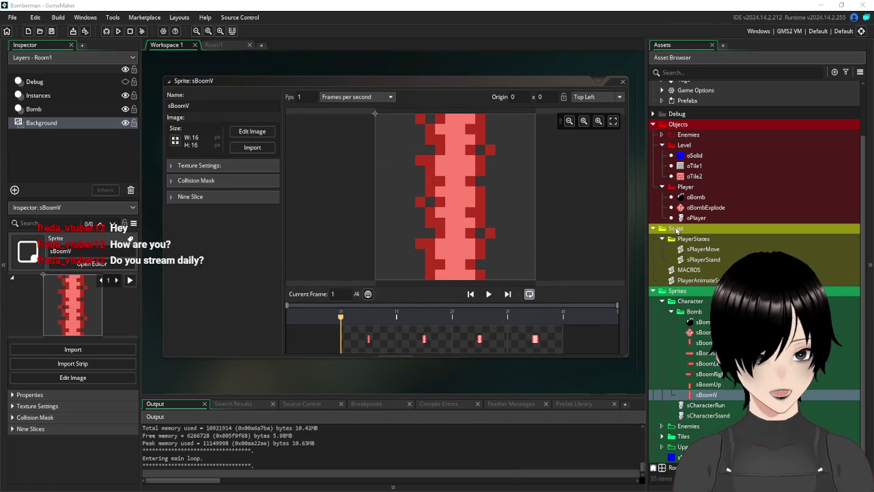
key("space")
key("Down")
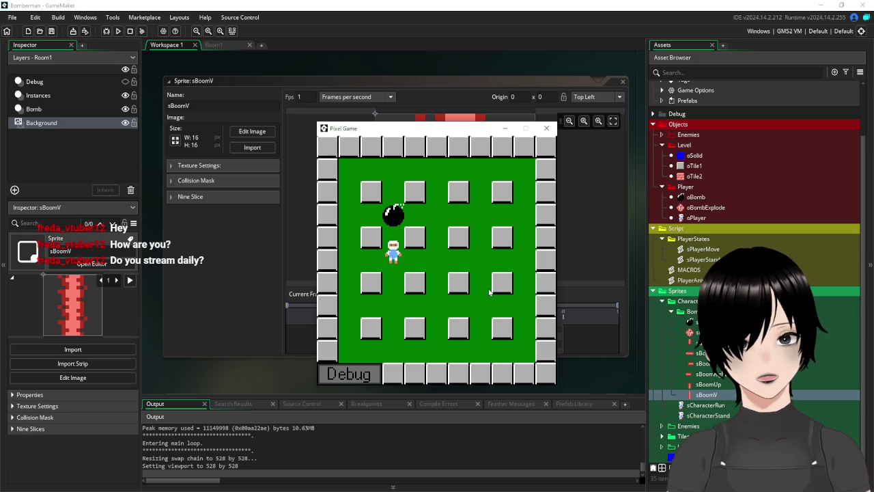
key("Right")
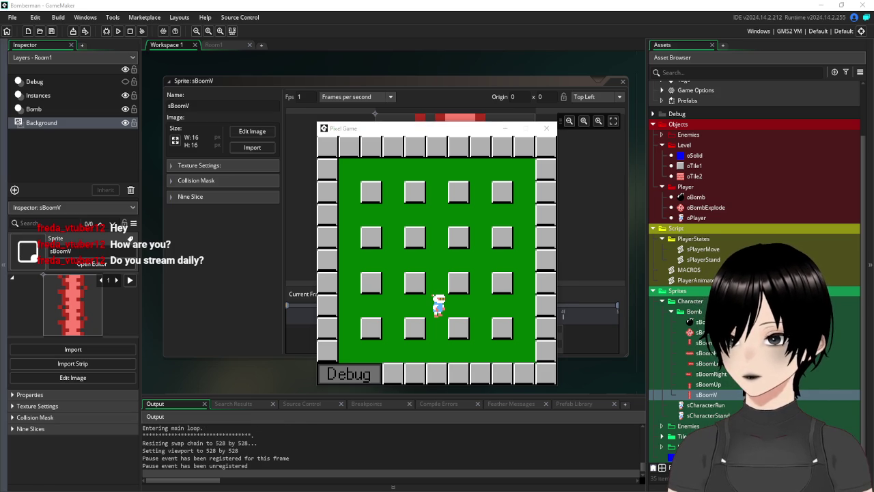
Drop more bombs near the bottom-left corner until the Alarm 0 error appears.
left_click(481, 283)
key("space")
key("Left")
key("Down")
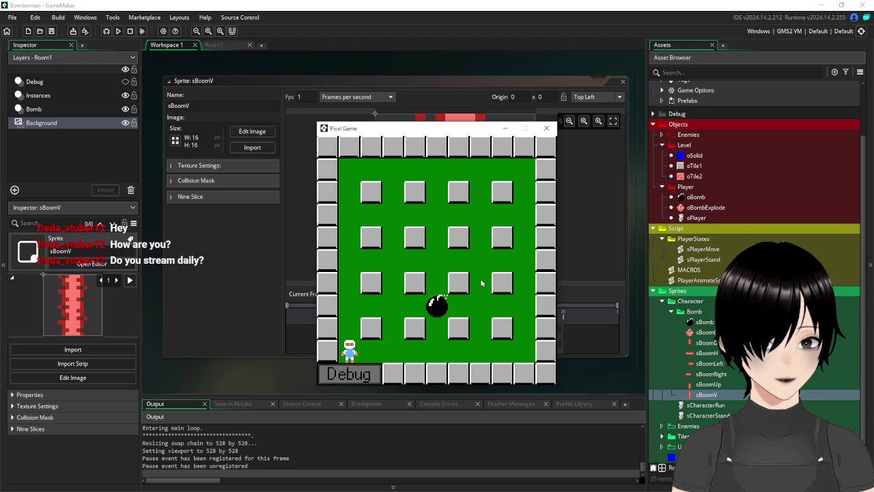
key("Up")
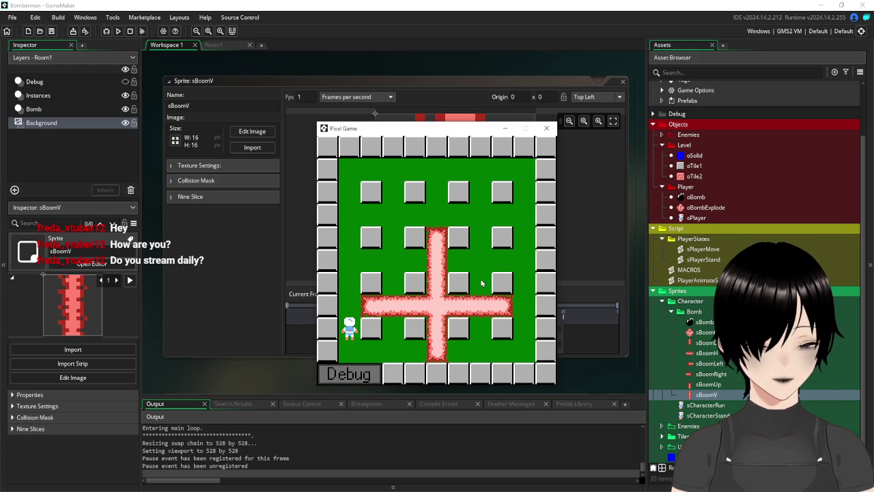
key("space")
key("Up")
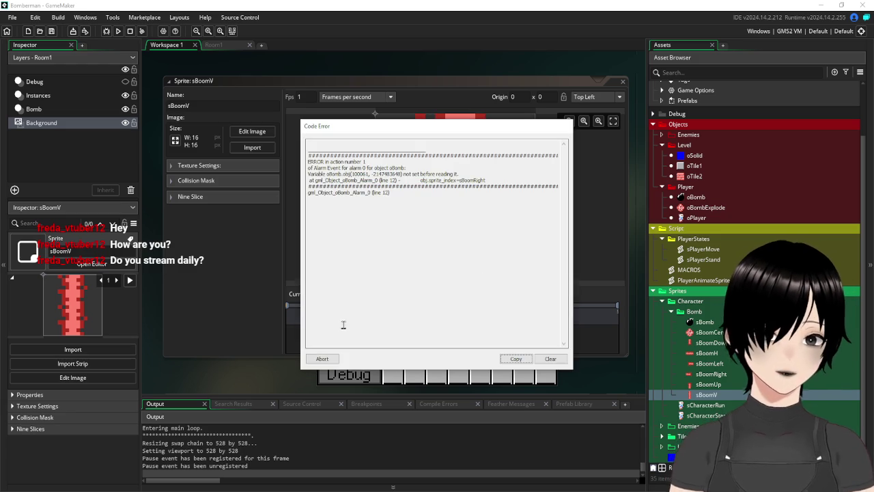
Abort the error, close the sBoomV editor, and bring up oBomb's Alarm 0 code.
left_click(321, 358)
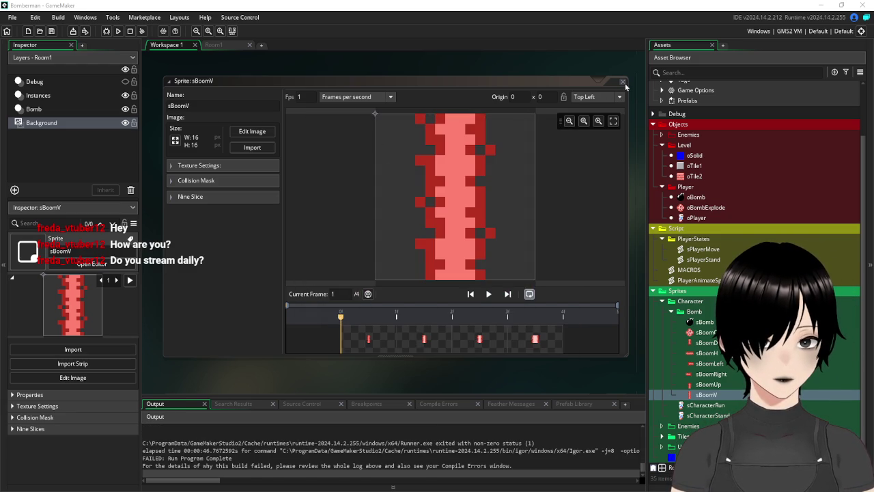
left_click(623, 83)
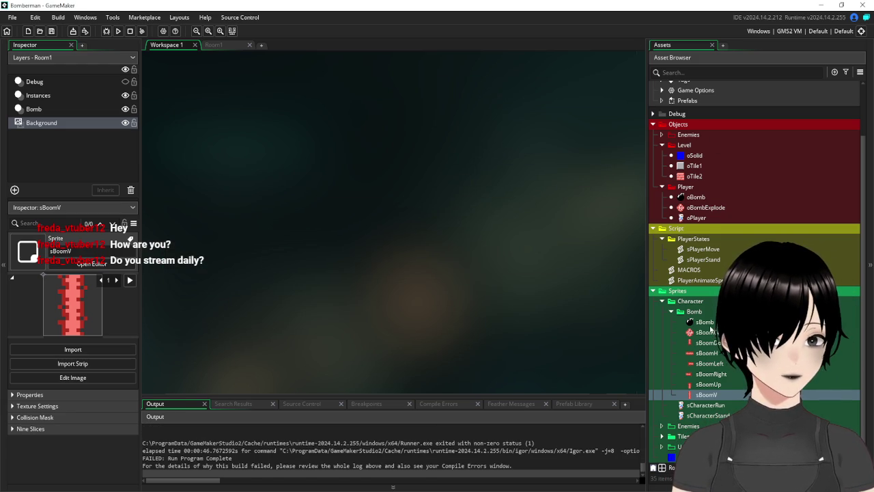
double_click(697, 197)
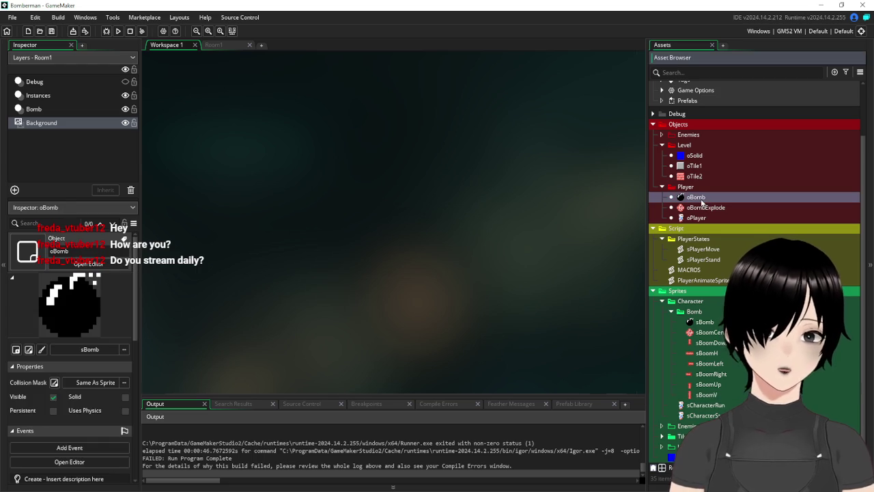
mouse_move(381, 261)
left_mouse_down()
mouse_move(229, 291)
mouse_move(226, 281)
left_mouse_up()
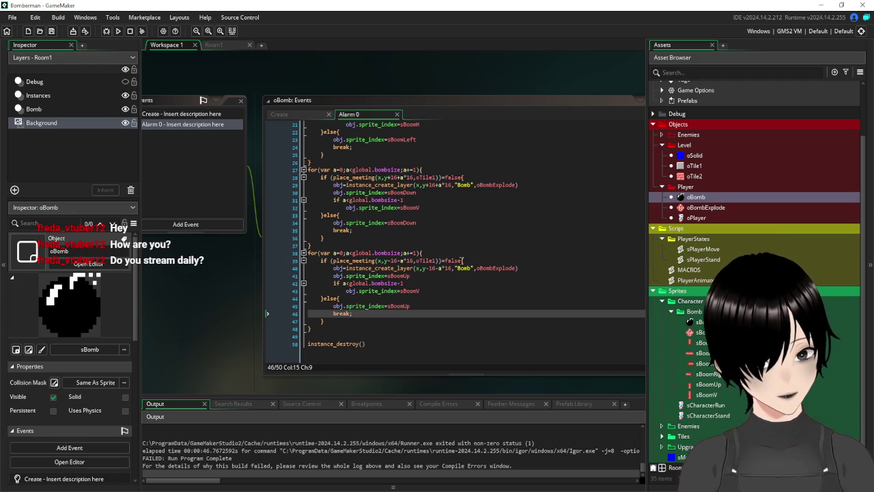
left_click_drag(462, 260, 330, 265)
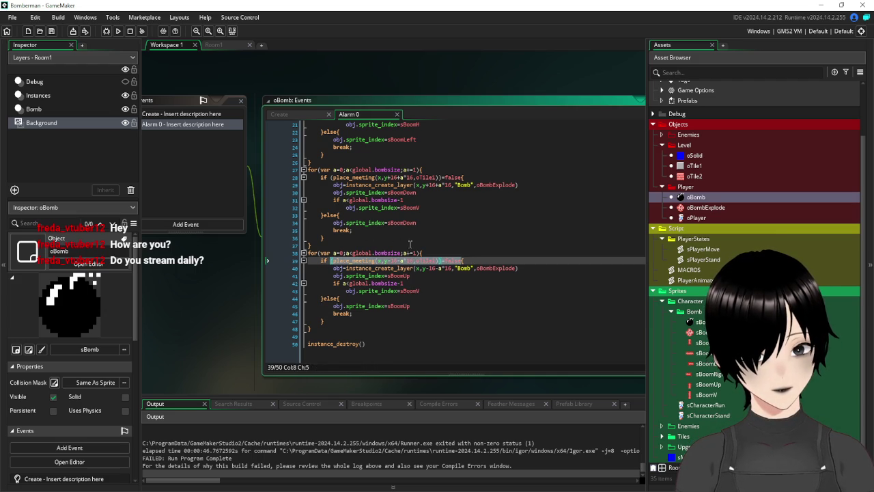
Insert blank lines above and between the four direction loops.
left_click(329, 245)
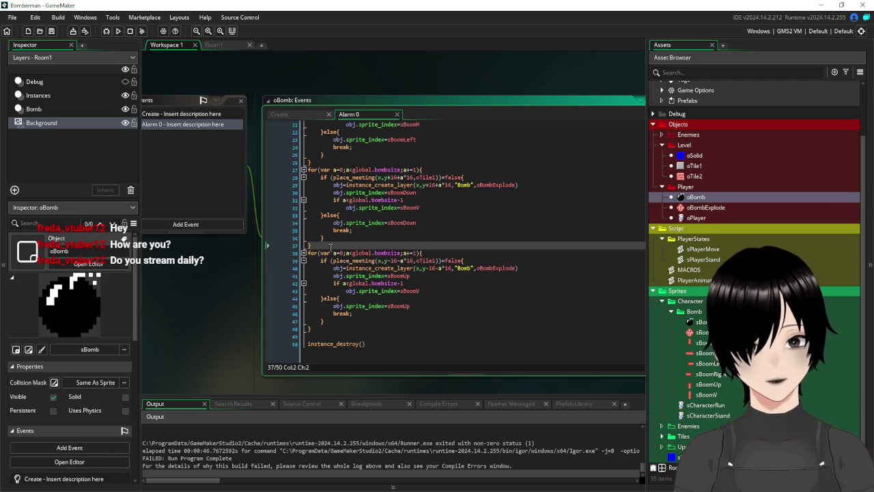
key("Return")
left_click(321, 162)
key("Return")
scroll(320, 191, "up", 5)
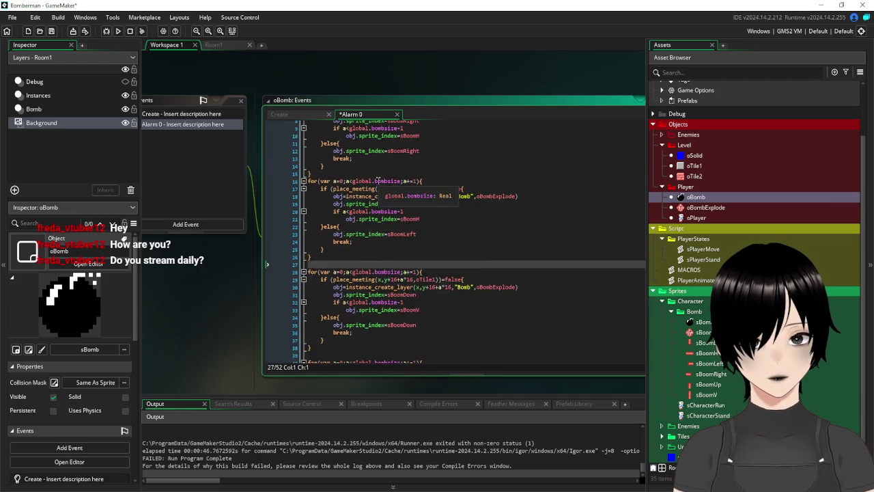
left_click(320, 192)
key("Return")
scroll(320, 193, "up", 2)
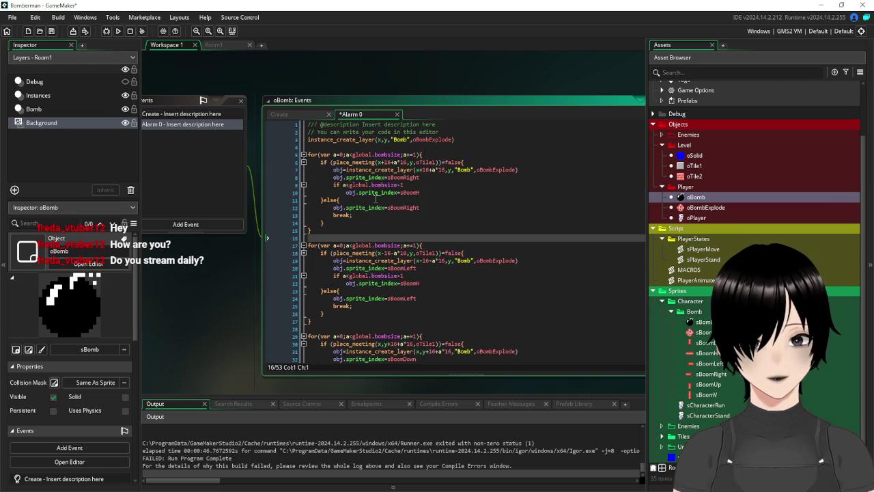
left_click(316, 146)
key("Return")
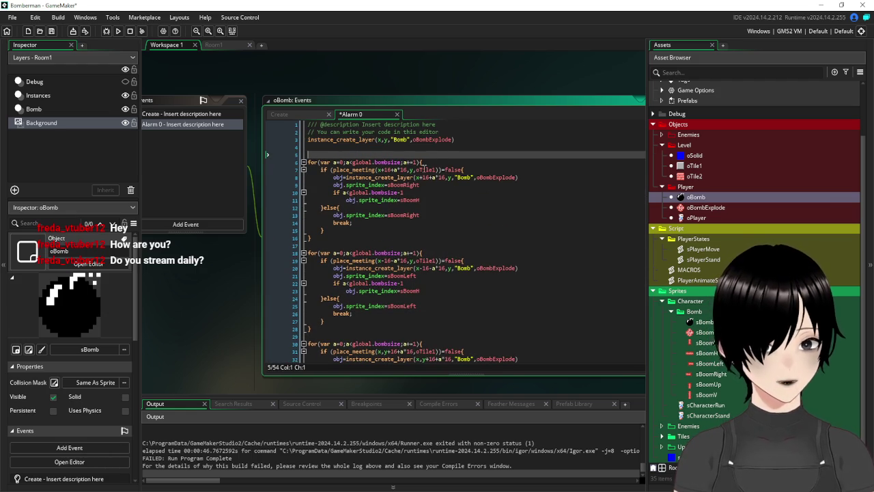
Wrap the rightward loop in its place_meeting(...)=false check with opening and closing braces.
left_click_drag(463, 170, 323, 173)
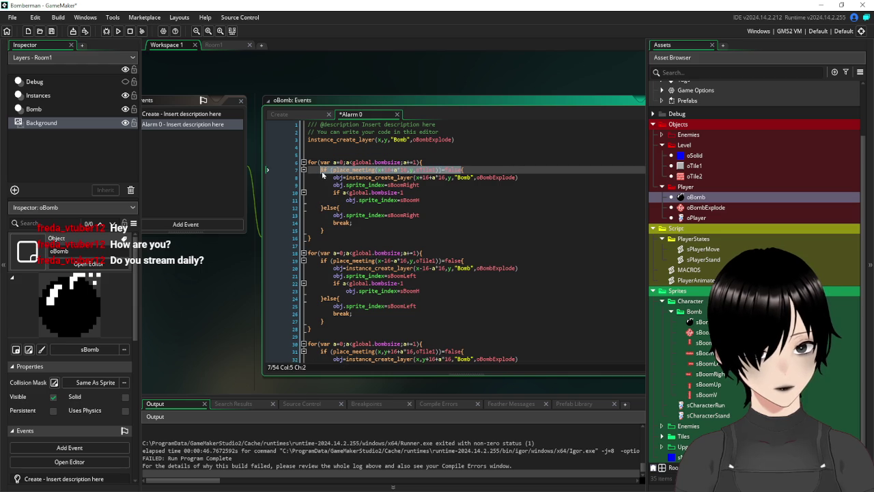
key("ctrl+c")
left_click(320, 155)
key("ctrl+v")
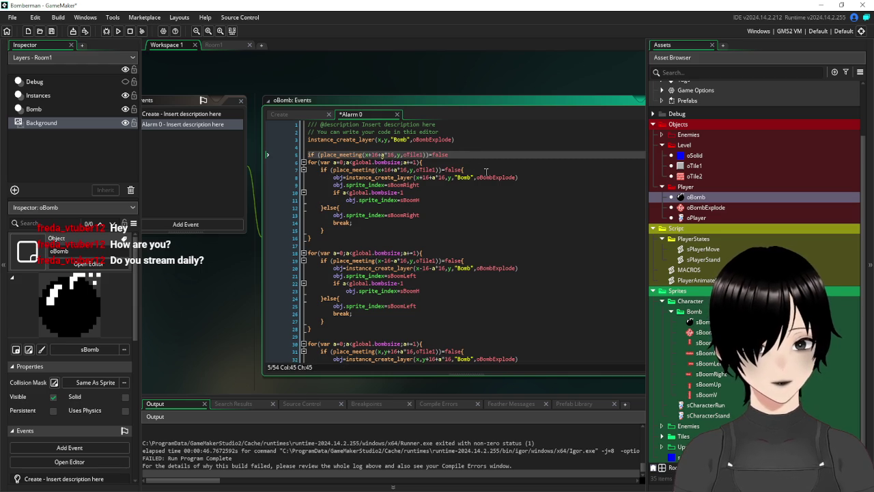
type("{")
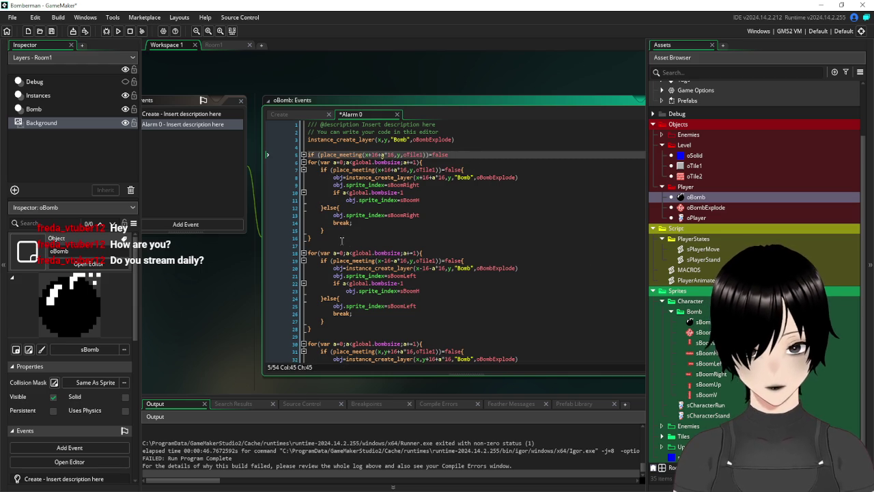
left_click(330, 238)
key("Return")
type("}")
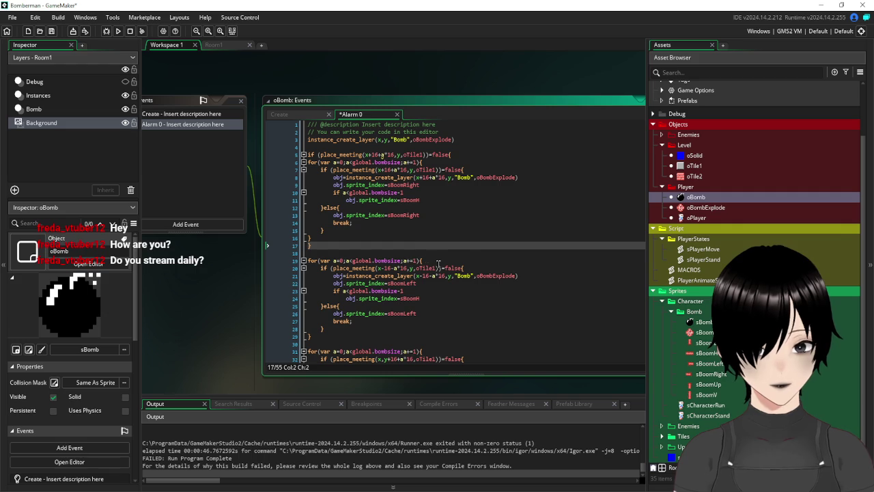
Paste the leftward tile check above its loop and open a line after it.
left_click_drag(462, 268, 320, 270)
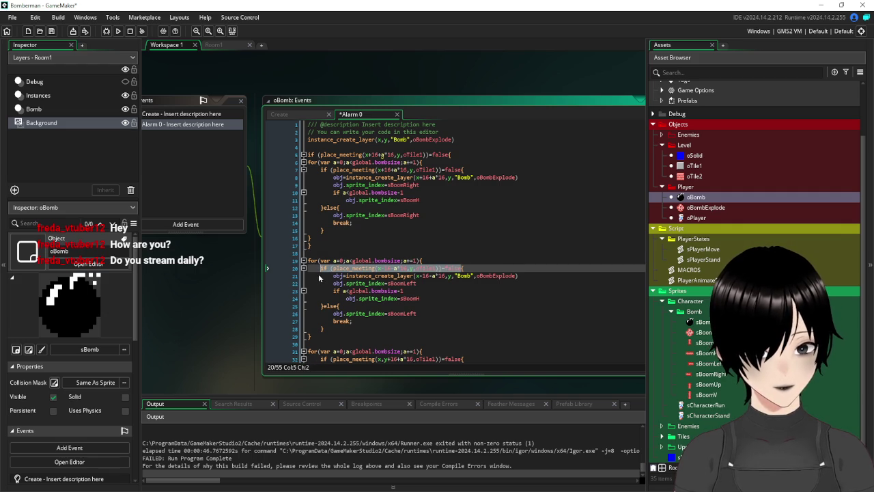
key("ctrl+c")
left_click(320, 251)
key("ctrl+v")
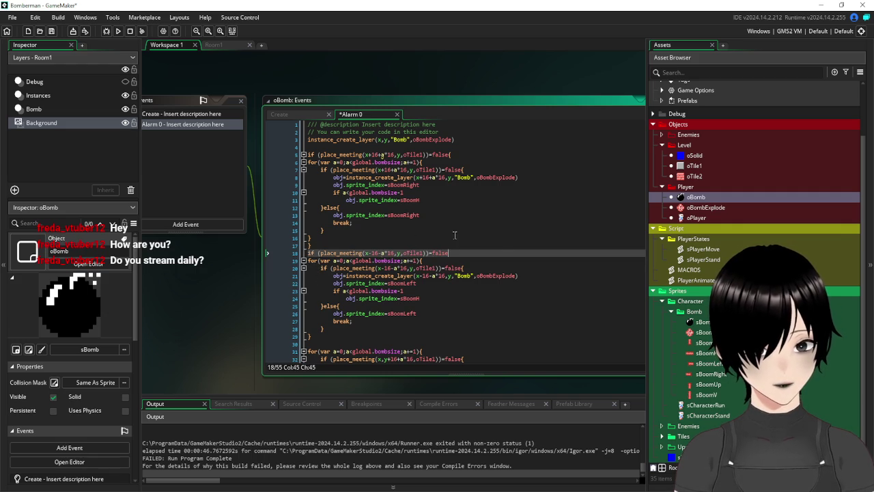
left_click(329, 337)
key("Return")
Paste the downward tile check above its loop and open a line after it.
scroll(444, 281, "down", 3)
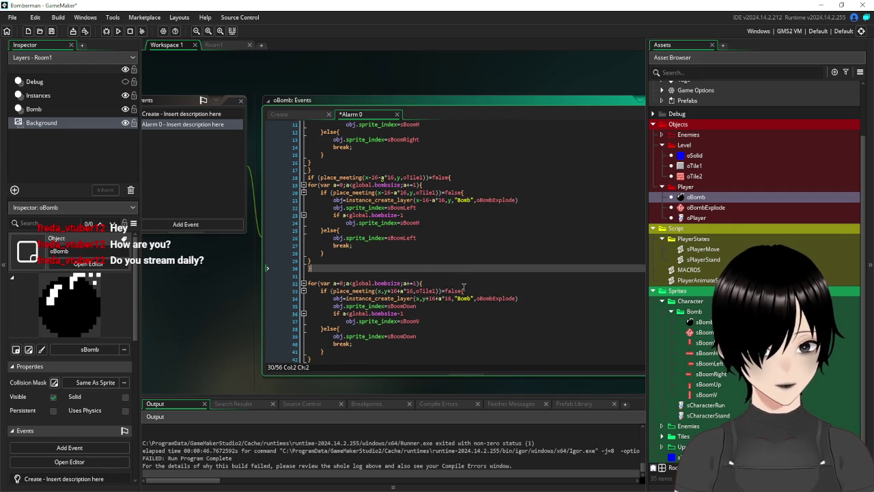
left_click_drag(463, 290, 322, 295)
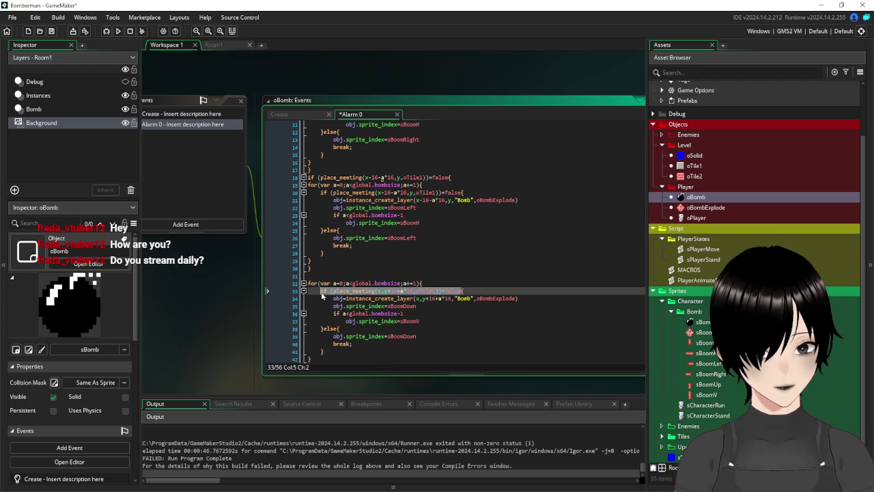
left_click(323, 275)
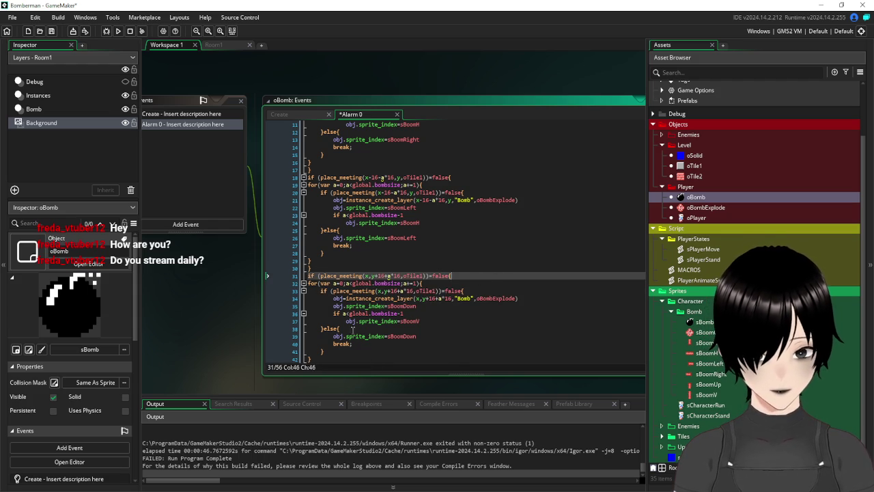
key("ctrl+v")
scroll(327, 324, "down", 2)
left_click(327, 324)
key("Return")
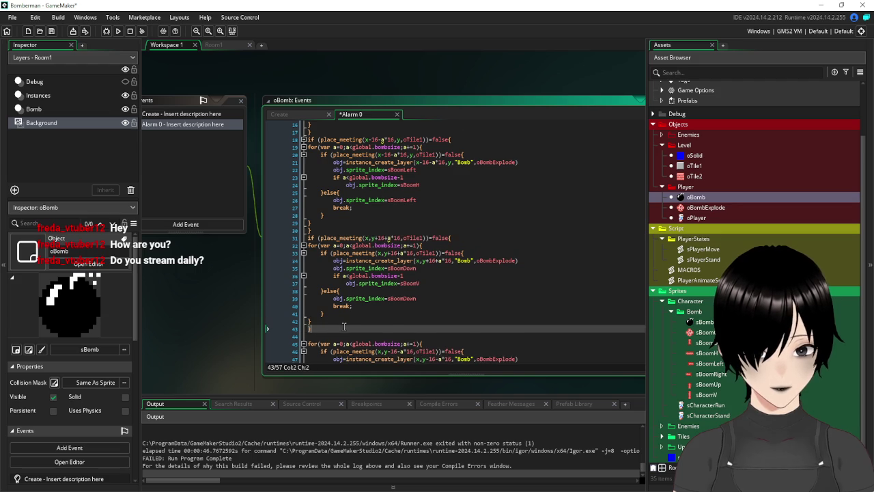
Wrap the upward loop in its tile check with braces and save the code.
scroll(344, 326, "down", 2)
left_click_drag(465, 313, 321, 316)
key("ctrl+c")
left_click(321, 299)
key("ctrl+v")
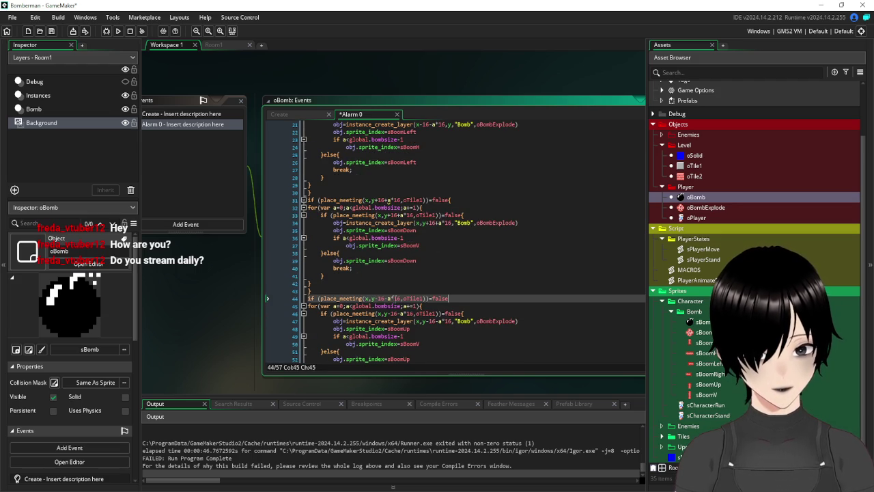
type("{")
scroll(380, 321, "down", 2)
left_click(374, 329)
key("Return")
type("}")
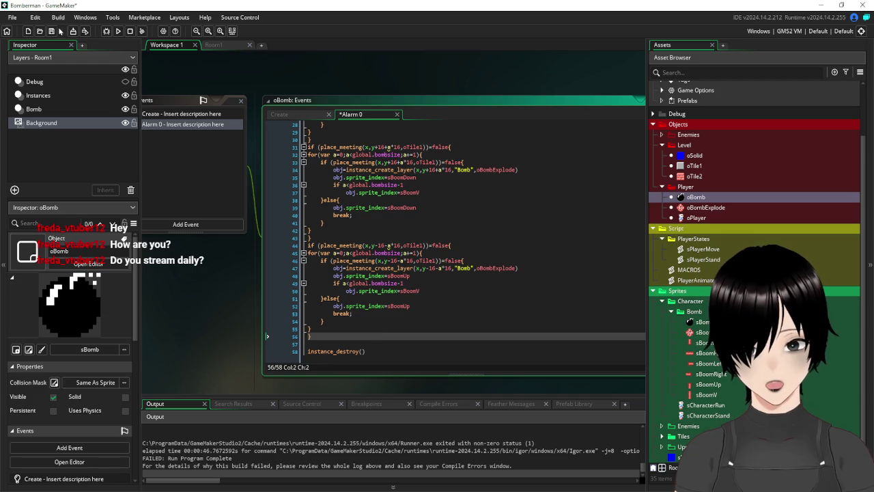
left_click(51, 30)
Run the game, drop a bomb, and dismiss the 'local variable a not set' error.
left_click(118, 31)
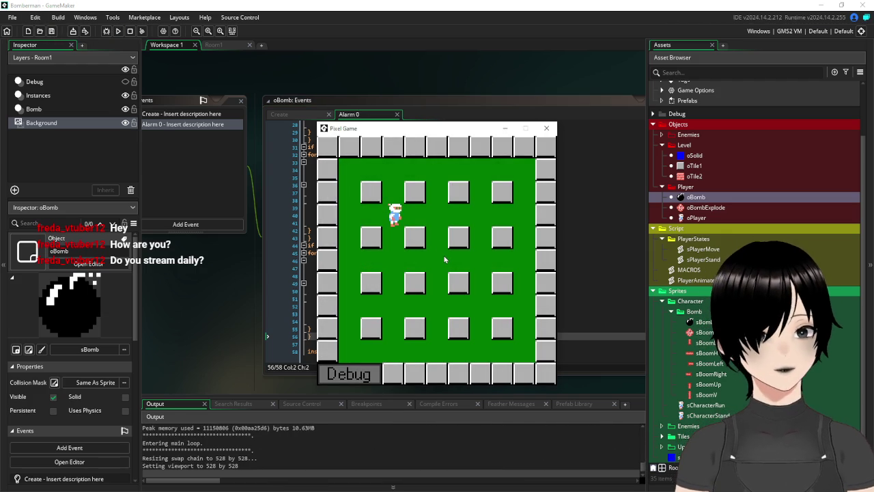
key("Up")
key("space")
key("Down")
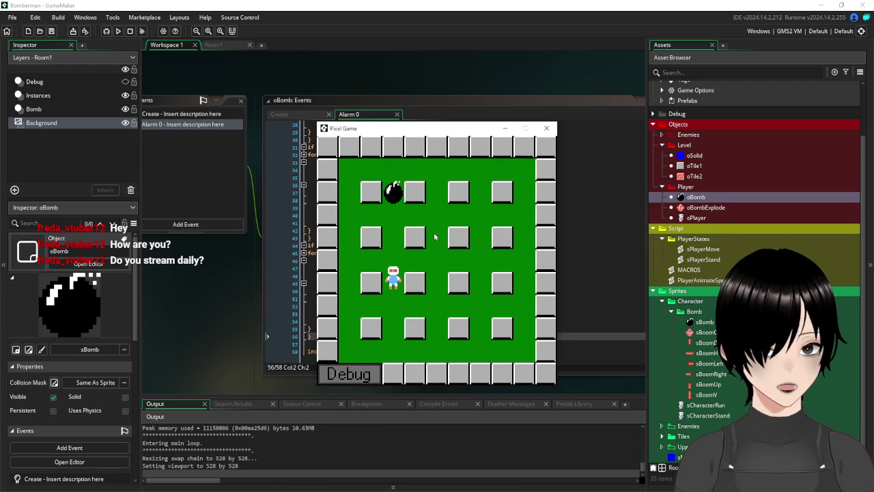
key("Right")
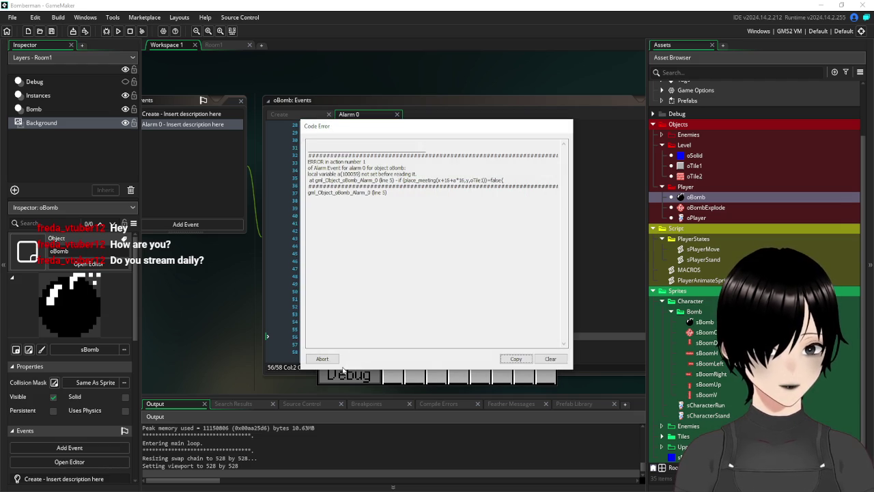
left_click(318, 360)
scroll(355, 336, "up", 9)
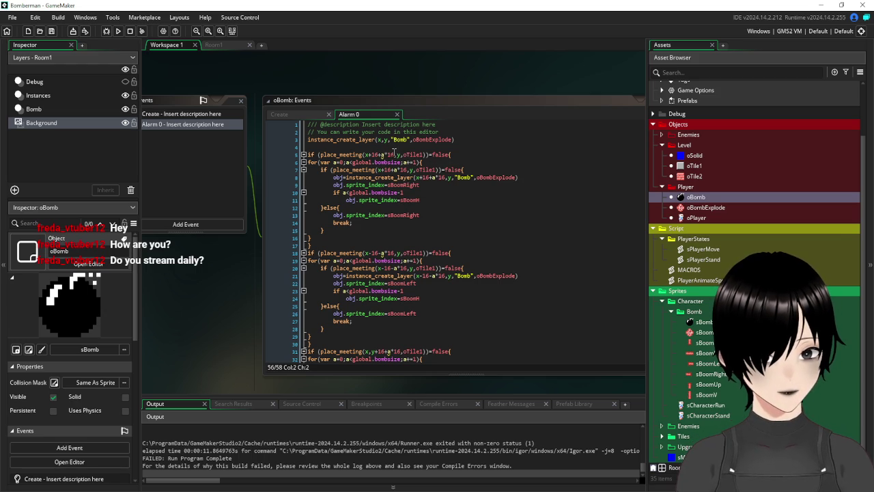
Remove the a*16 offset from the rightward and leftward wall checks on lines 5 and 18.
left_click(395, 153)
key("BackSpace")
key("BackSpace")
key("BackSpace")
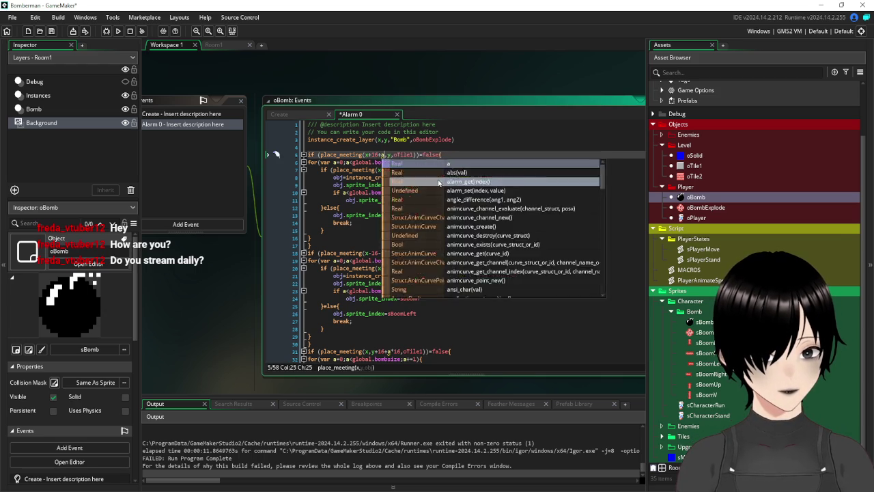
key("BackSpace")
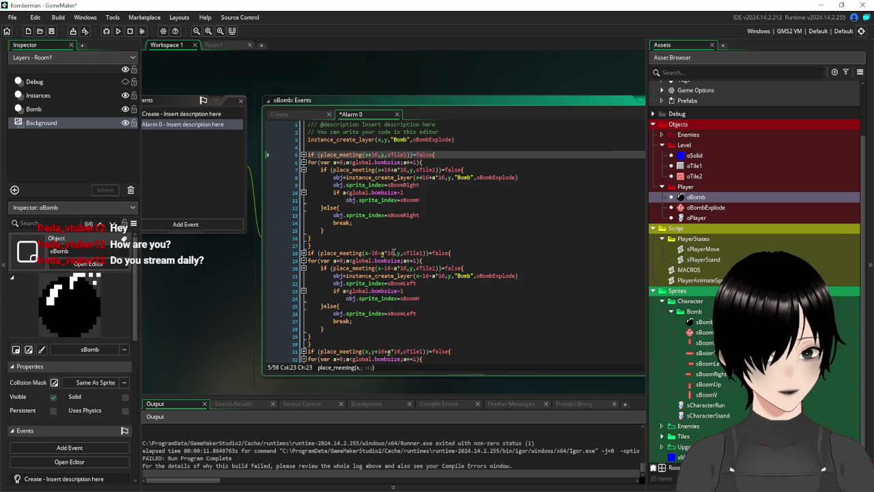
left_click(395, 253)
key("BackSpace")
key("BackSpace")
key("BackSpace")
Remove the a*16 offset from the downward and upward checks on lines 31 and 44, then save.
scroll(412, 241, "down", 1)
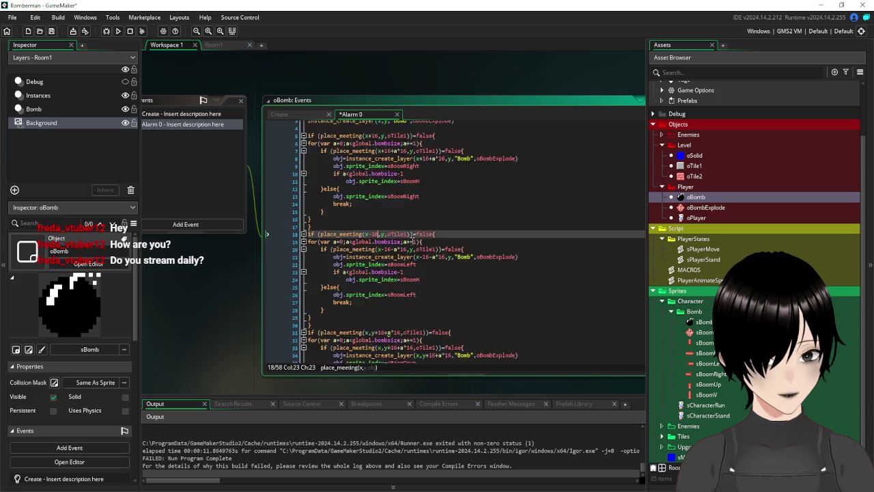
scroll(412, 241, "down", 3)
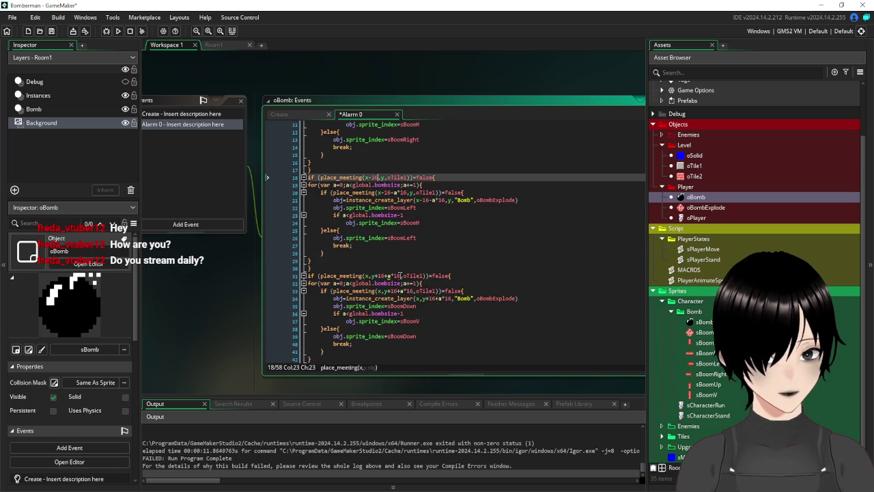
left_click(402, 275)
key("BackSpace")
key("BackSpace")
key("BackSpace")
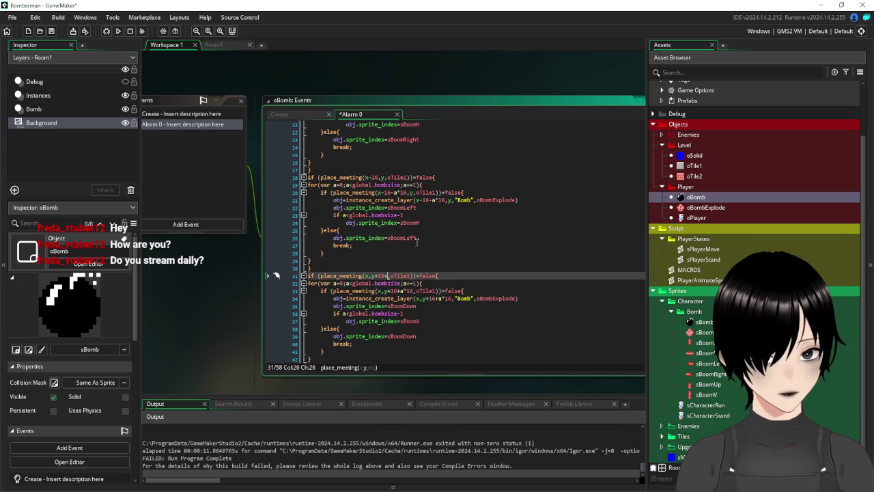
scroll(415, 254, "down", 1)
scroll(414, 254, "down", 4)
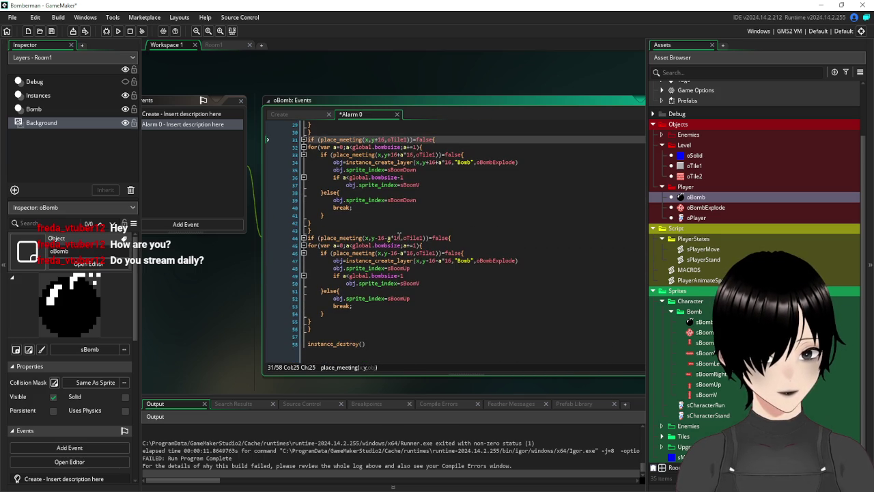
left_click(402, 238)
key("BackSpace")
key("BackSpace")
key("BackSpace")
key("BackSpace")
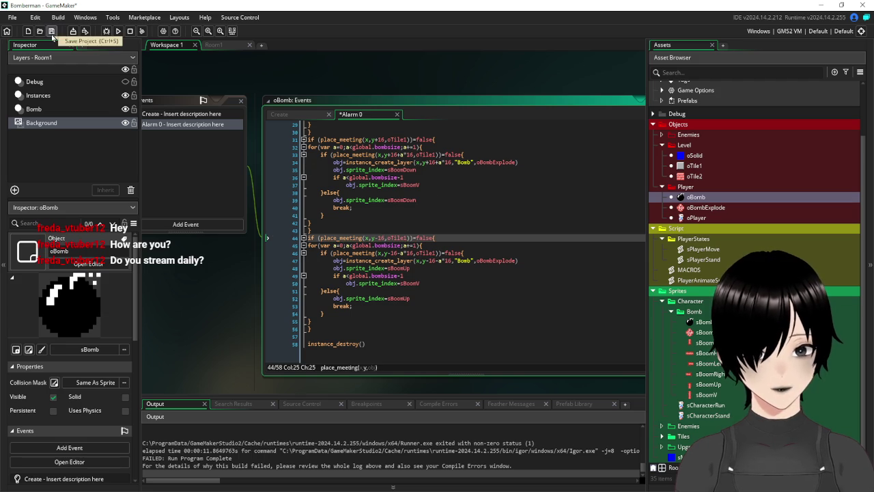
left_click(52, 31)
Run the game, drop a bomb, step away to watch the flame beam, then close the game window.
left_click(118, 31)
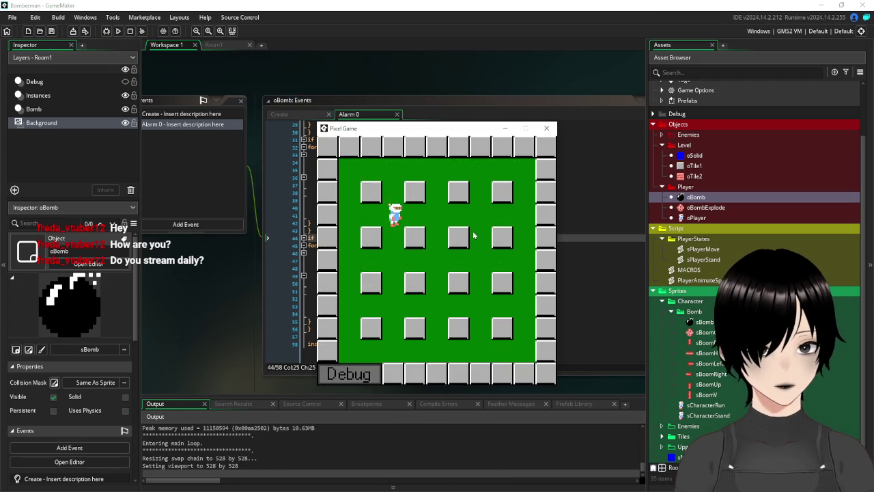
key("Down")
key("space")
key("Right")
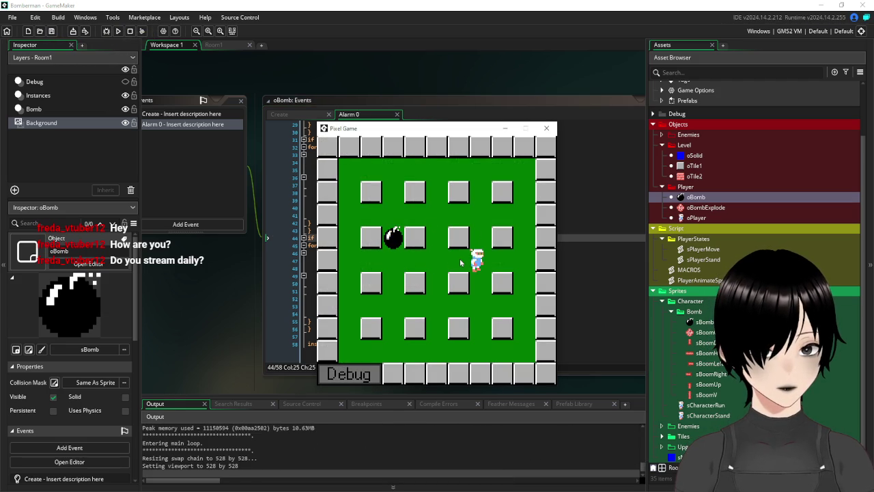
key("Left")
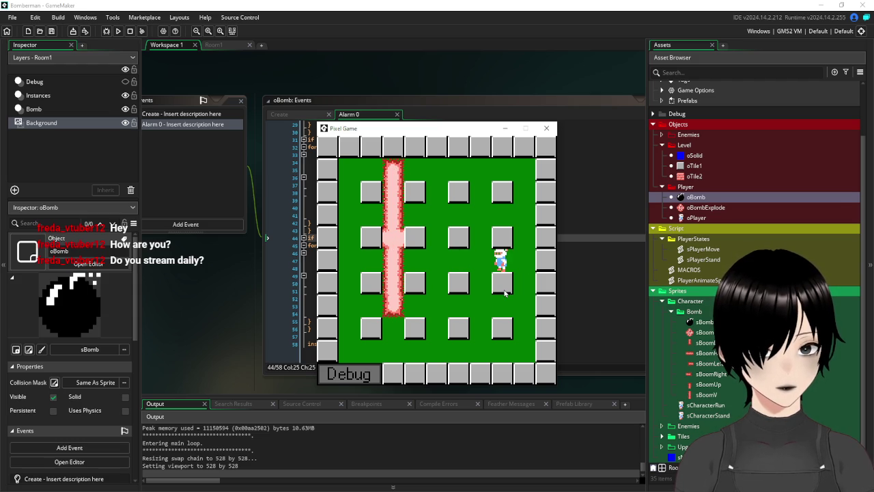
left_click(547, 128)
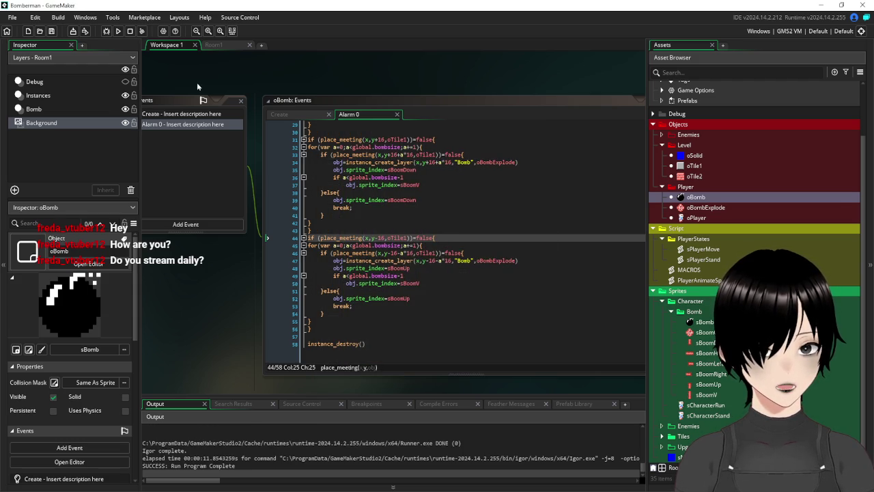
Open the sBoomDown sprite's image editor and preview its flame animation.
left_click(220, 46)
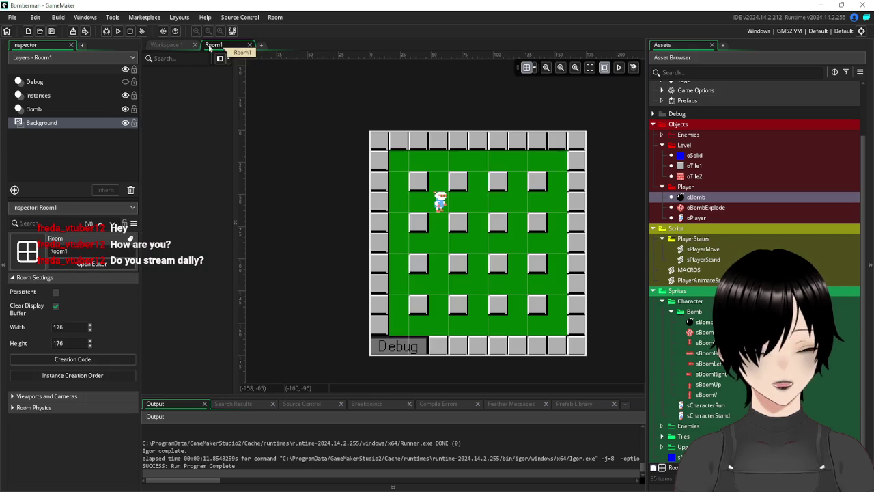
left_click(177, 47)
double_click(705, 343)
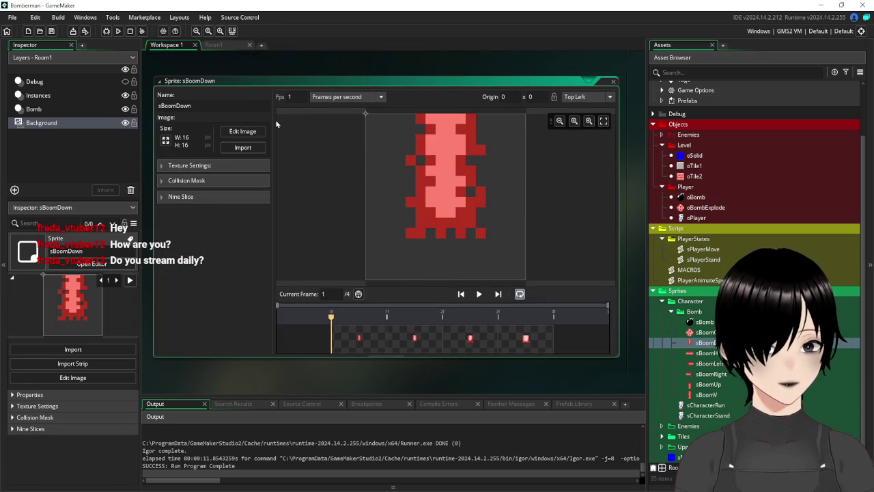
left_click(237, 132)
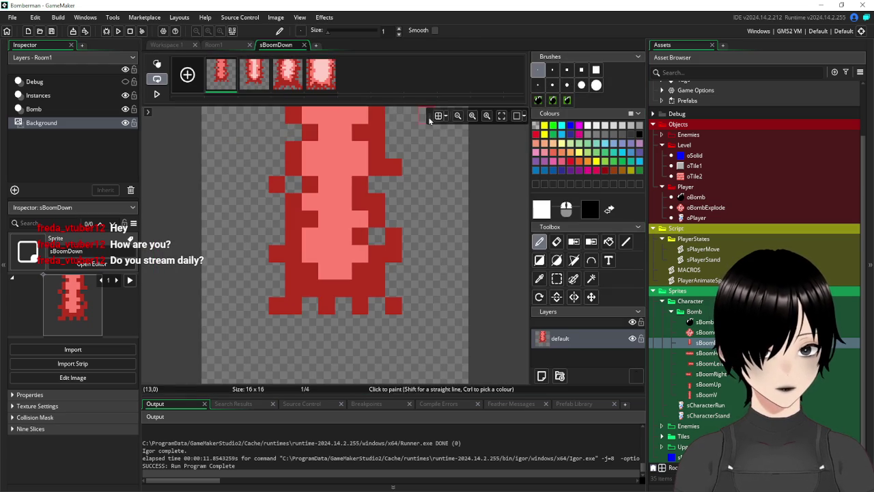
left_click(156, 95)
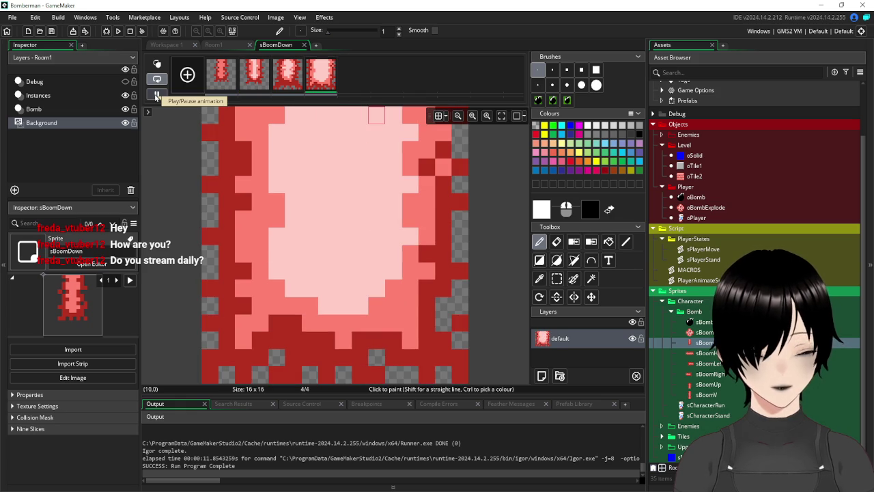
left_click(156, 96)
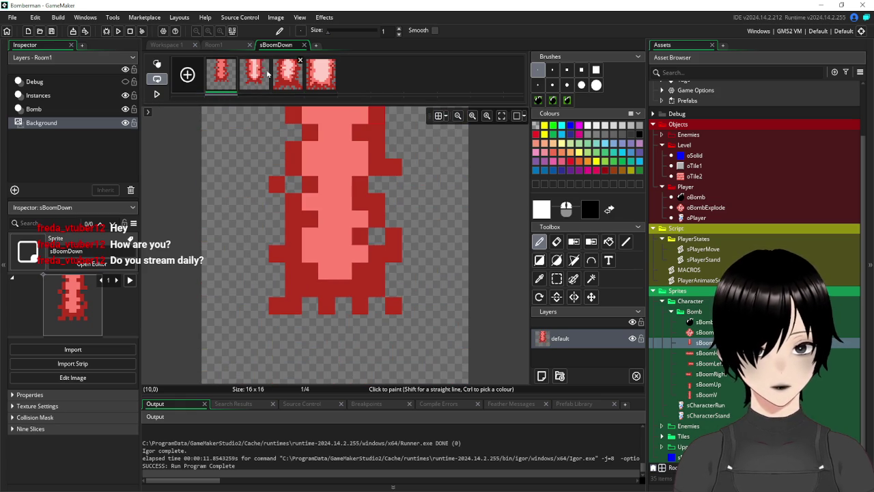
Add two empty frames and stamp a copy of frame 3 into frame 5.
left_click(284, 77)
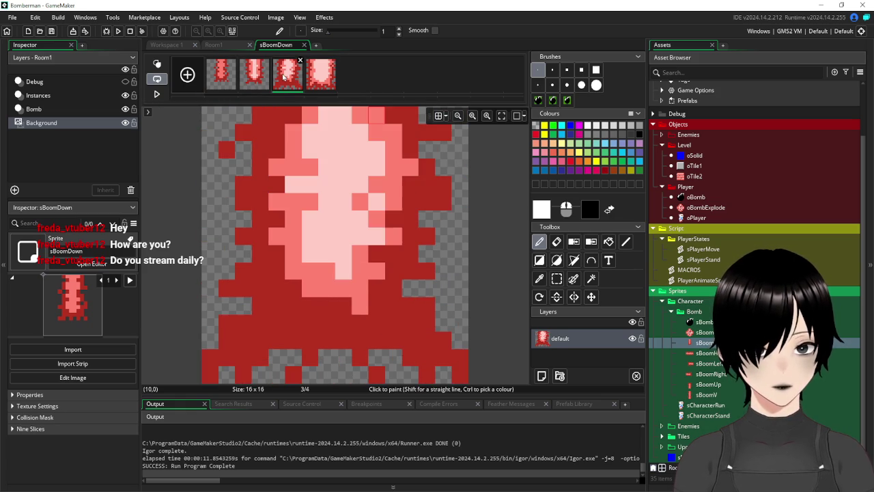
left_click(188, 74)
left_click(187, 75)
key("ctrl+a")
key("ctrl+b")
left_click(355, 75)
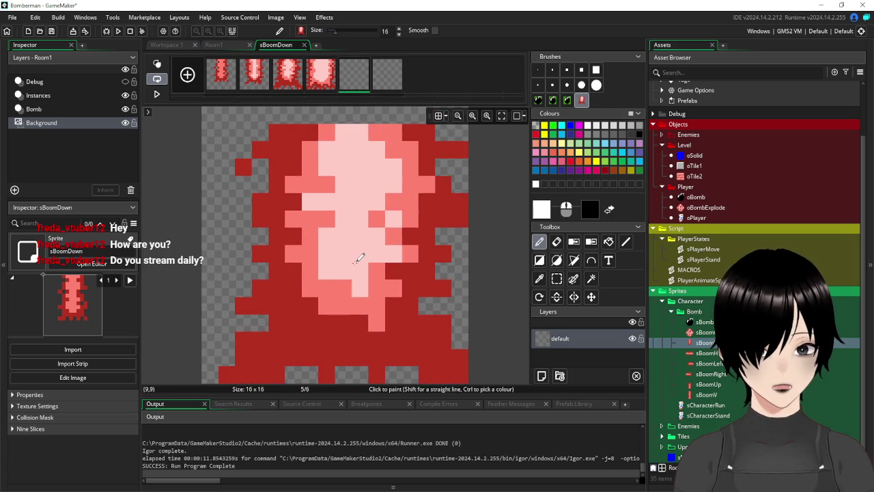
left_click(335, 198)
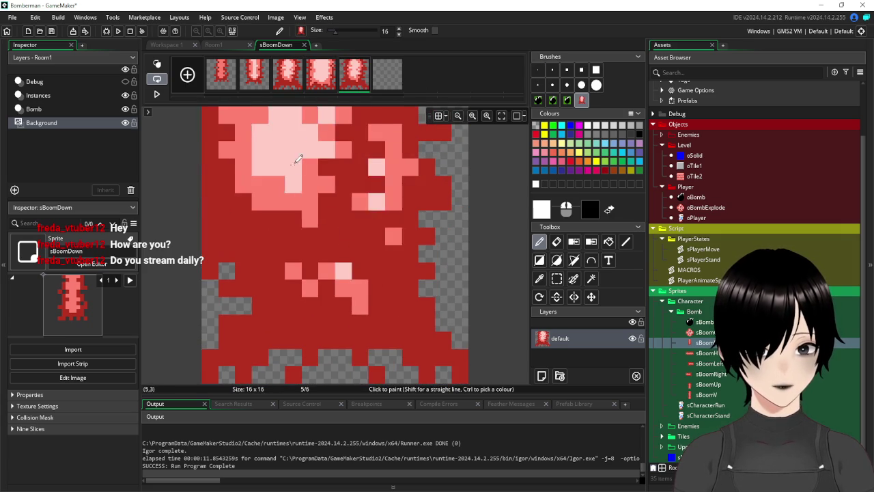
Fill frame 2's background white and stamp a copy of it into frame 6.
left_click(254, 77)
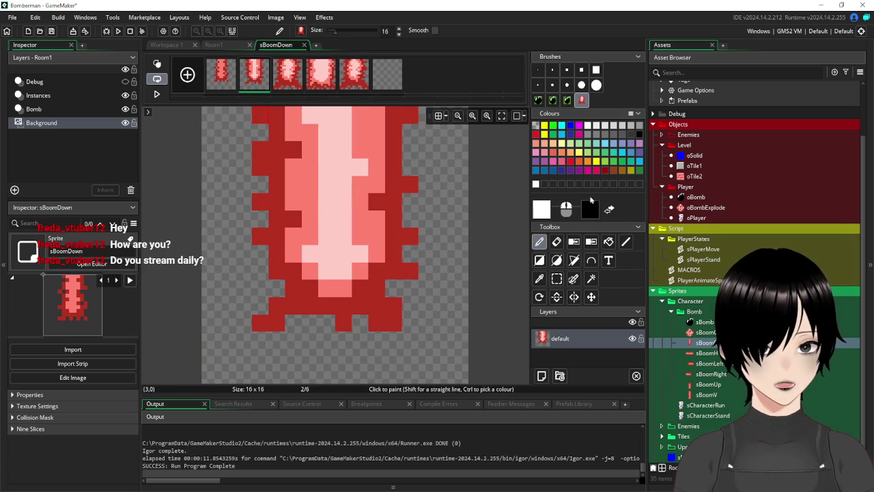
left_click(609, 241)
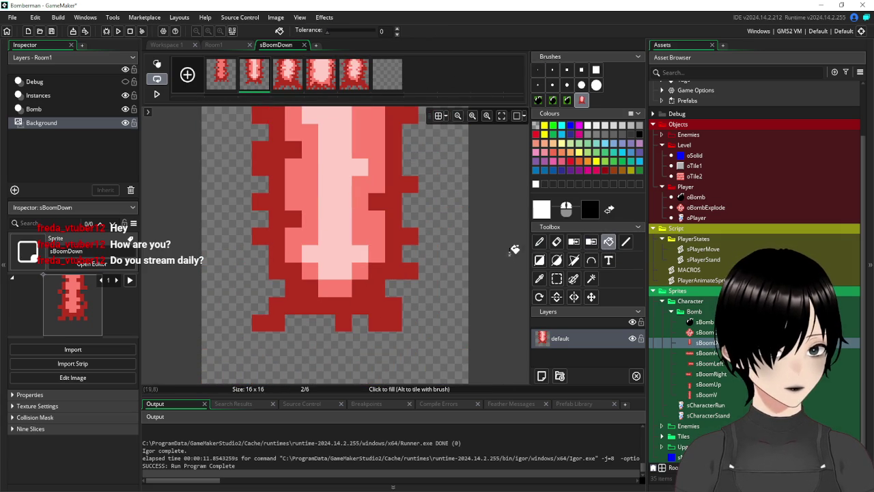
left_click(464, 236)
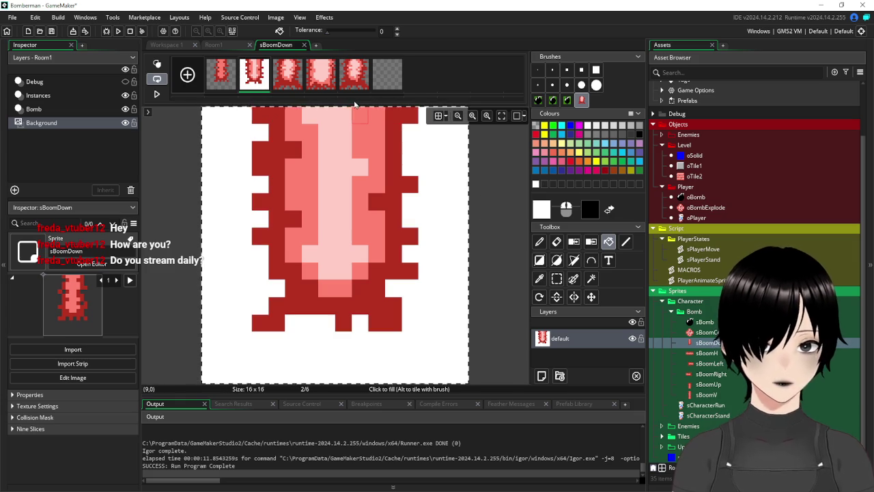
key("ctrl+c")
left_click(387, 74)
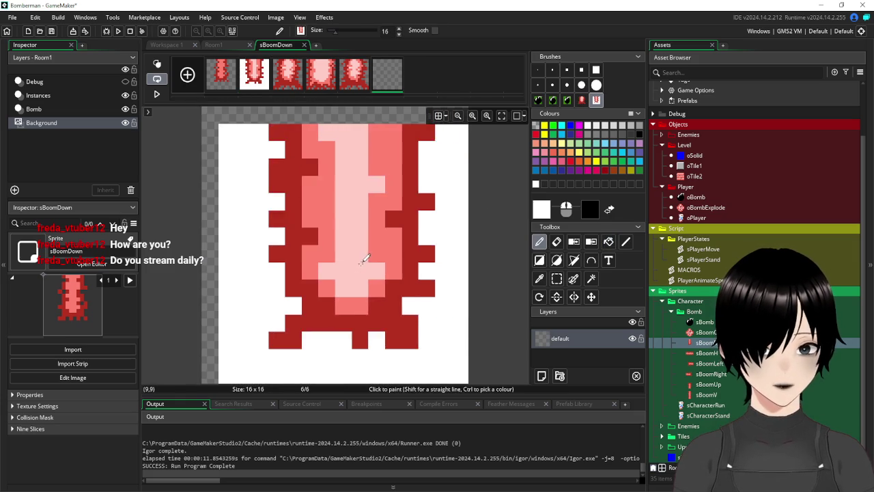
left_click(339, 252)
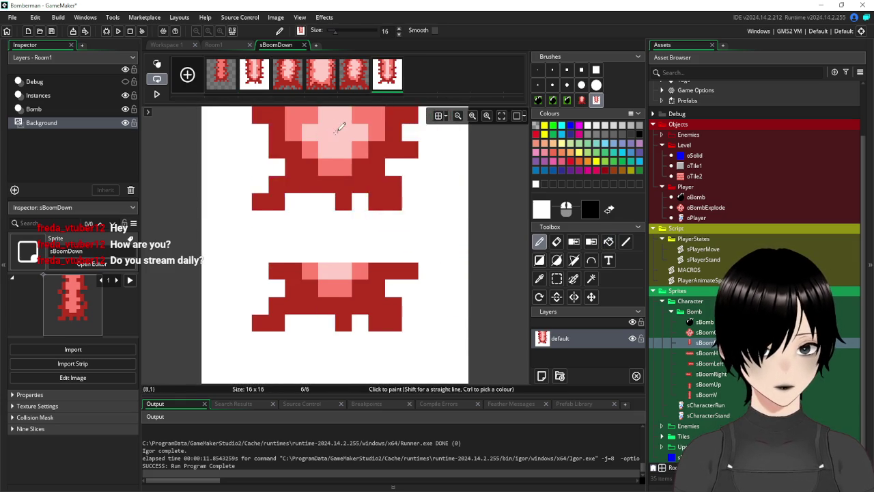
Delete the white backgrounds from frames 6 and 2, then close the pixel editor.
left_click(592, 278)
left_click(441, 198)
key("Delete")
left_click(248, 75)
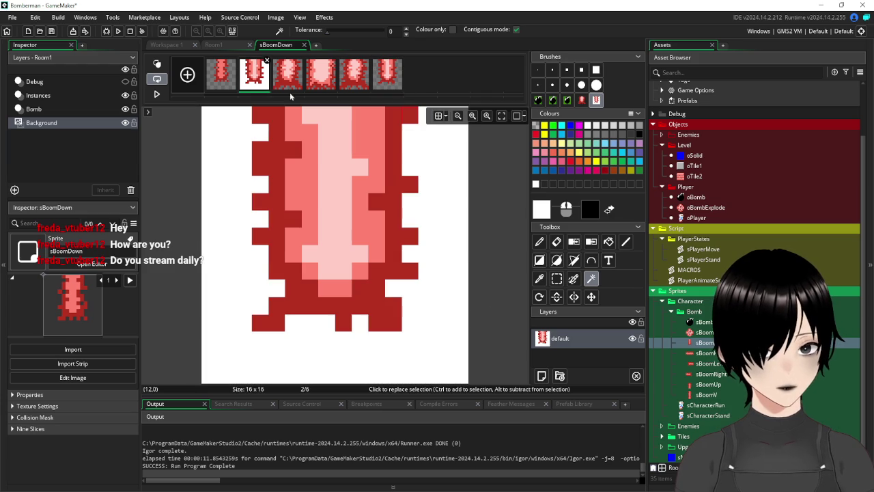
left_click(456, 271)
key("Delete")
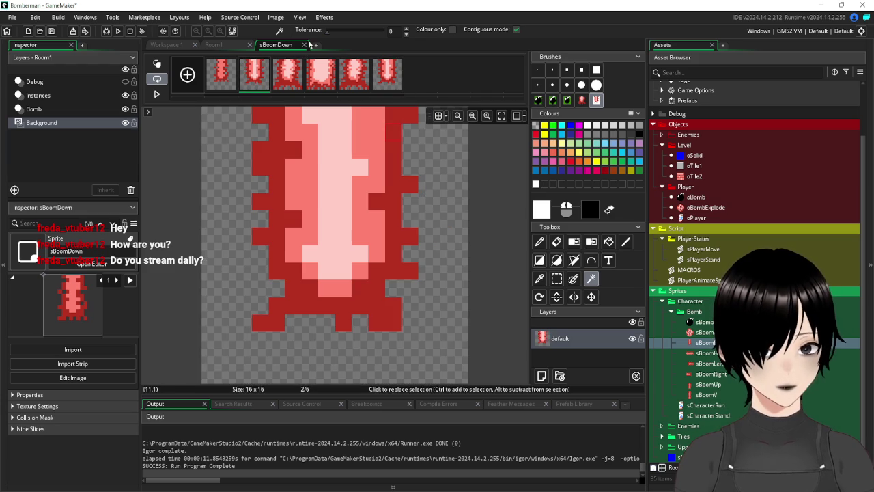
left_click(304, 45)
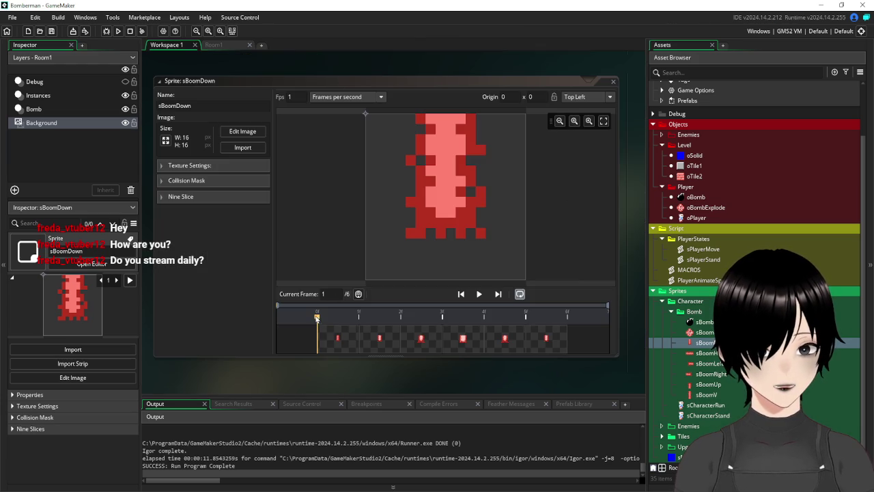
Adjust sBoomDown's animation speed and preview the flame animation.
left_click(295, 97)
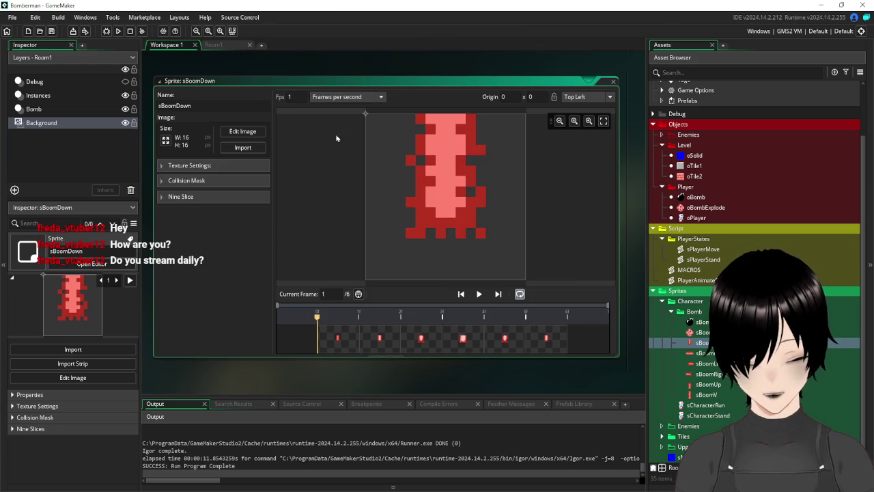
type("0")
left_click(480, 294)
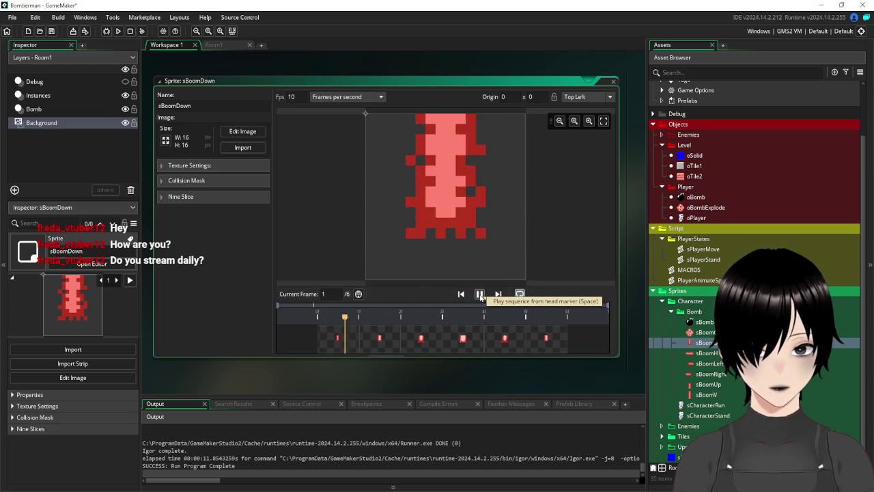
left_click(479, 294)
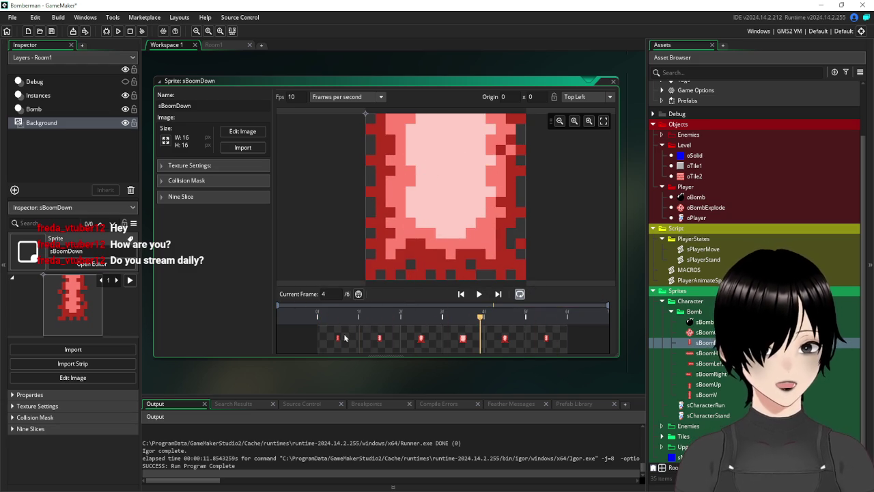
Stamp the flame frame into a new seventh frame and delete its white background.
left_click(254, 133)
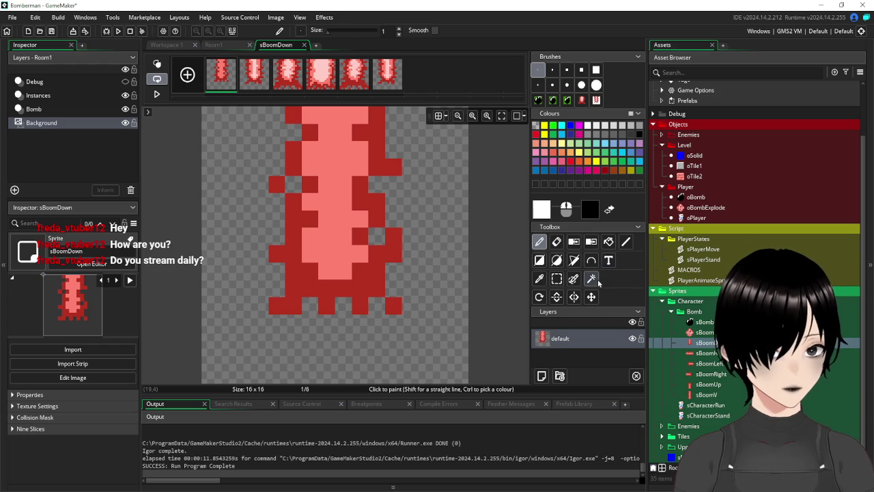
left_click(605, 242)
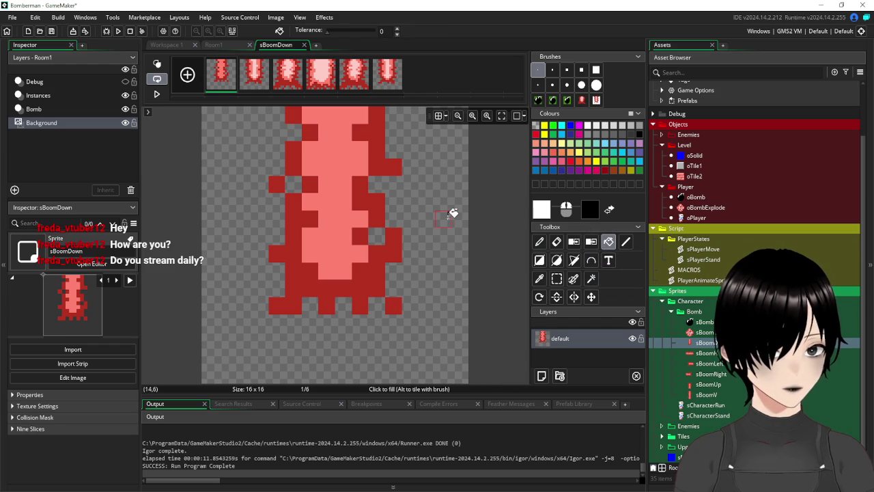
left_click(448, 216)
key("p")
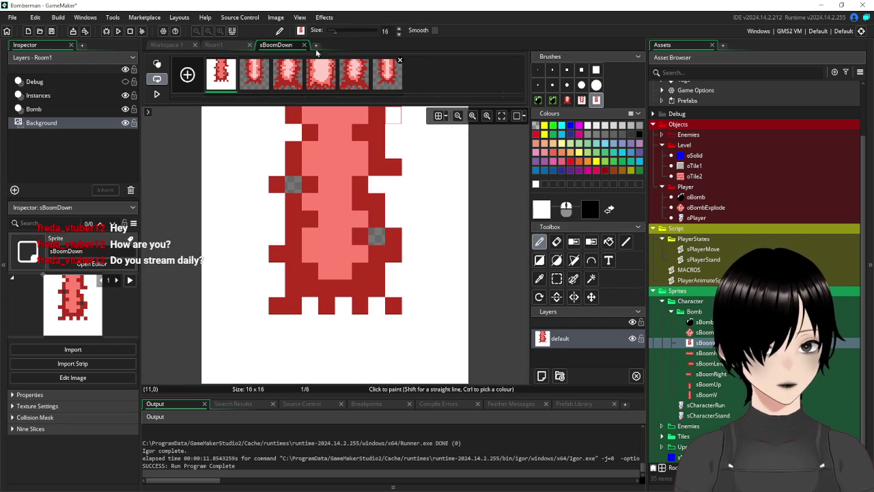
left_click(186, 75)
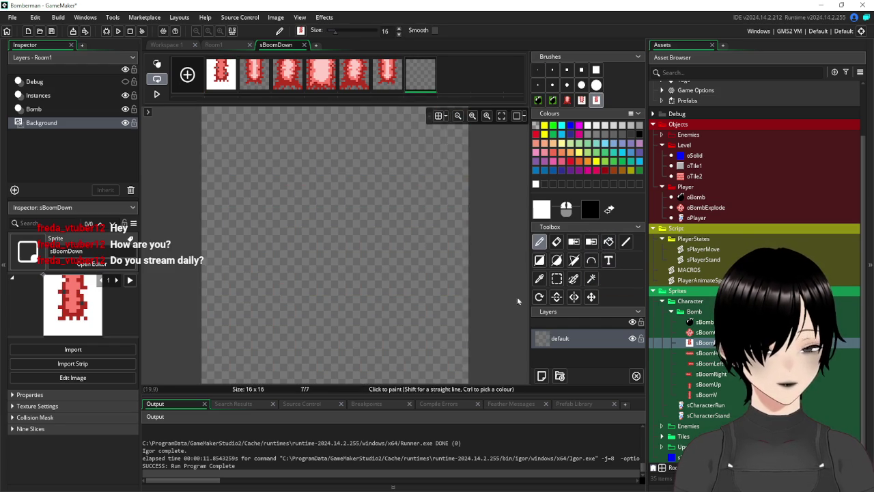
left_click(592, 279)
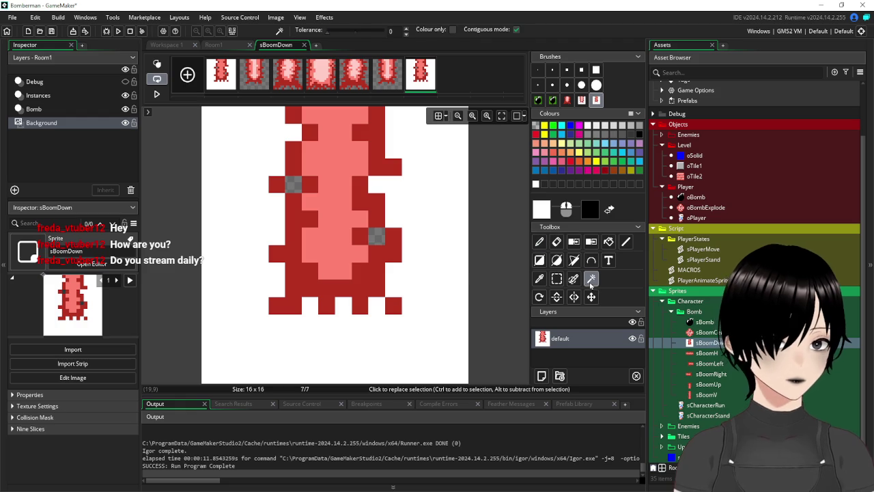
left_click(409, 189)
key("Delete")
Clear the first frame's white background, preview the 10 fps animation, and close sBoomDown.
left_click(222, 75)
left_click(449, 221)
key("Delete")
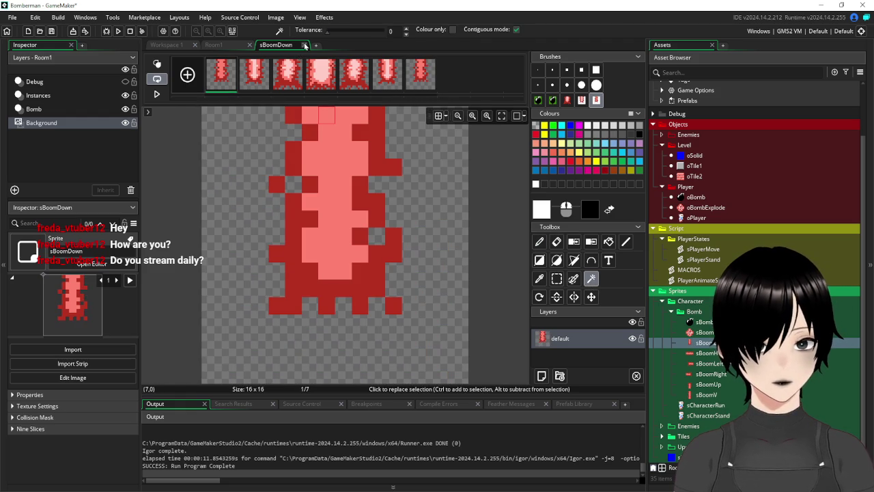
left_click(306, 45)
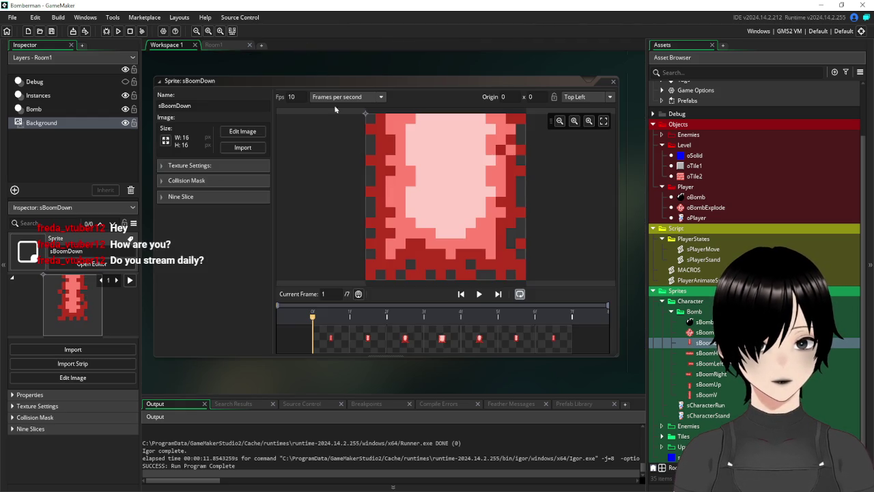
left_click(480, 294)
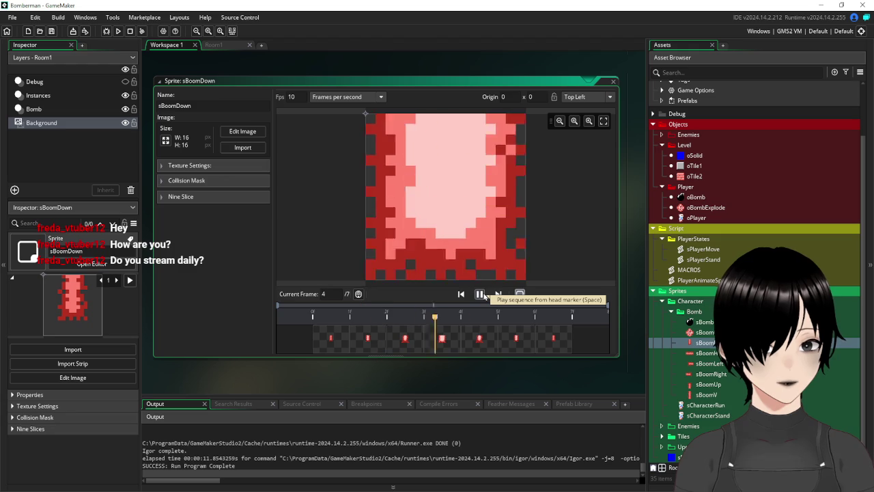
left_click(481, 293)
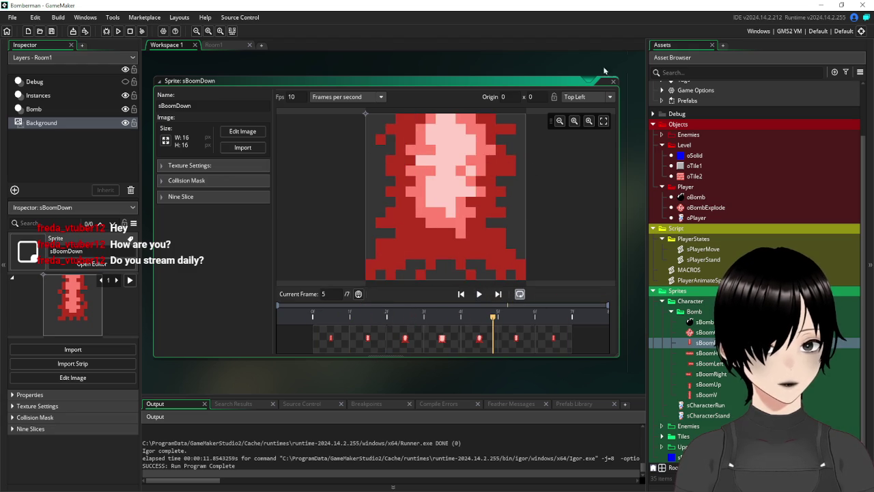
left_click(613, 83)
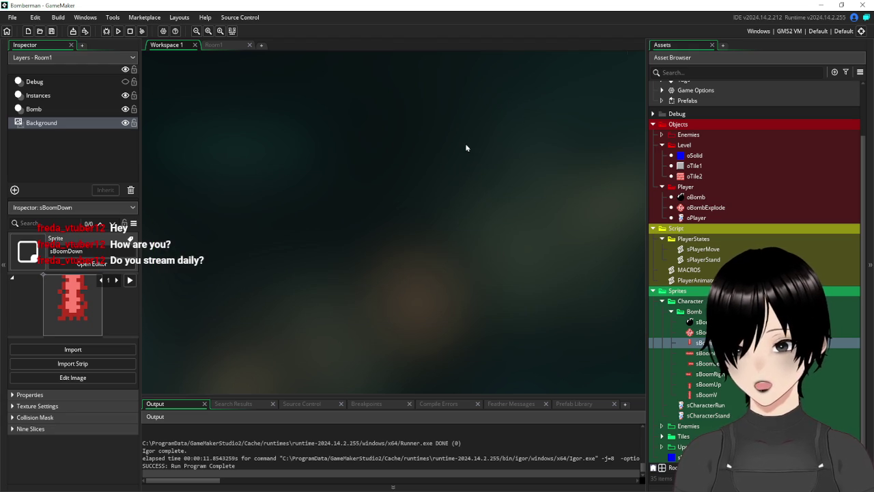
Open sBoomCenter's image editor, add empty frames, and stamp frame 3's cross into frame 5.
double_click(708, 332)
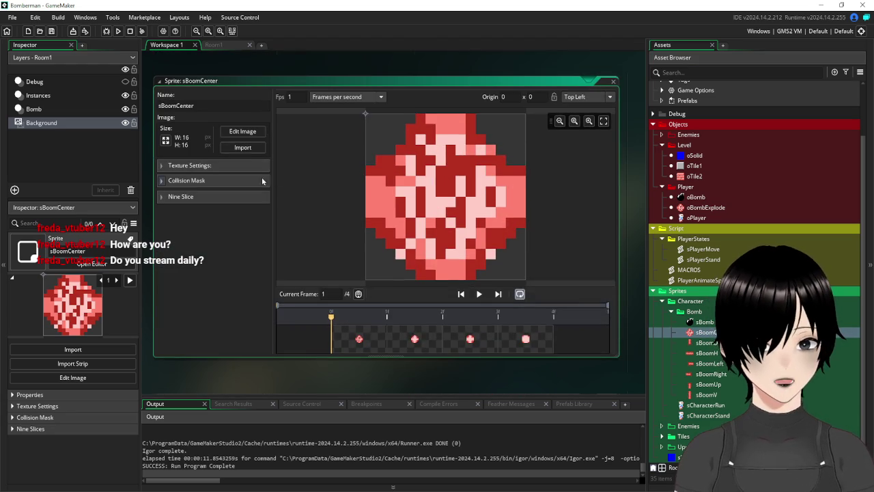
left_click(243, 132)
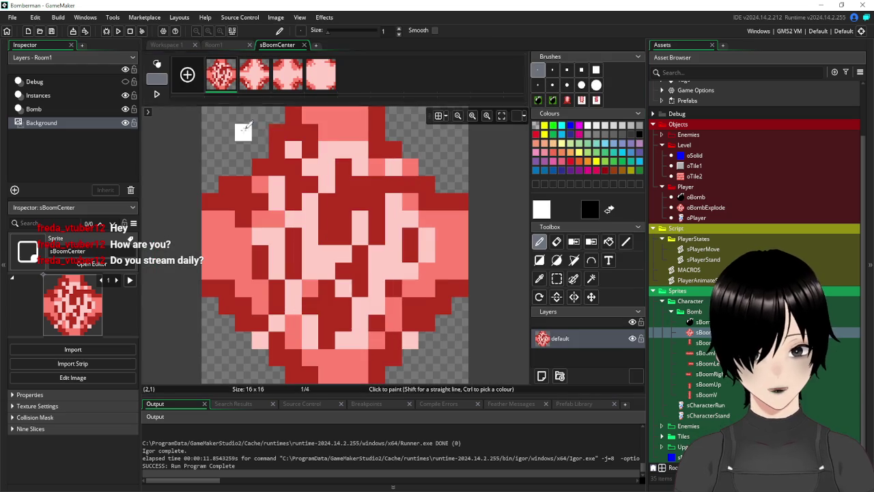
left_click(187, 76)
left_click(188, 77)
left_click(188, 77)
left_click(286, 88)
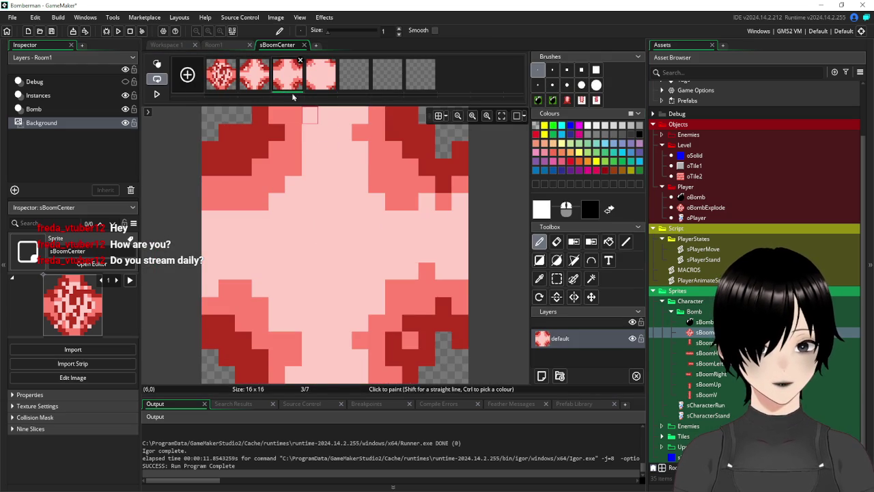
key("ctrl+c")
key("ctrl+v")
left_click(354, 74)
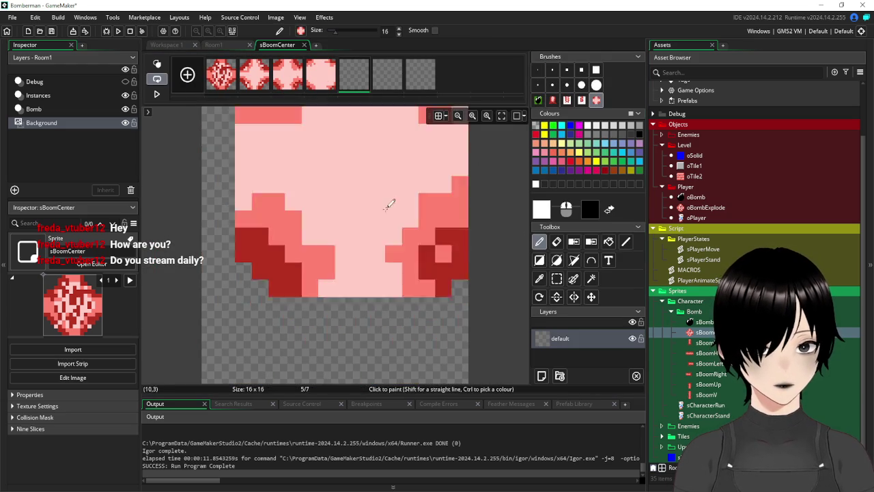
left_click(348, 253)
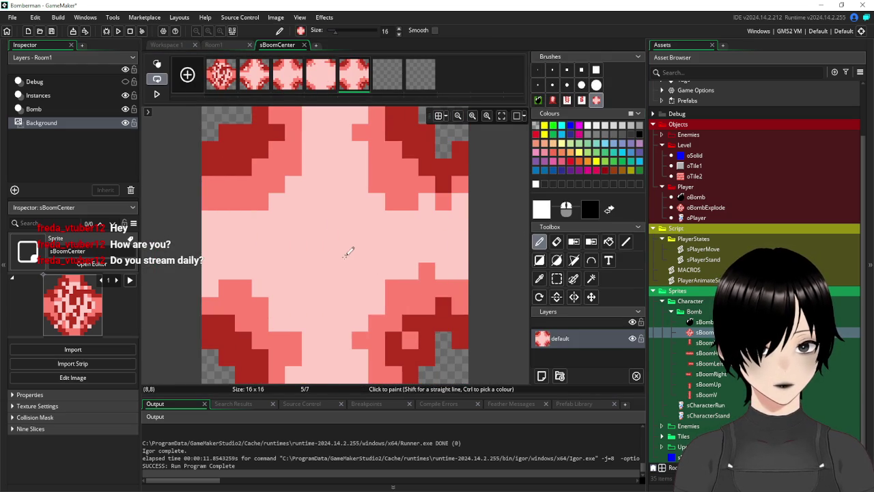
Stamp the cross image into frame 6 and frame 1's image into frame 7.
left_click(252, 82)
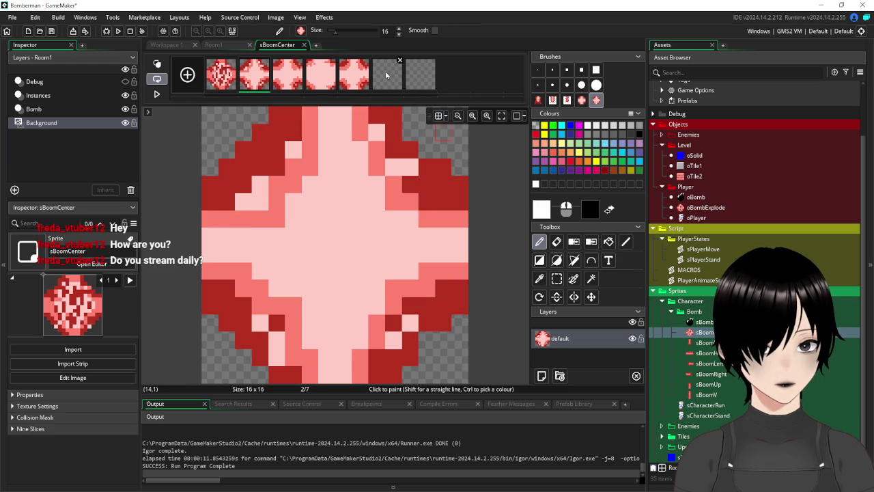
left_click(386, 75)
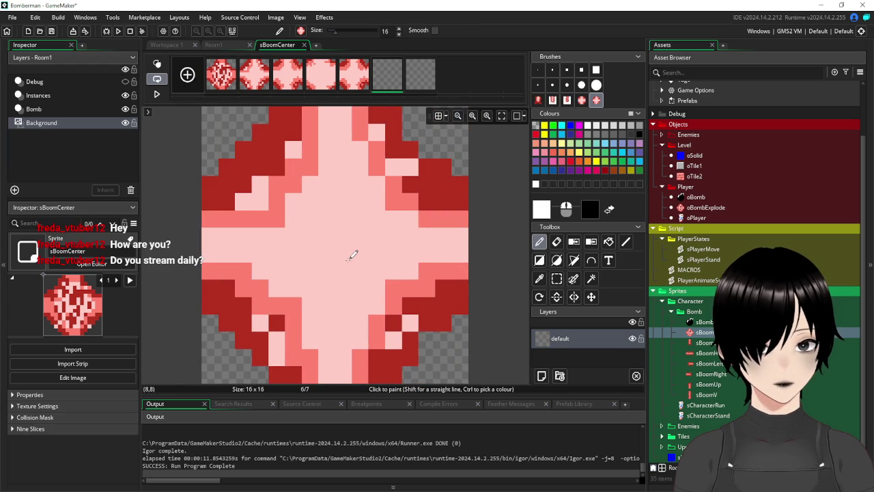
left_click(352, 254)
left_click(220, 75)
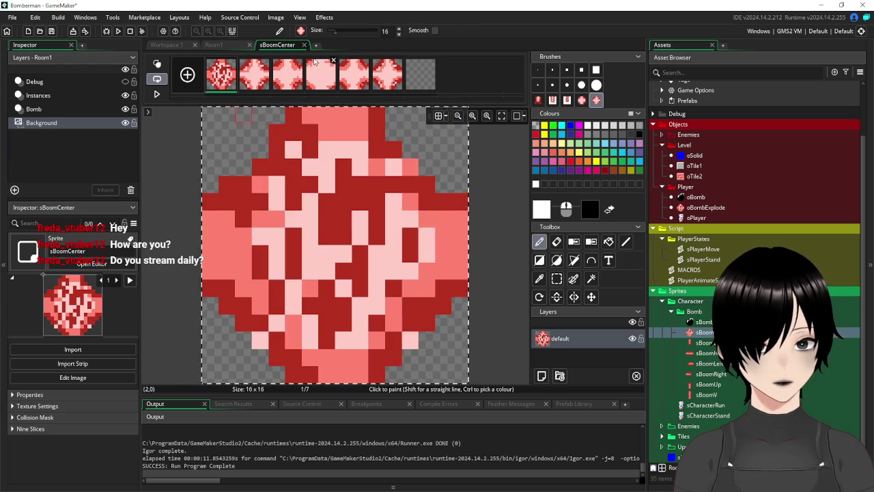
left_click(420, 75)
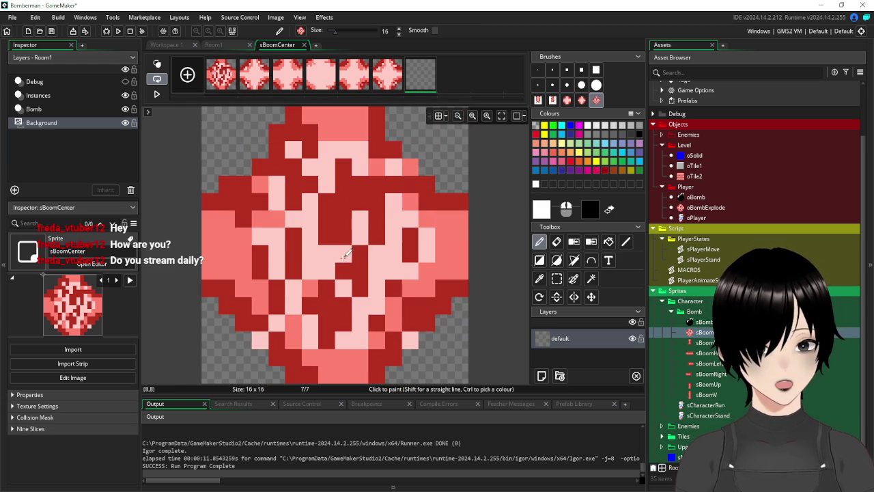
left_click(346, 255)
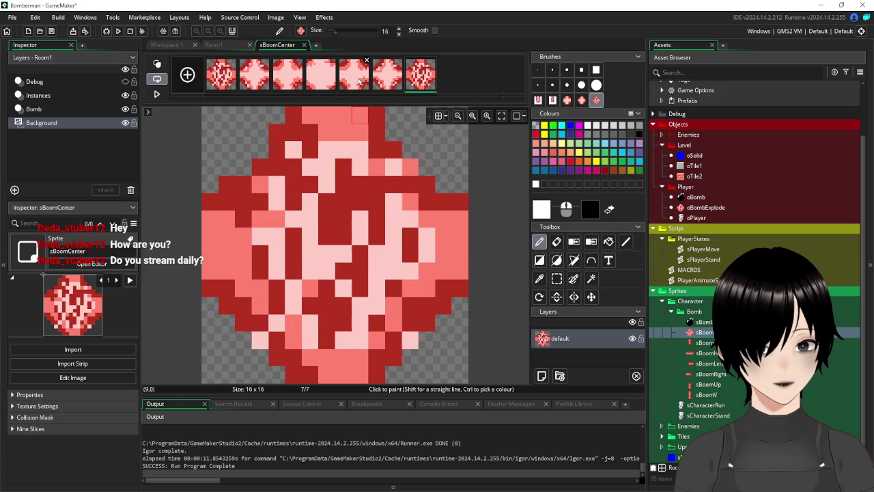
Close the image editor, set sBoomCenter's speed to 10 fps, and close the sprite.
left_click(304, 45)
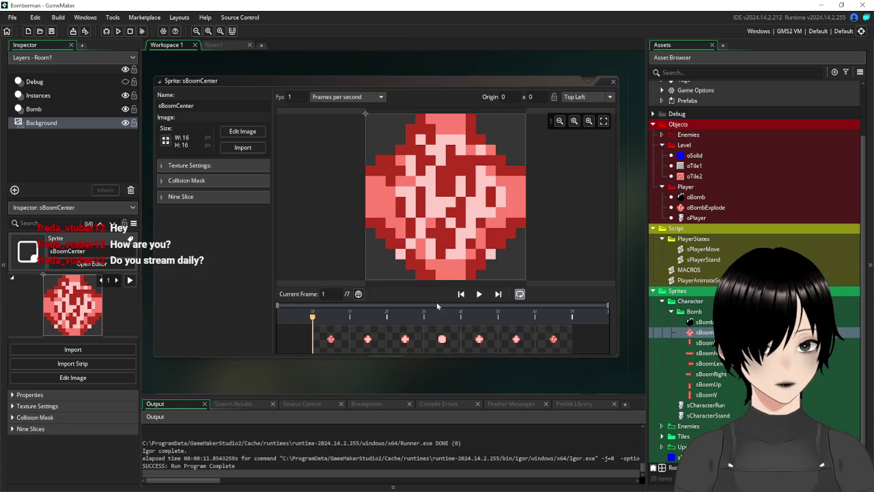
left_click(477, 294)
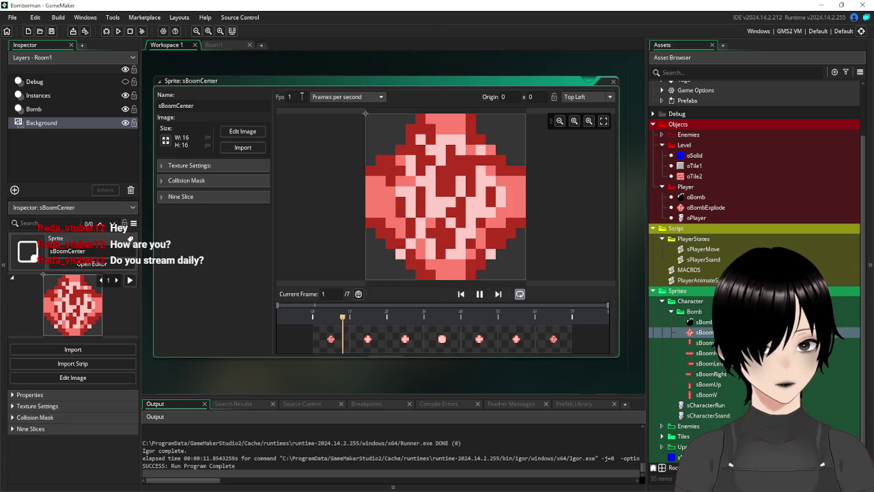
left_click(302, 97)
type("0")
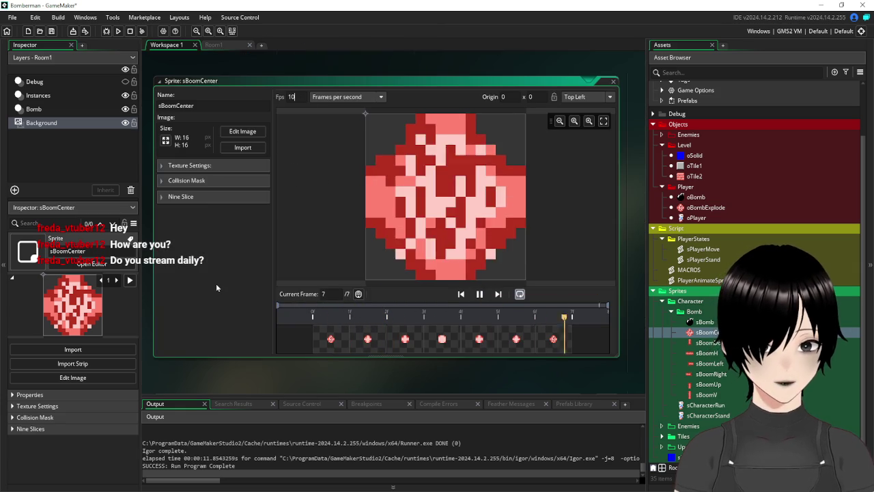
left_click(613, 83)
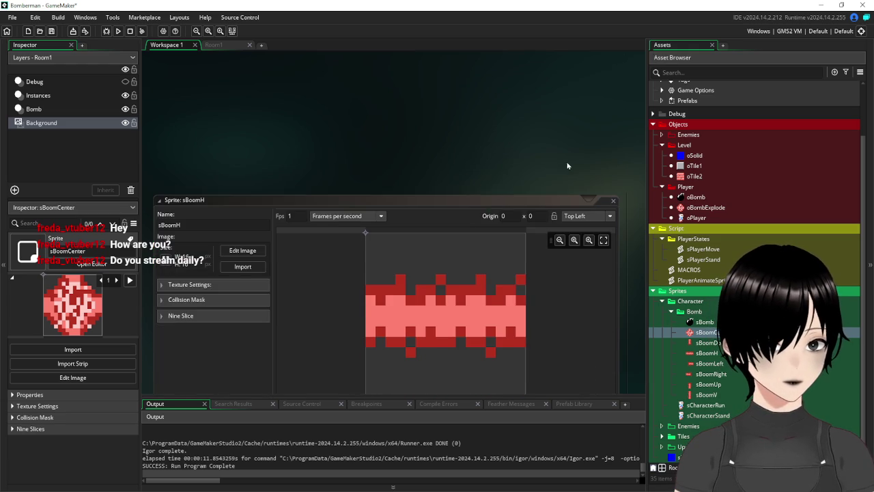
Copy sBoomH's frame 3, add three empty frames, and stamp the copy into frame 5.
left_click(243, 166)
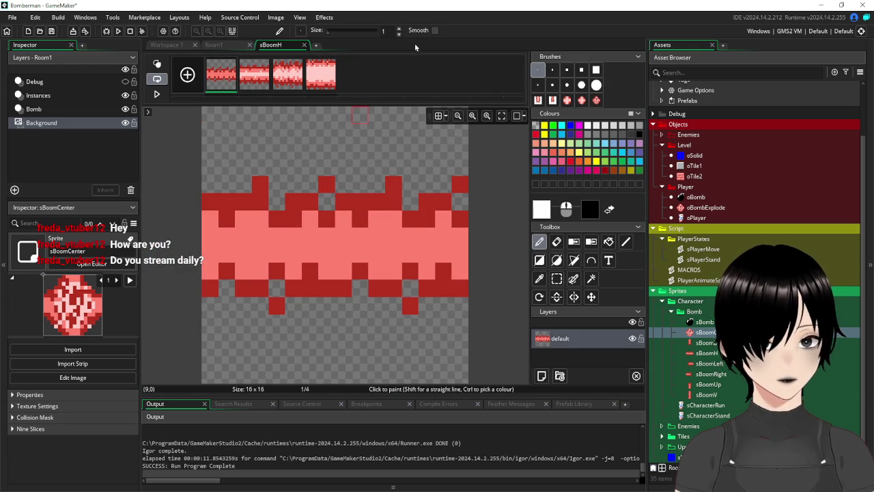
left_click(285, 79)
key("ctrl+a")
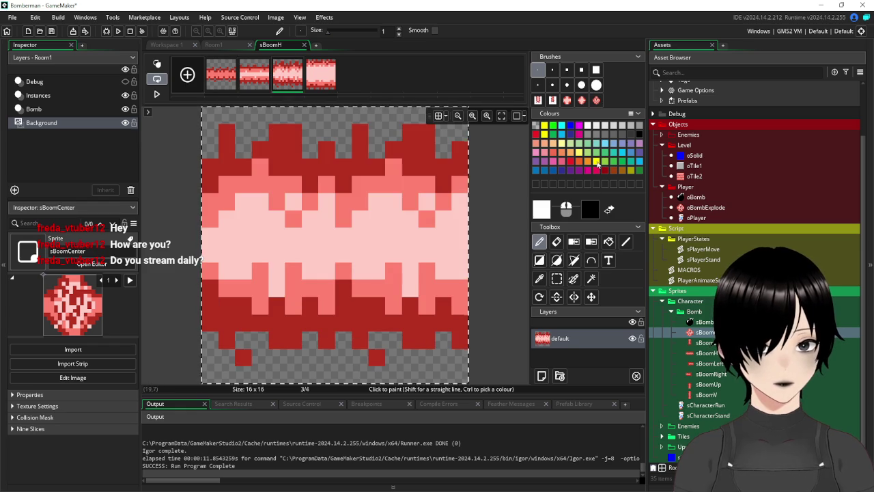
key("ctrl+c")
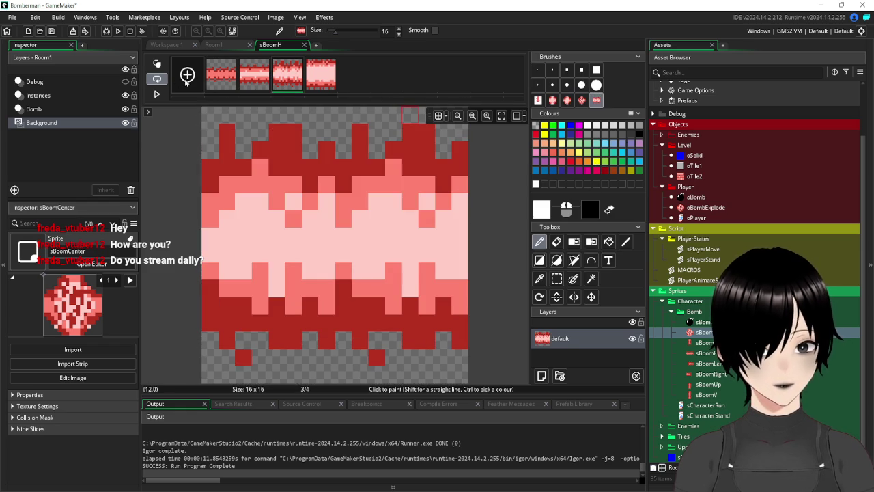
left_click(187, 74)
left_click(187, 73)
left_click(187, 74)
left_click(365, 63)
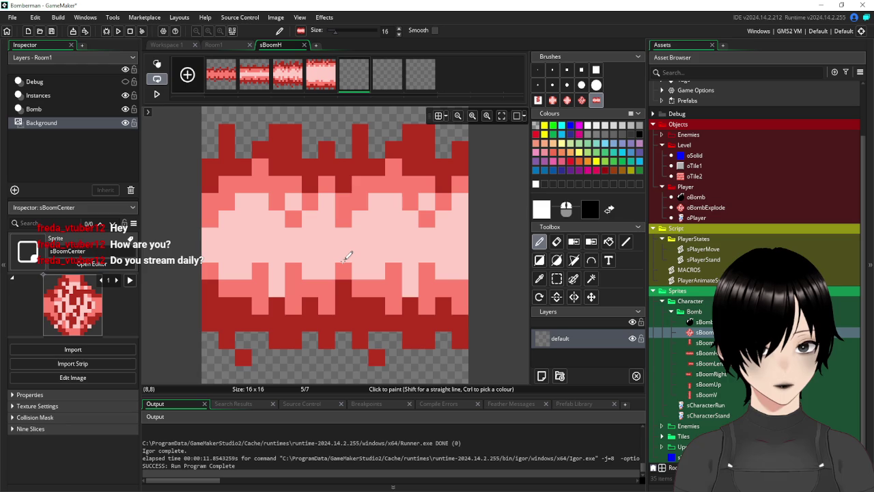
left_click(348, 255)
Stamp the flame into frames 6 and 7, then close the sBoomH editors.
scroll(511, 239, "down", 2)
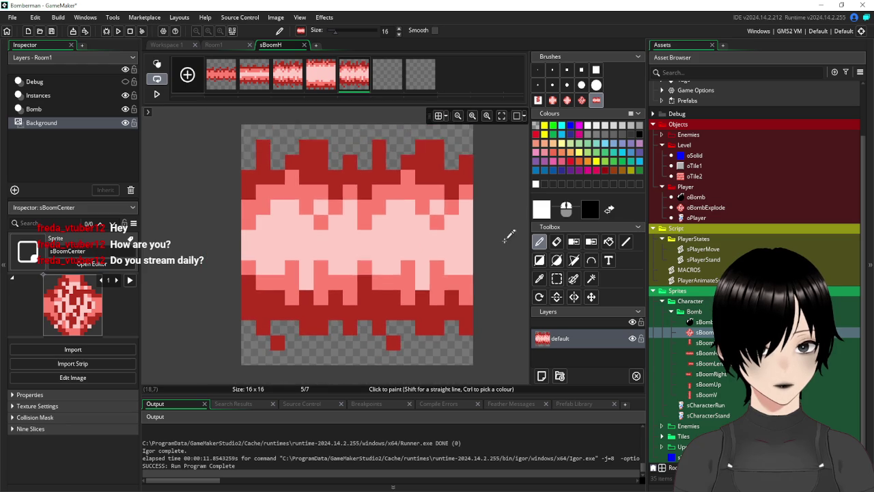
left_click(288, 79)
left_click(321, 75)
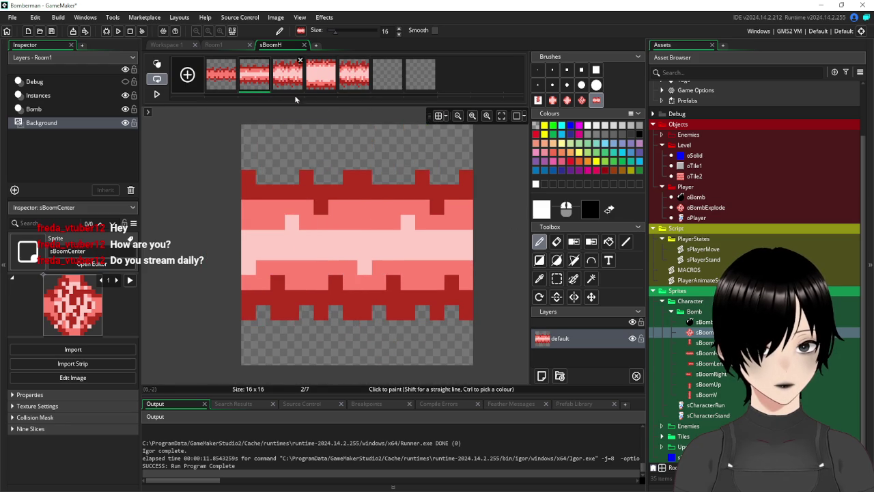
left_click(387, 75)
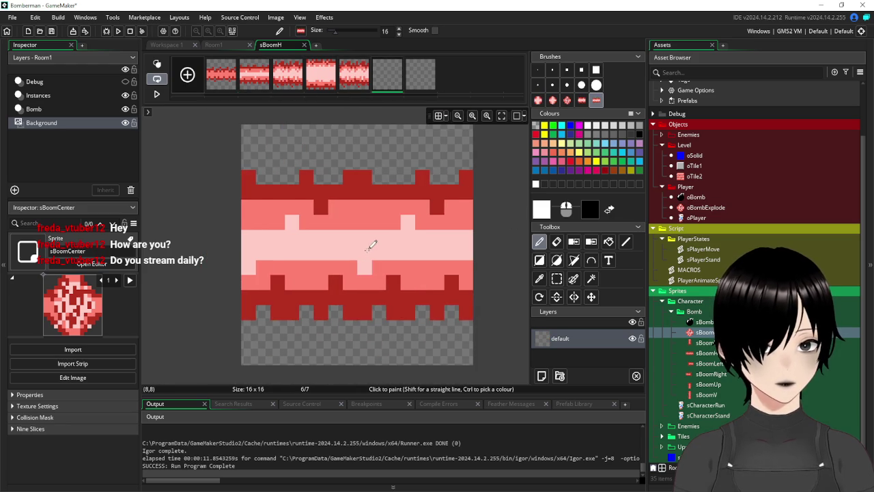
left_click(368, 248)
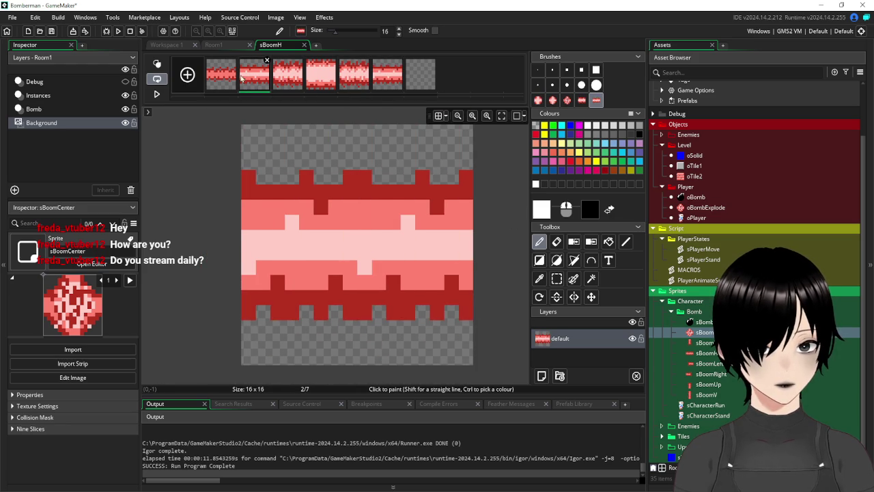
left_click(221, 76)
left_click(420, 75)
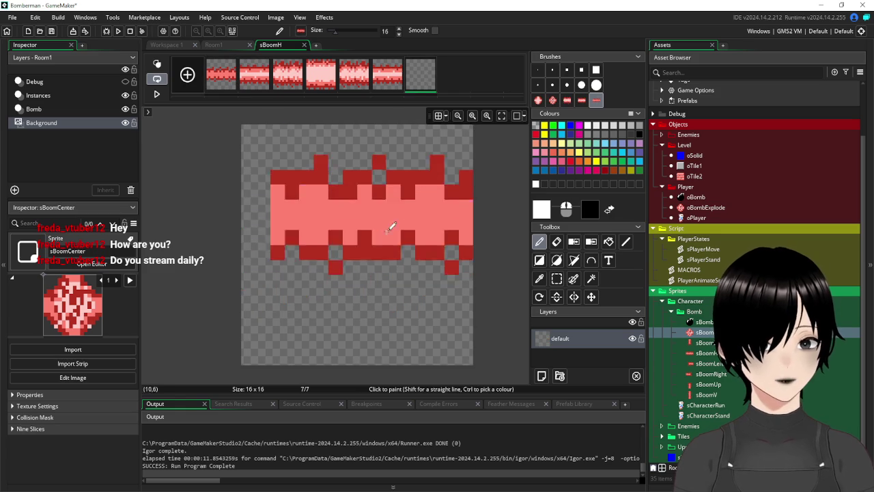
left_click(368, 248)
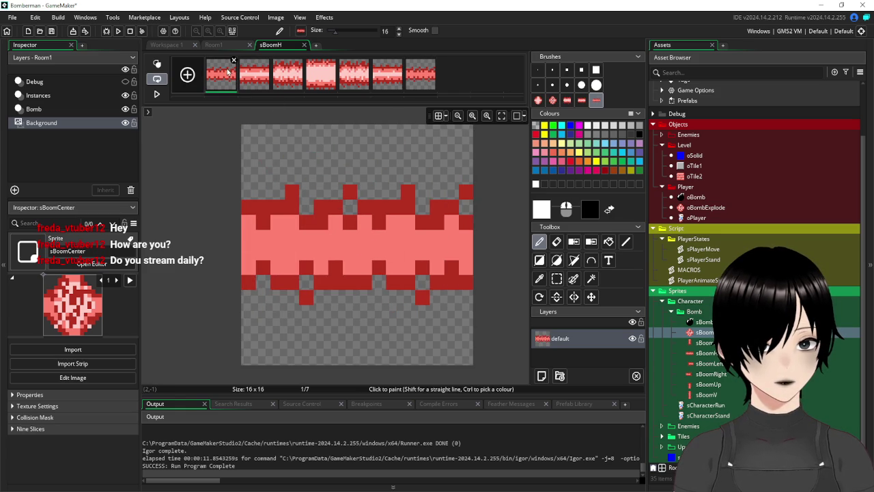
left_click(305, 45)
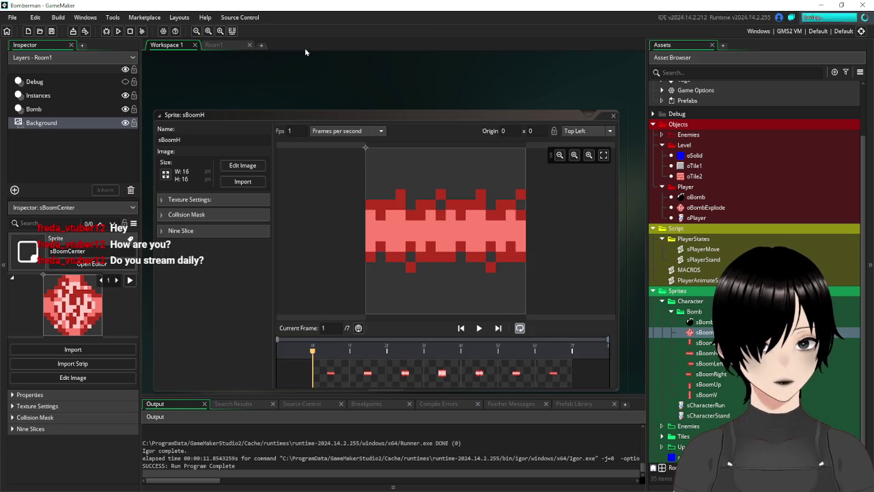
left_click(614, 116)
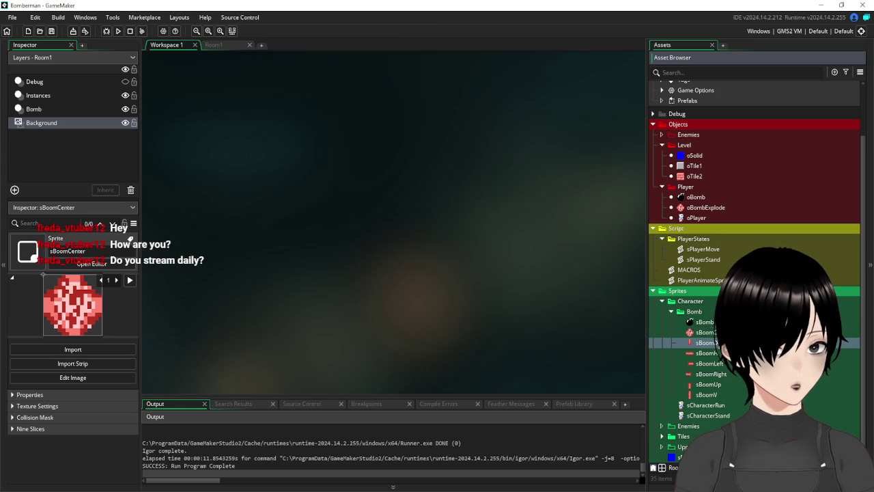
Check the sBoomDown and sBoomH sprites, then open sBoomLeft.
double_click(705, 343)
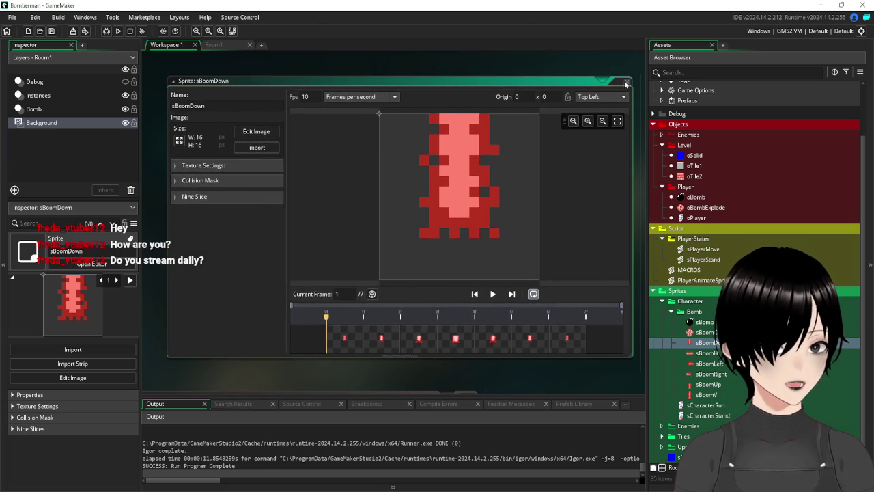
left_click(625, 83)
double_click(707, 353)
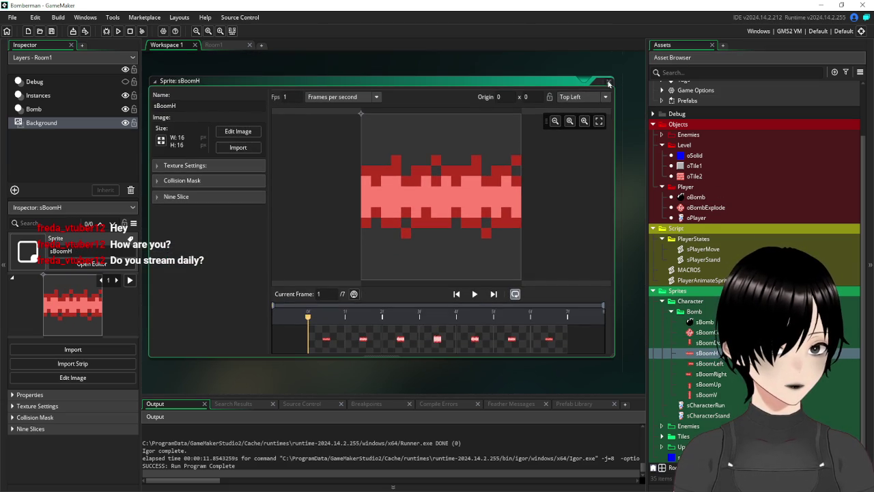
left_click(609, 83)
double_click(709, 363)
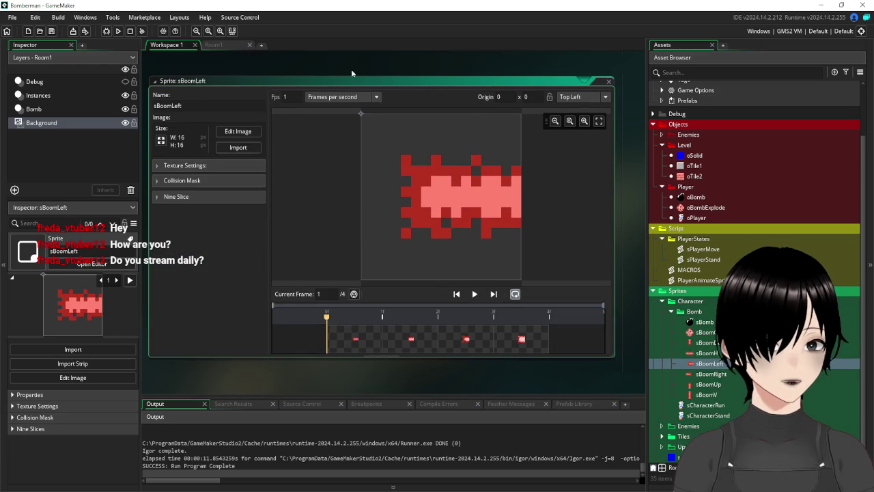
Add empty frames to sBoomLeft and stamp a copy of frame 3 into frame 5.
left_click(238, 131)
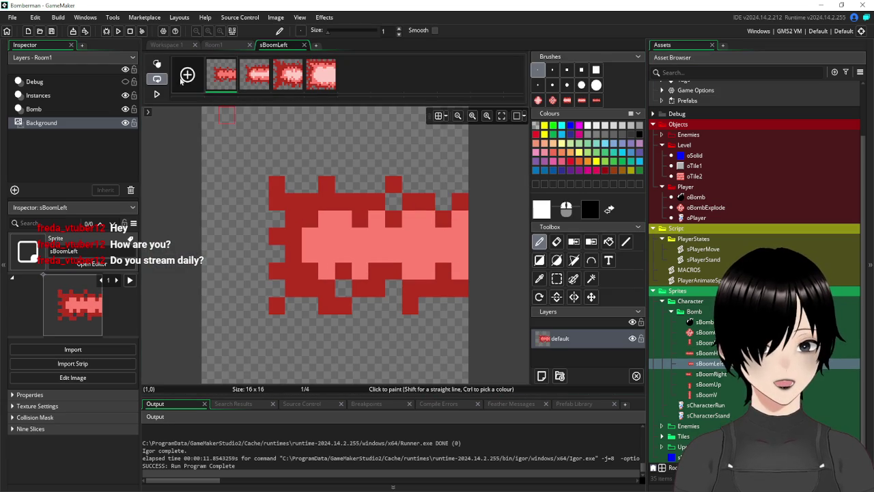
left_click(187, 74)
left_click(187, 75)
left_click(187, 75)
left_click(287, 75)
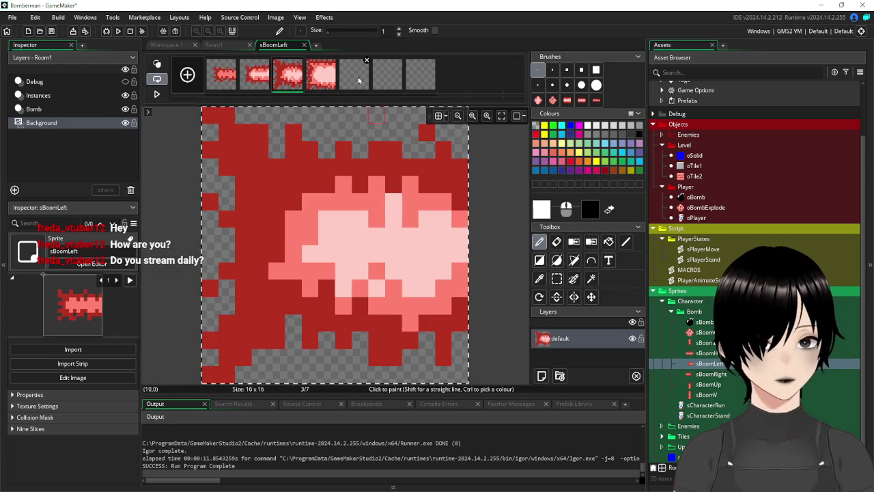
left_click(362, 78)
key("ctrl+v")
left_click(350, 241)
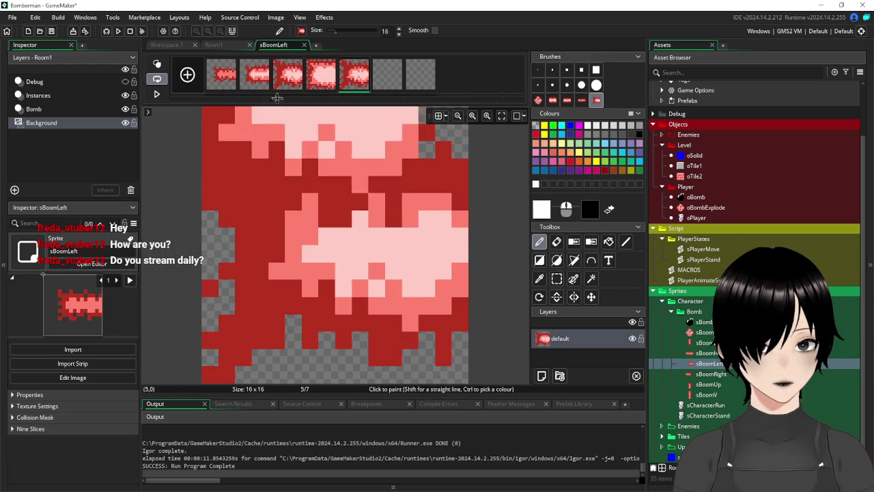
Copy frame 2 into frame 6 and frame 1 into frame 7, then close the editor.
left_click(254, 75)
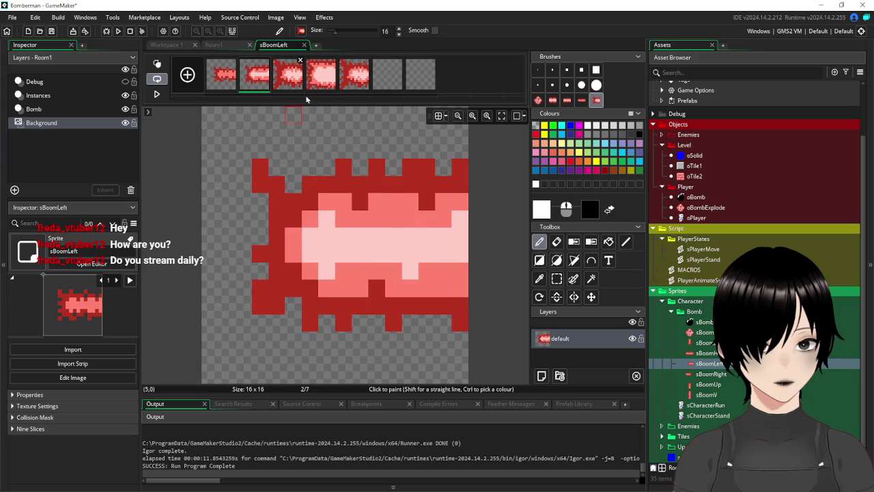
left_click(387, 79)
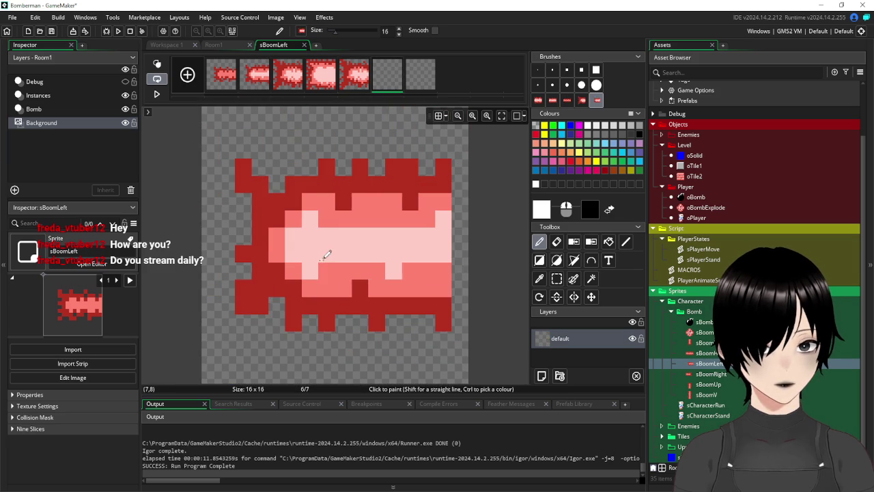
left_click(345, 254)
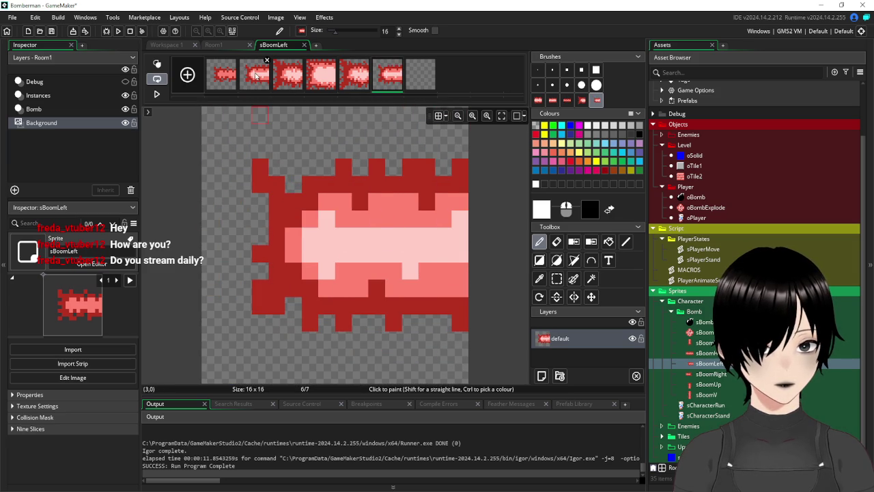
left_click(228, 75)
left_click(420, 73)
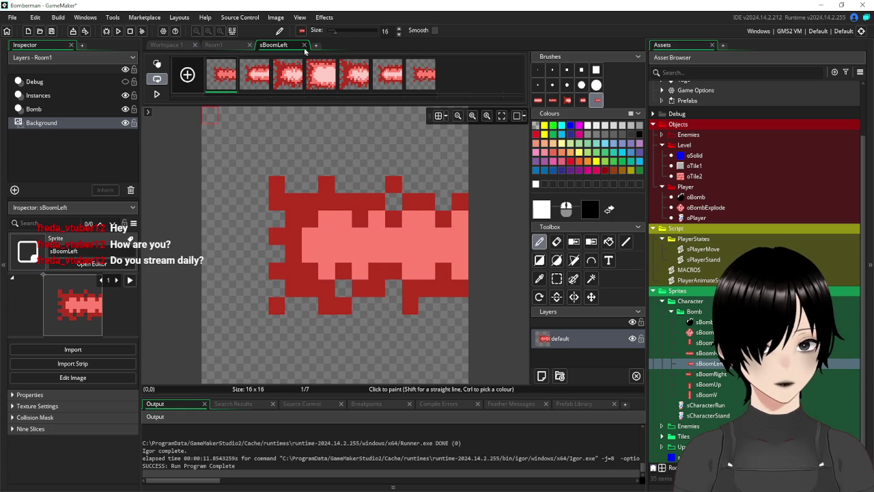
left_click(304, 46)
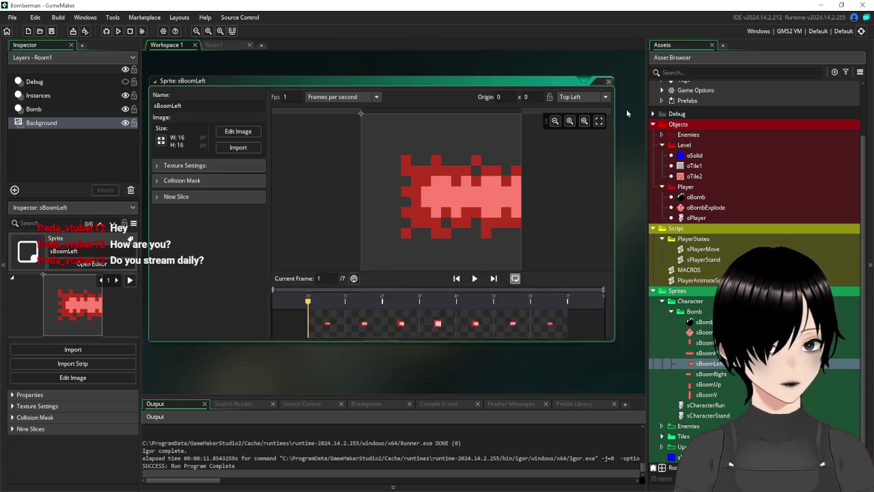
Set the sBoomLeft and sBoomH flame sprites to 10 fps.
left_click(608, 81)
double_click(711, 374)
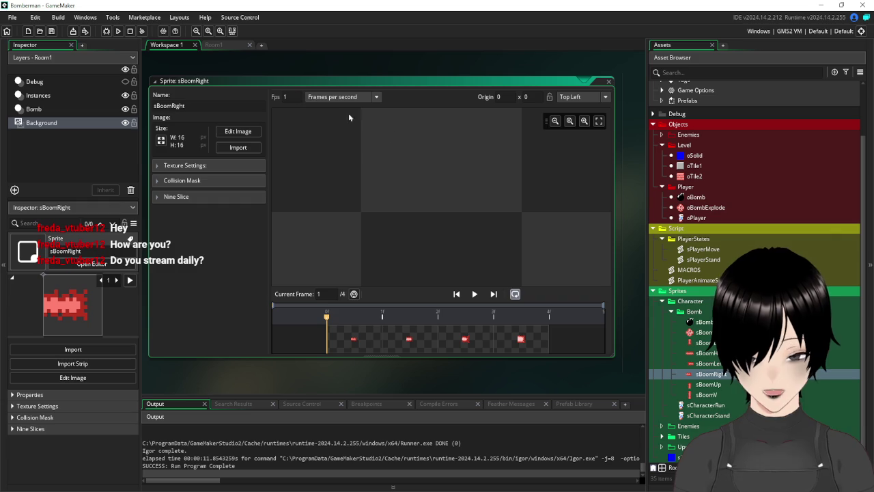
type("0")
double_click(710, 363)
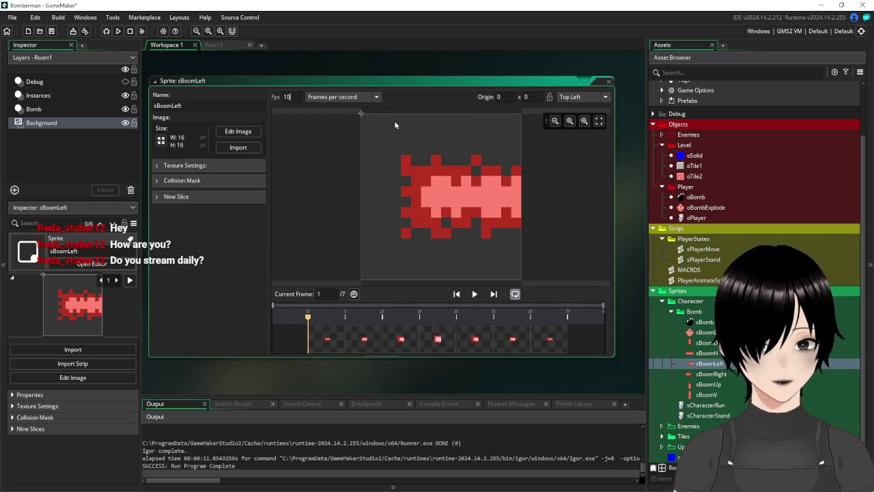
left_click(609, 85)
double_click(707, 353)
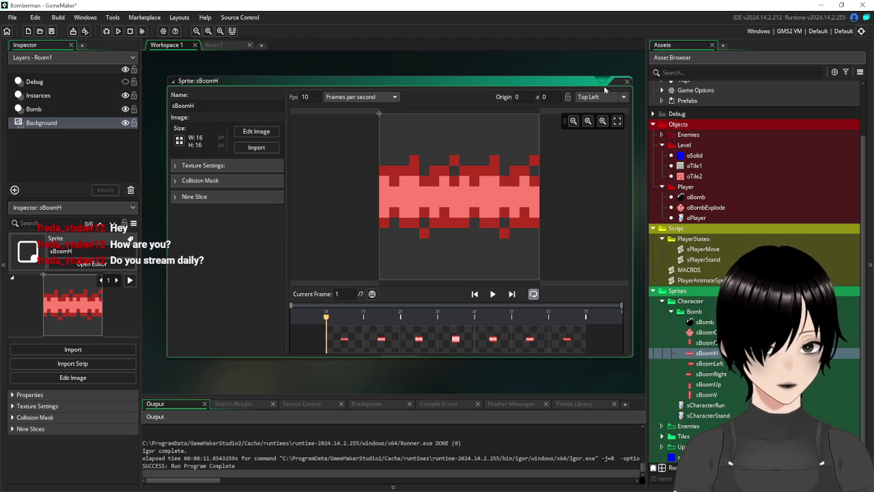
left_click(627, 83)
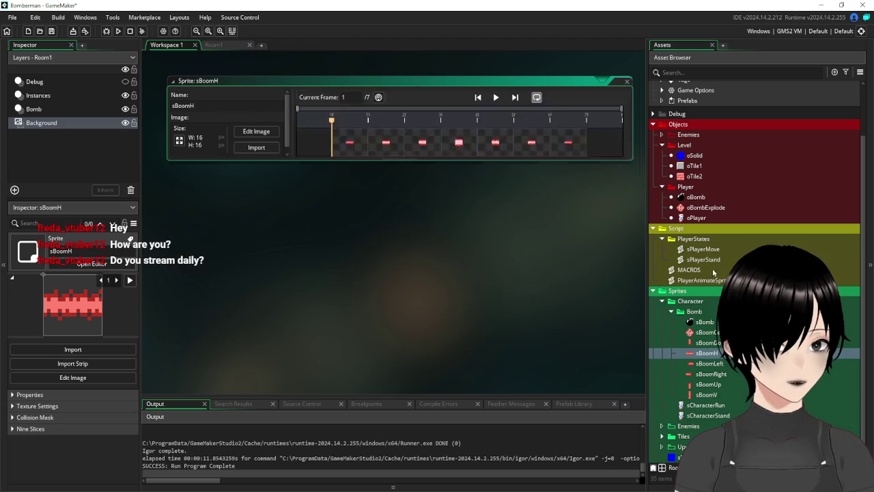
Compare sBoomRight with sBoomLeft, then open sBoomRight's four frames for pixel editing.
double_click(708, 377)
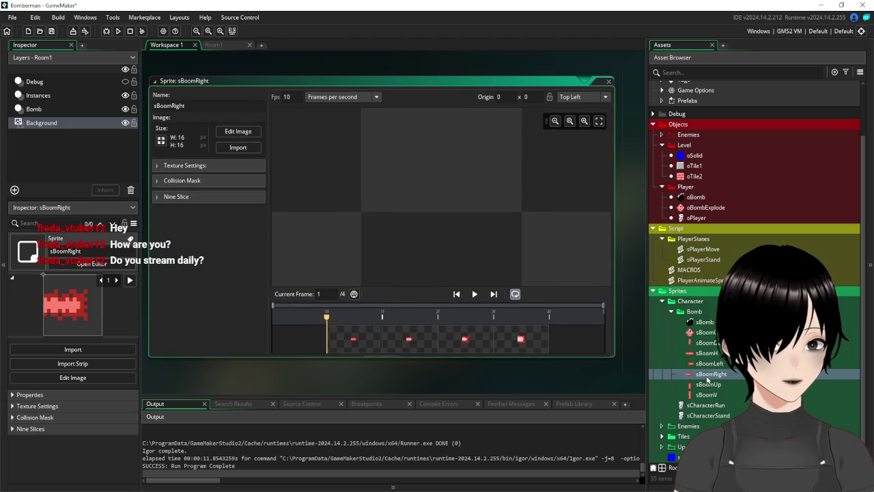
double_click(709, 363)
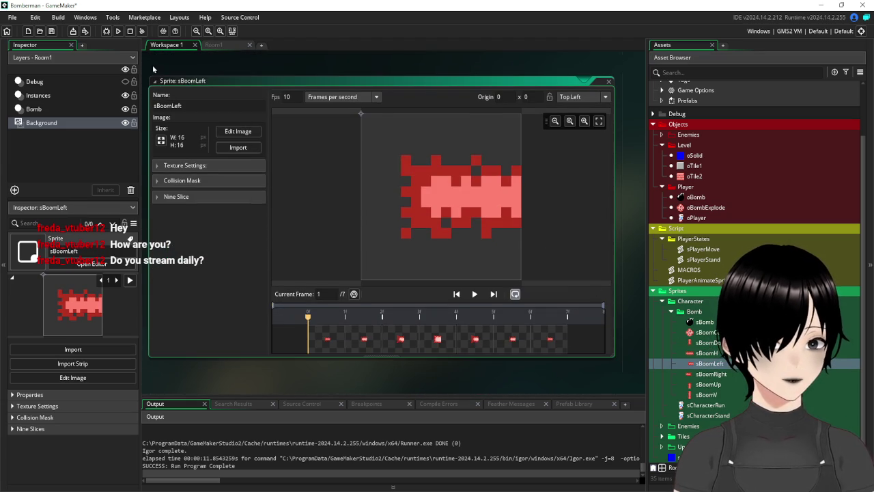
left_click(608, 82)
double_click(711, 374)
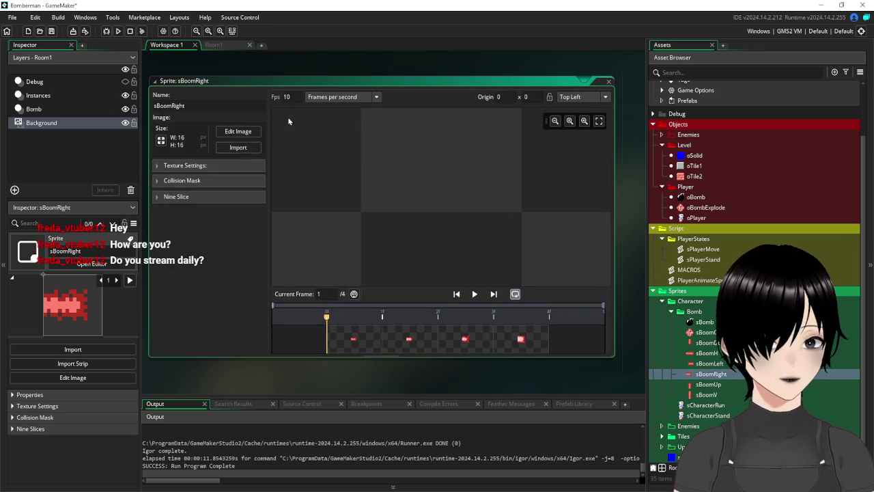
left_click(239, 131)
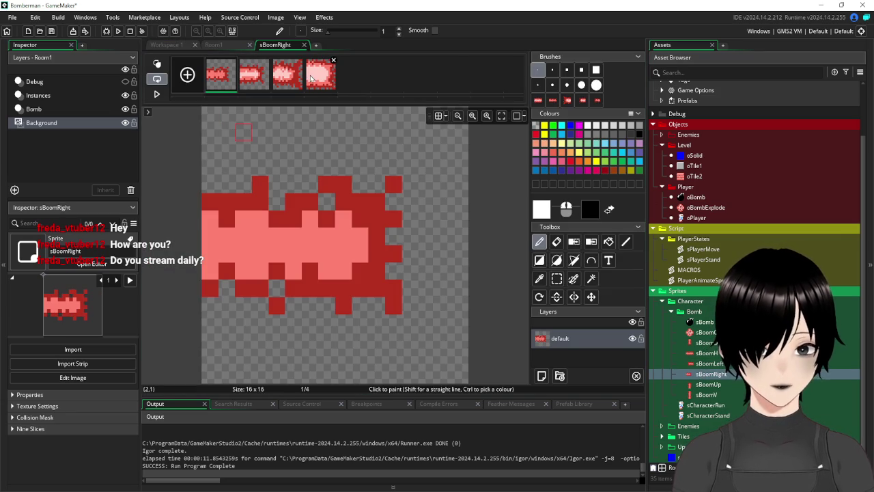
Add three empty frames to sBoomRight and stamp a copy of frame 3 into frame 5.
left_click(311, 79)
left_click(187, 74)
left_click(188, 75)
left_click(187, 75)
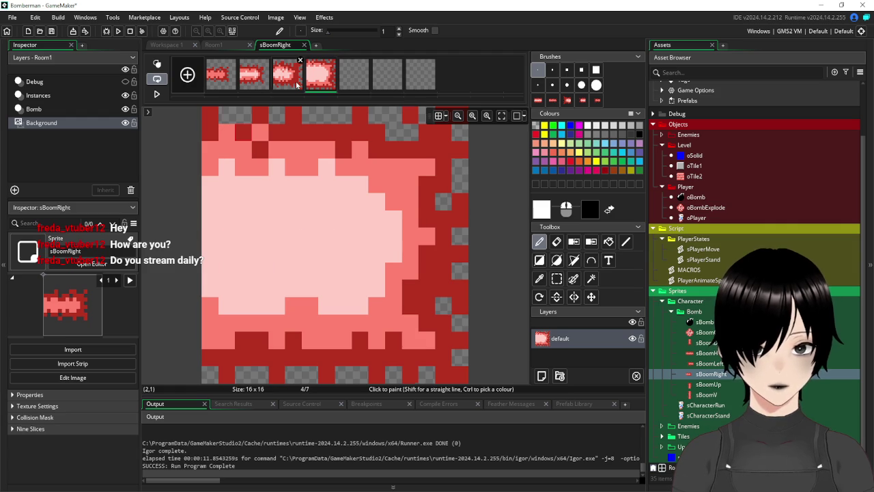
left_click(297, 83)
key("ctrl+c")
left_click(354, 74)
key("ctrl+v")
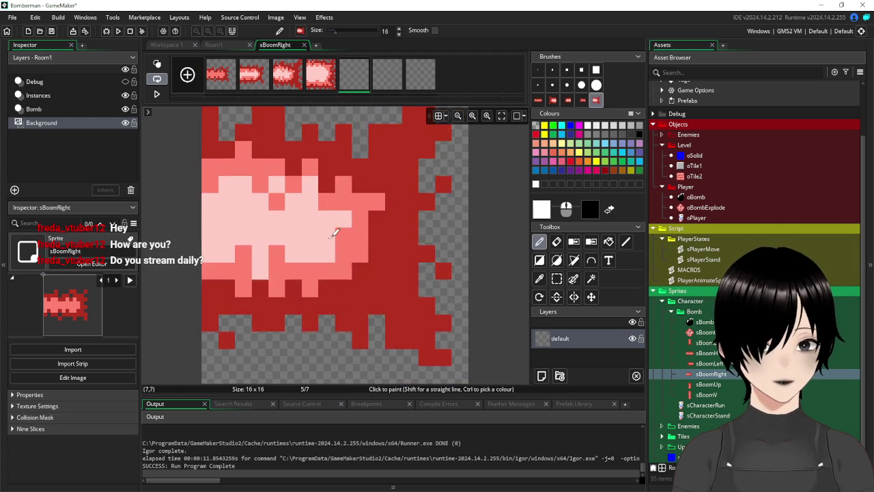
left_click(341, 250)
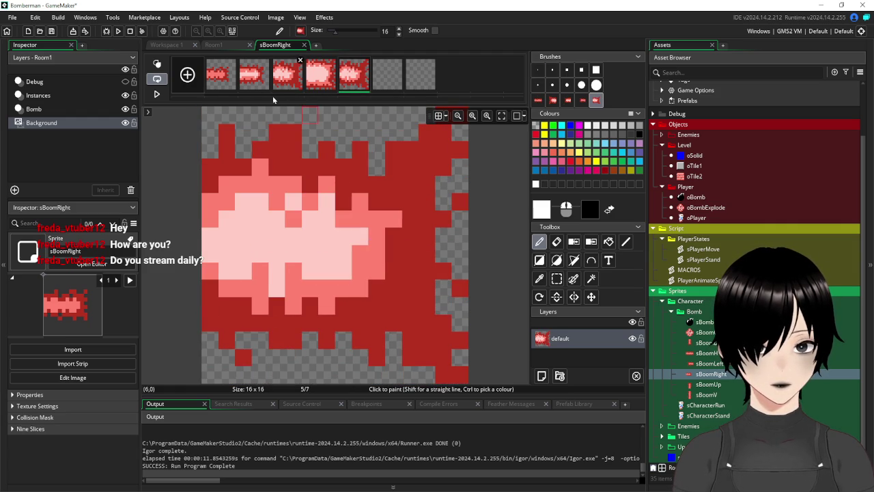
Fill frames 6 and 7 with copies of frame 2 and frame 1's flame.
left_click(250, 74)
key("ctrl+c")
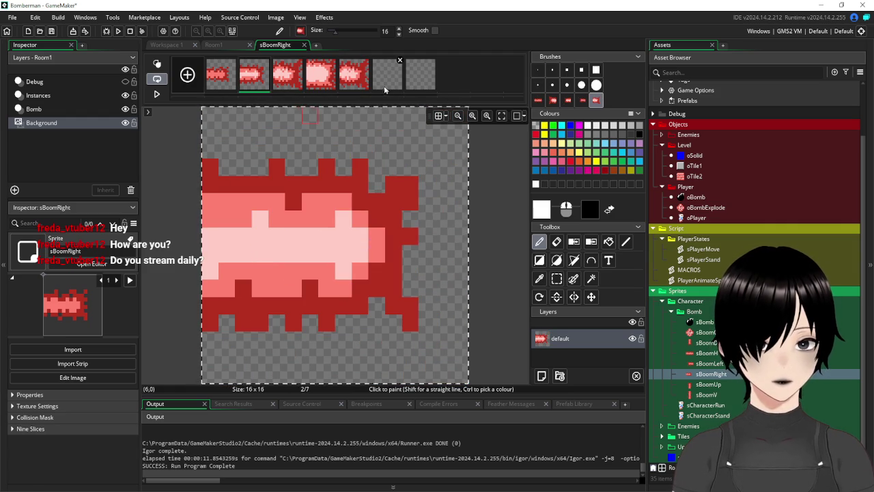
left_click(386, 75)
key("ctrl+v")
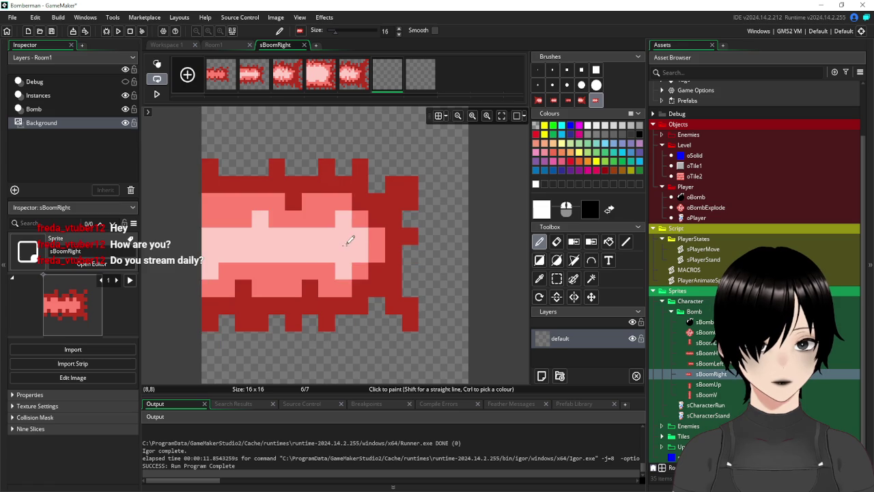
left_click(350, 242)
left_click(211, 82)
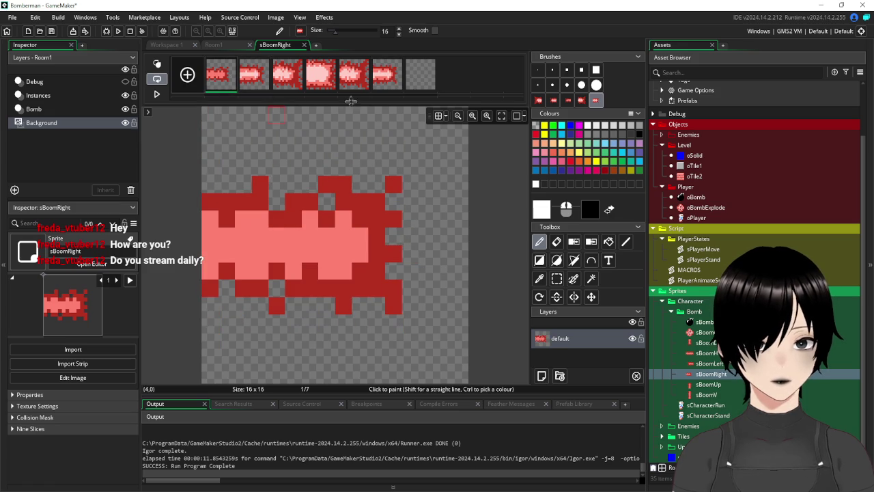
left_click(423, 81)
key("ctrl+v")
left_click(349, 251)
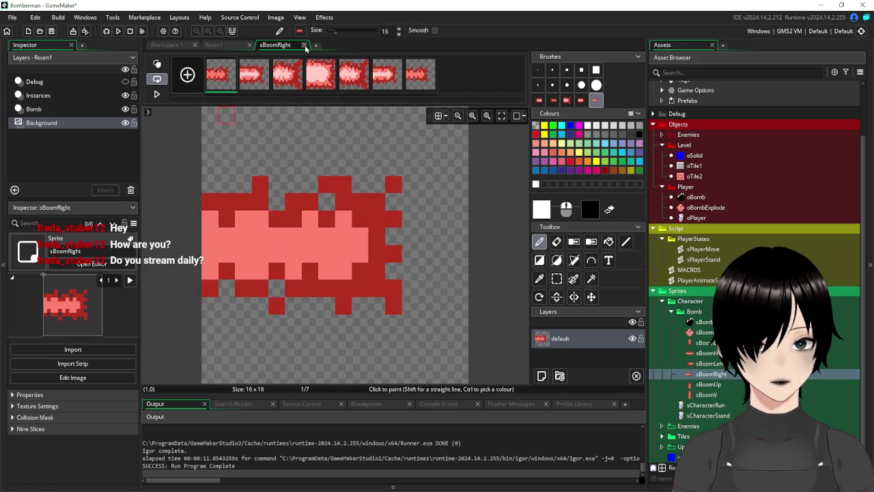
Close the sBoomRight pixel editor and sprite editor.
left_click(304, 45)
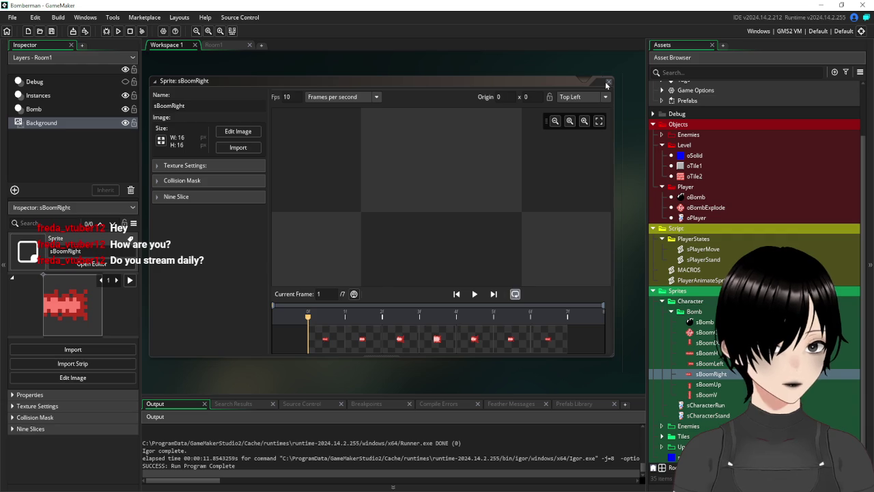
left_click(607, 83)
double_click(709, 385)
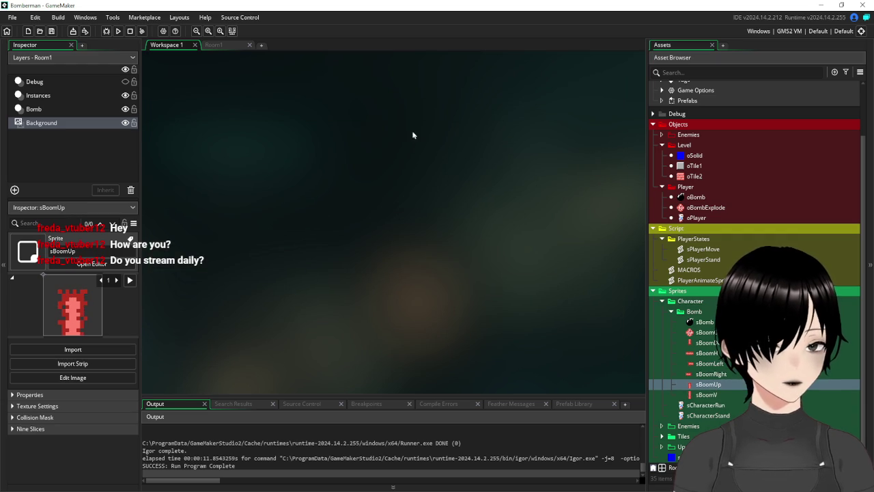
Set sBoomUp to 10 fps, add three frames, and shift frame 5's flame one pixel left.
left_click(287, 96)
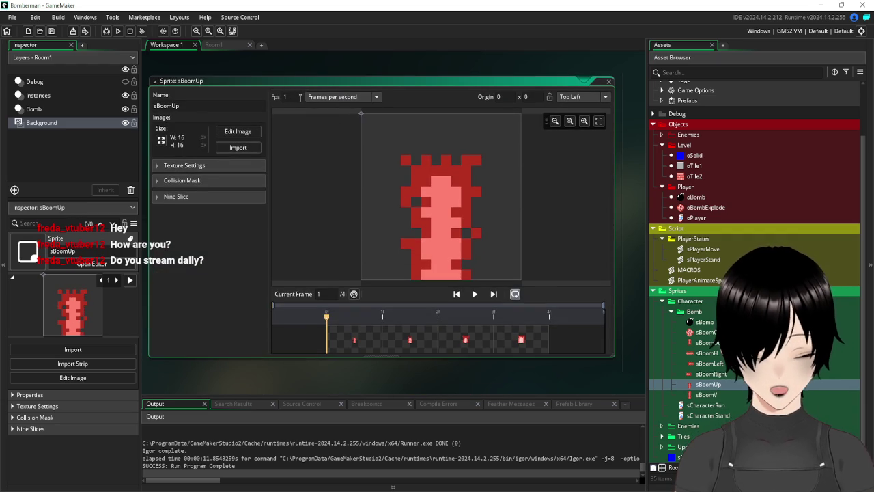
left_click(238, 131)
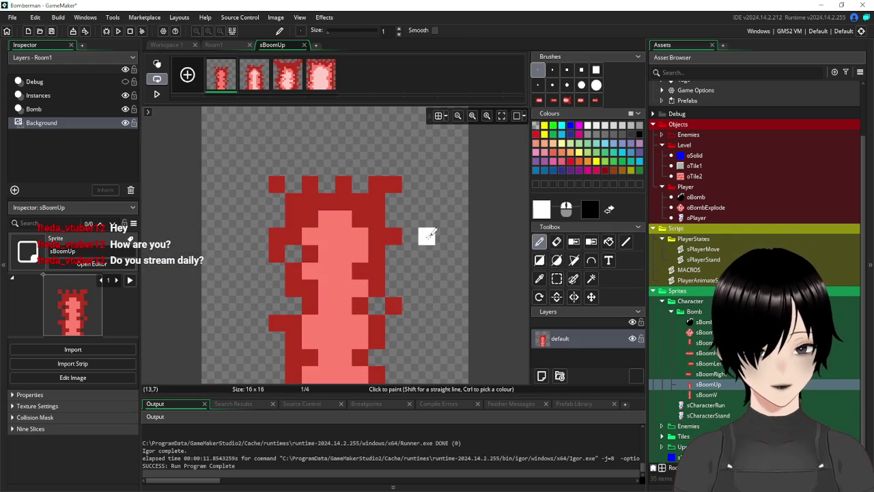
left_click(319, 73)
left_click(287, 75)
left_click(187, 76)
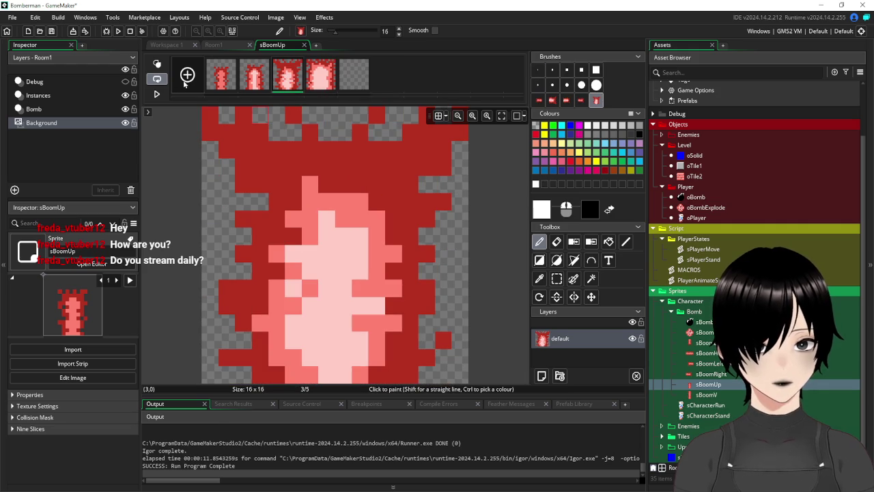
left_click(187, 76)
left_click(187, 76)
left_click(354, 74)
left_click_drag(366, 249, 345, 248)
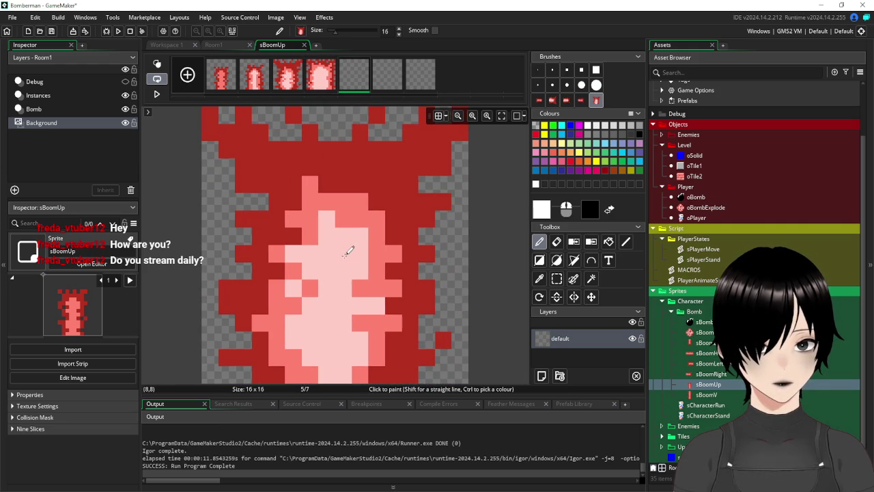
Fill frames 6 and 7 with offset copies of frame 2 and frame 1's flame.
left_click(267, 81)
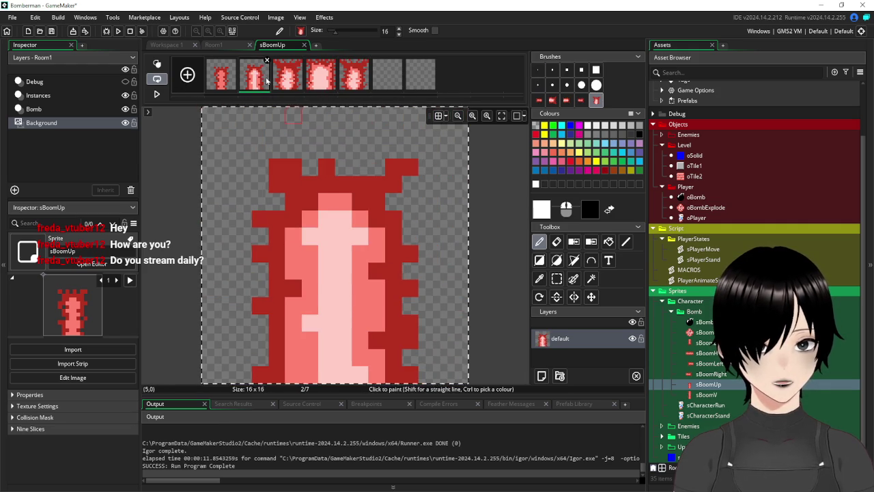
left_click(388, 73)
key("ctrl+v")
mouse_move(348, 254)
left_mouse_down()
mouse_move(365, 253)
mouse_move(364, 235)
mouse_move(363, 247)
mouse_move(348, 245)
left_mouse_up()
left_click(251, 80)
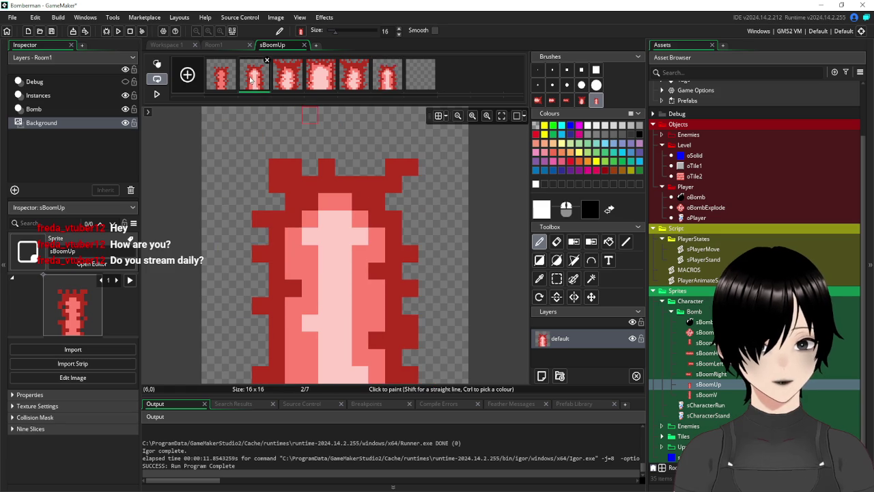
left_click(220, 80)
key("ctrl+c")
left_click(421, 74)
key("ctrl+v")
mouse_move(357, 268)
left_mouse_down()
mouse_move(357, 236)
mouse_move(355, 248)
left_mouse_up()
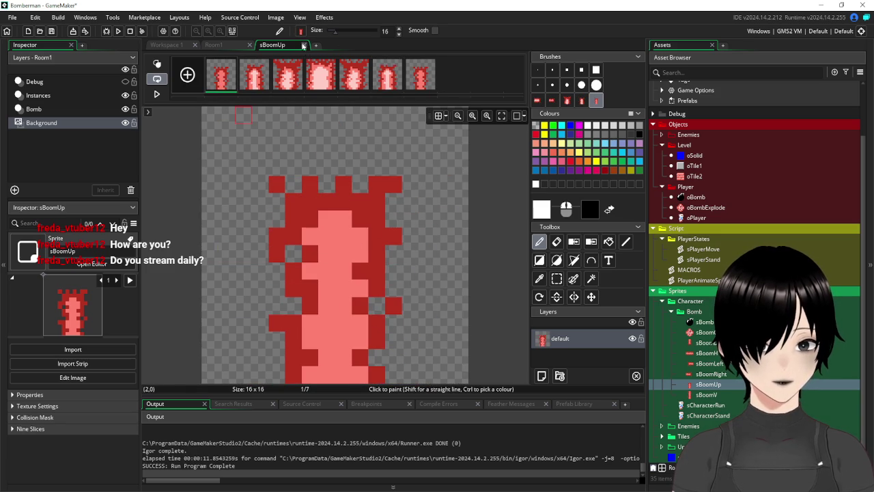
Close the sBoomUp pixel editor and sprite editor.
left_click(305, 45)
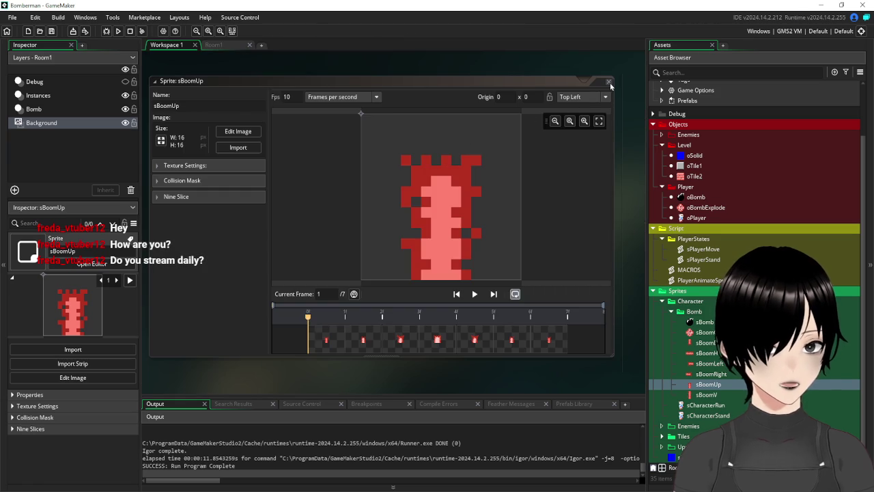
left_click(609, 82)
left_click(707, 394)
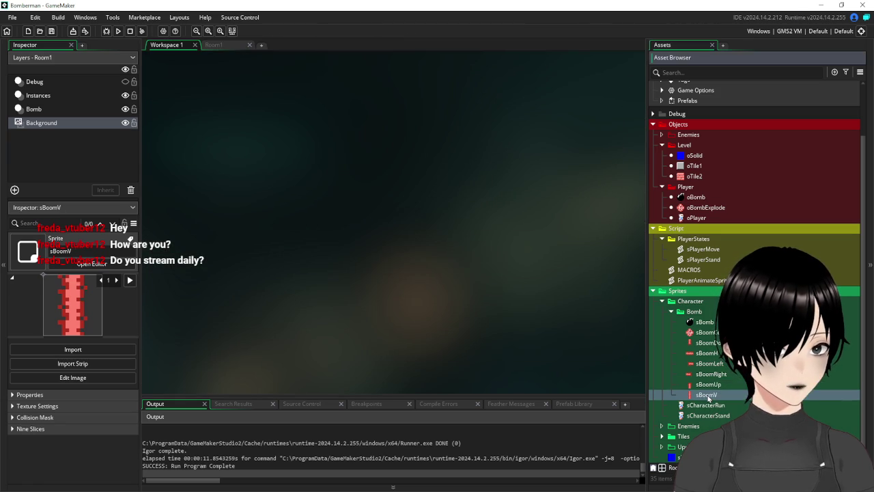
Open sBoomV's image editor and add three empty frames for seven in total.
double_click(707, 395)
type("10")
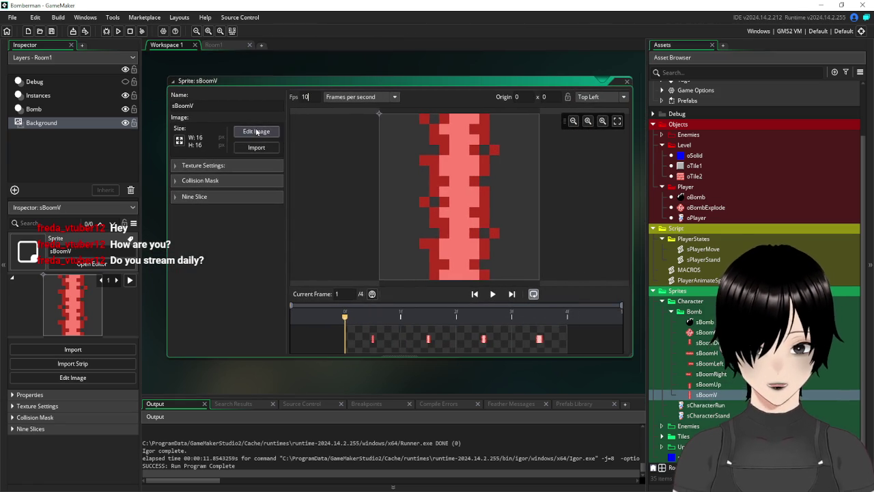
left_click(256, 131)
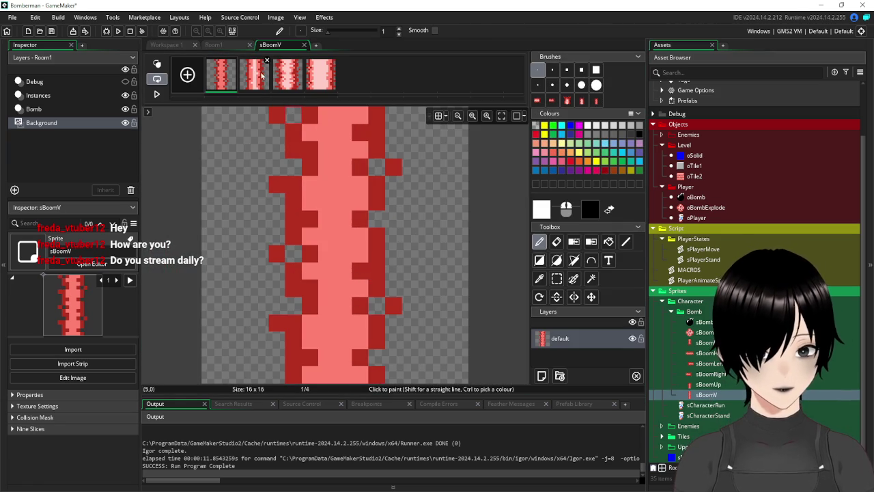
left_click(287, 74)
left_click(184, 81)
left_click(184, 80)
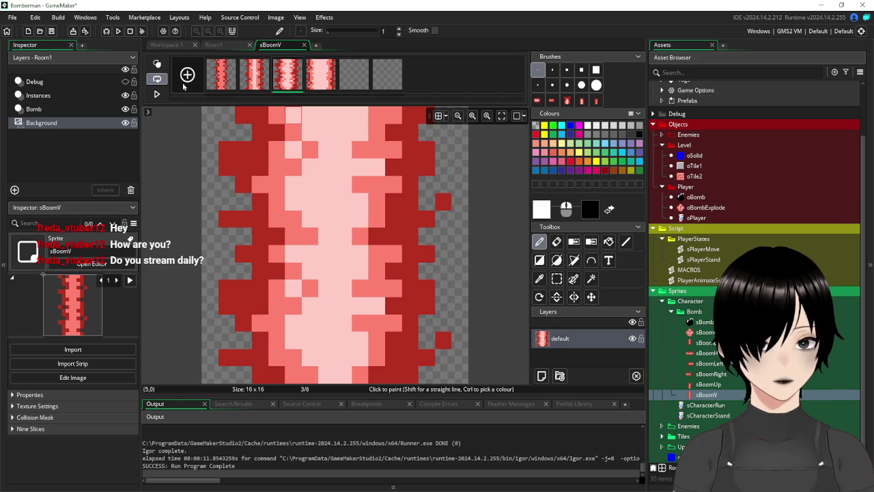
left_click(185, 79)
Copy frame 3's vertical flame and stamp it into frame 5.
key("ctrl+a")
key("ctrl+c")
left_click(354, 74)
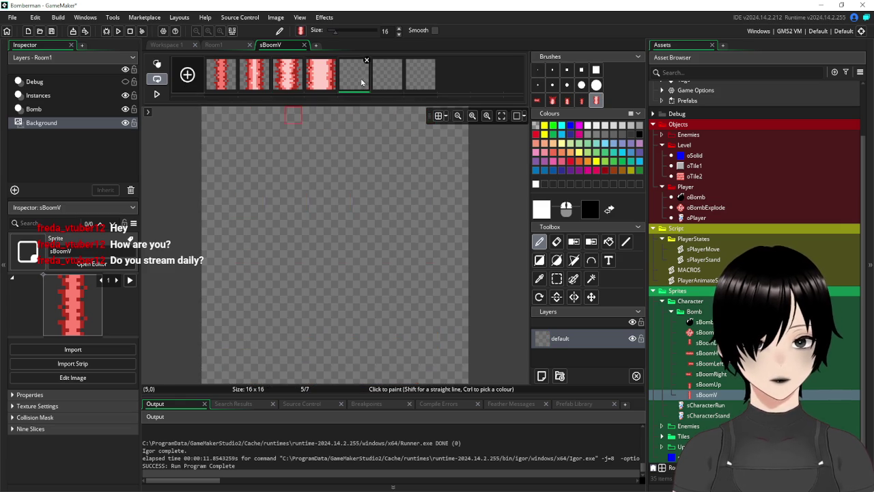
key("ctrl+v")
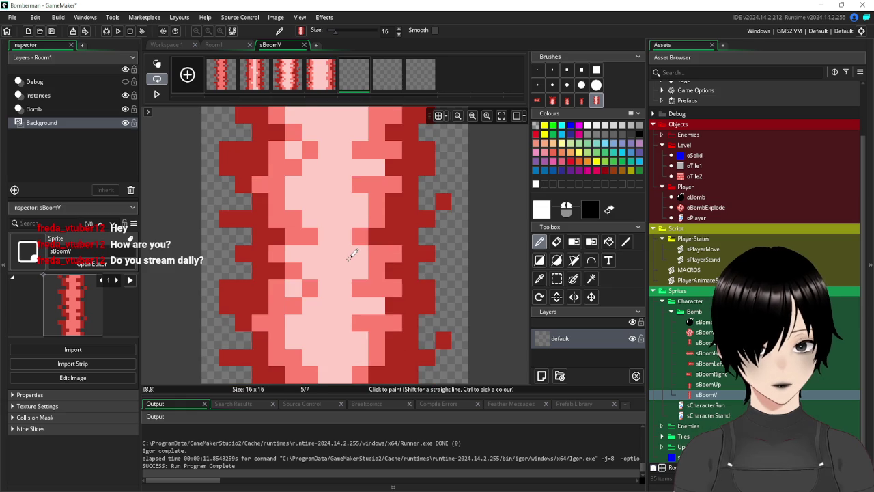
left_click(351, 254)
Stamp shifted flames into frames 6 and 7 from earlier frames.
left_click(286, 80)
left_click(254, 76)
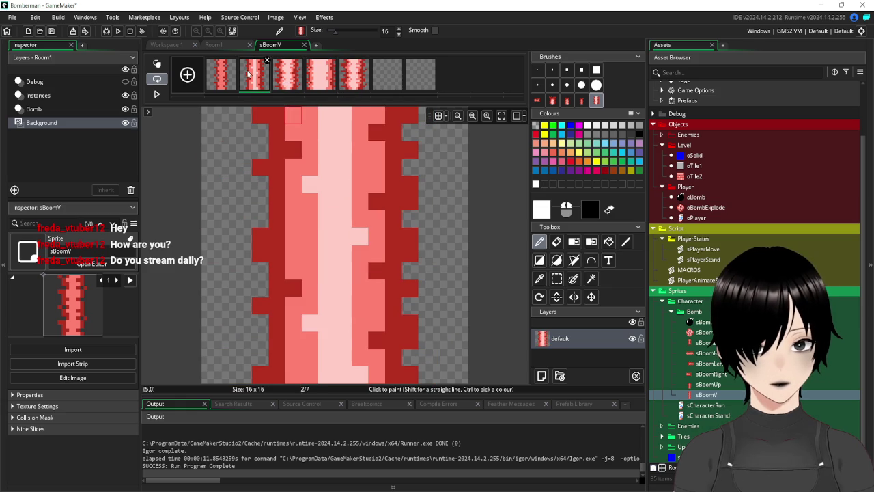
left_click(389, 76)
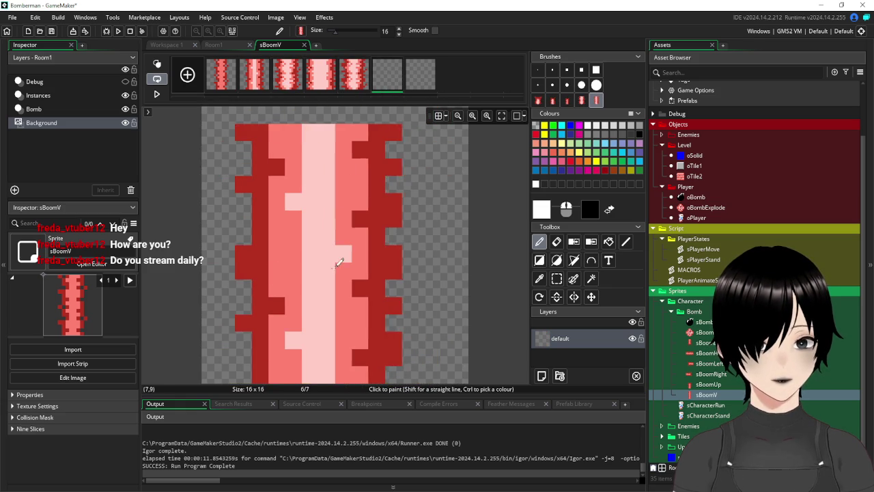
left_click(339, 249)
left_click(220, 74)
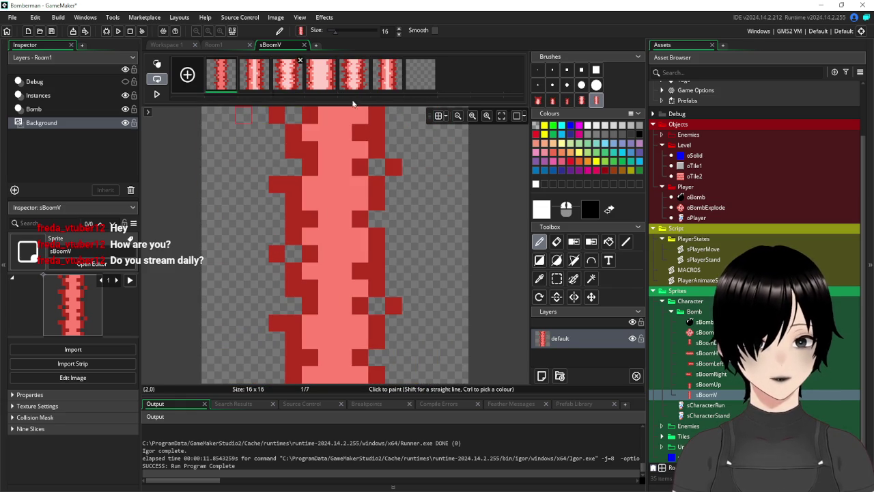
left_click(420, 75)
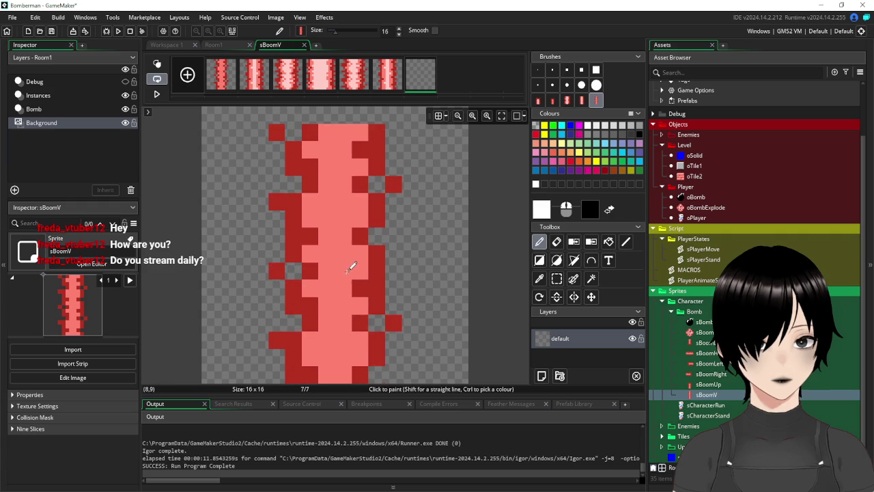
left_click(348, 247)
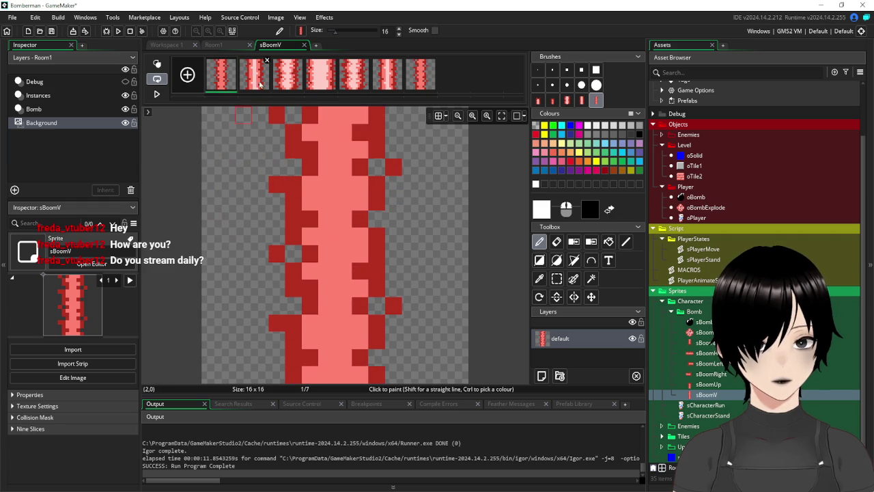
Step through all seven sBoomV frames to check the animation, then close both editors.
left_click(253, 74)
left_click(287, 74)
left_click(320, 73)
left_click(343, 80)
left_click(388, 75)
left_click(420, 75)
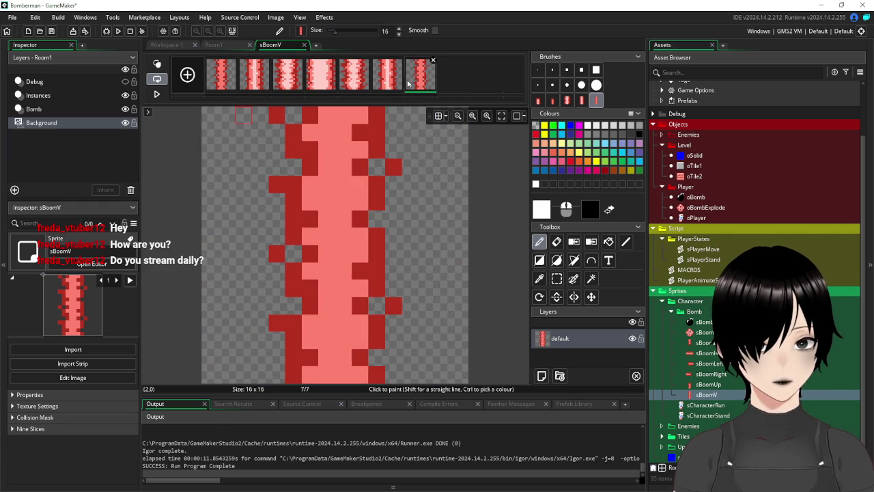
left_click(305, 45)
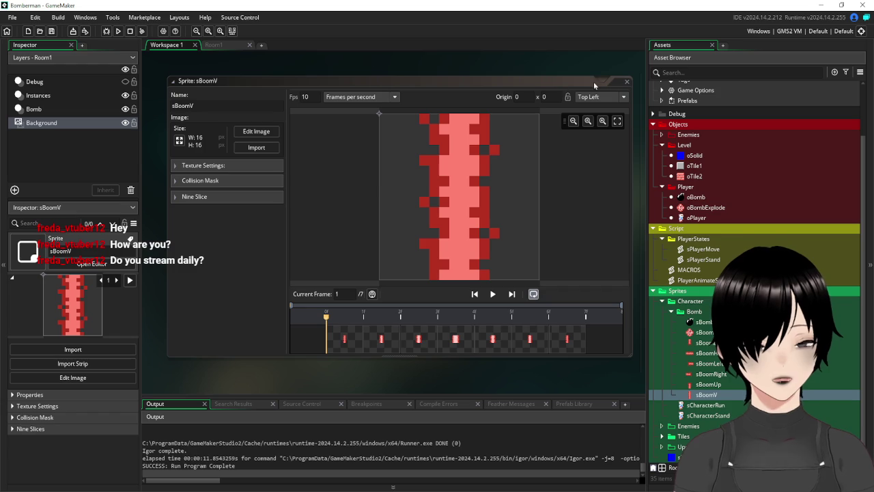
left_click(628, 82)
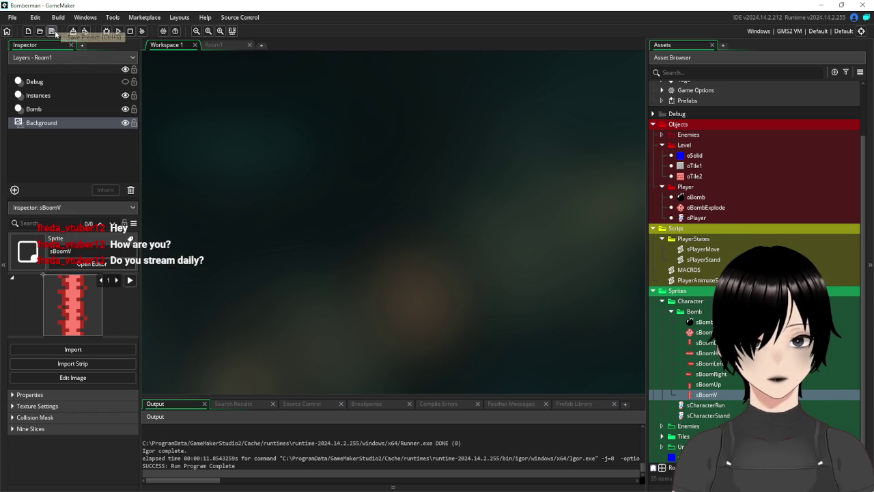
Collapse the Bomb and Script folders and launch a test run of the game.
left_click(671, 312)
left_click(653, 286)
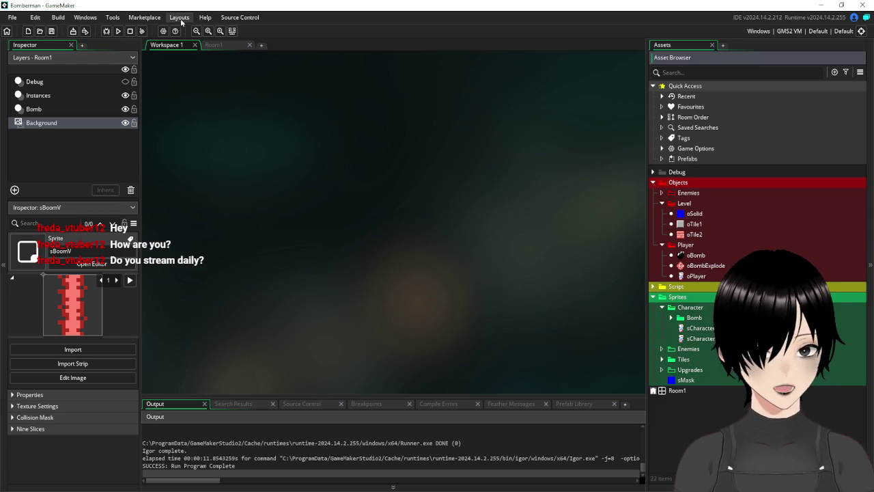
left_click(118, 31)
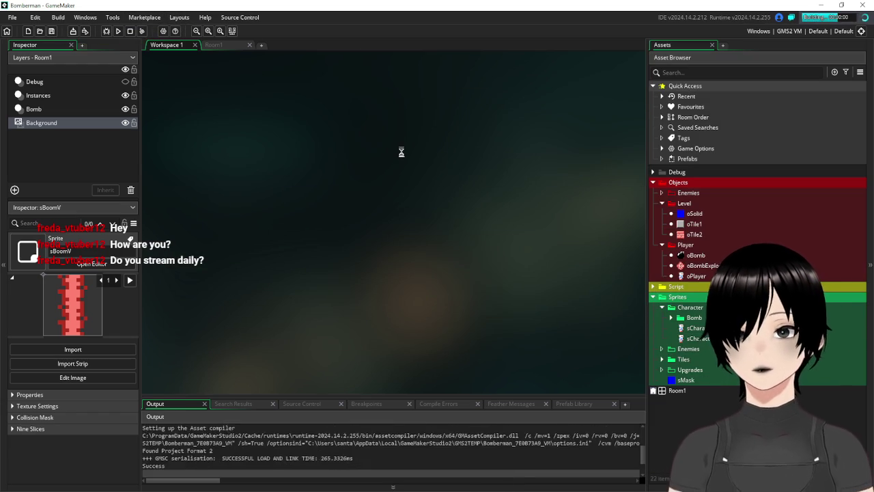
Drop two bombs with space, move the player with arrow keys, then close the game window.
key("space")
key("Down")
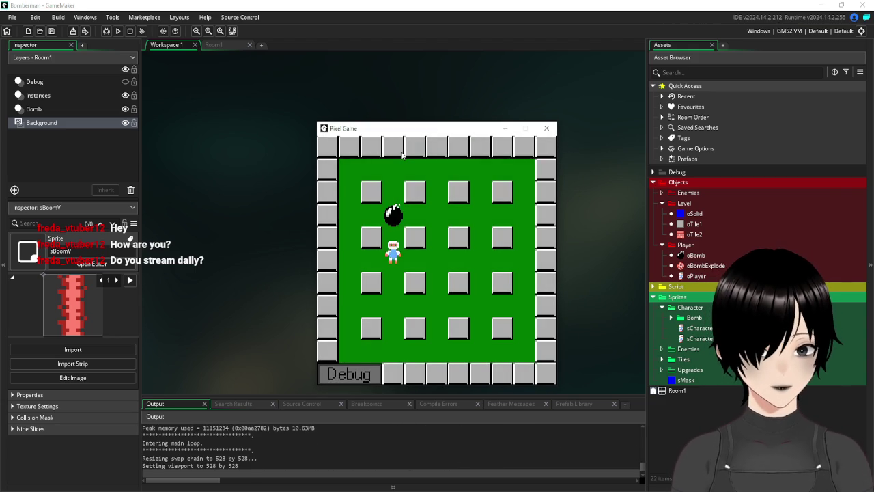
key("Right")
key("Right")
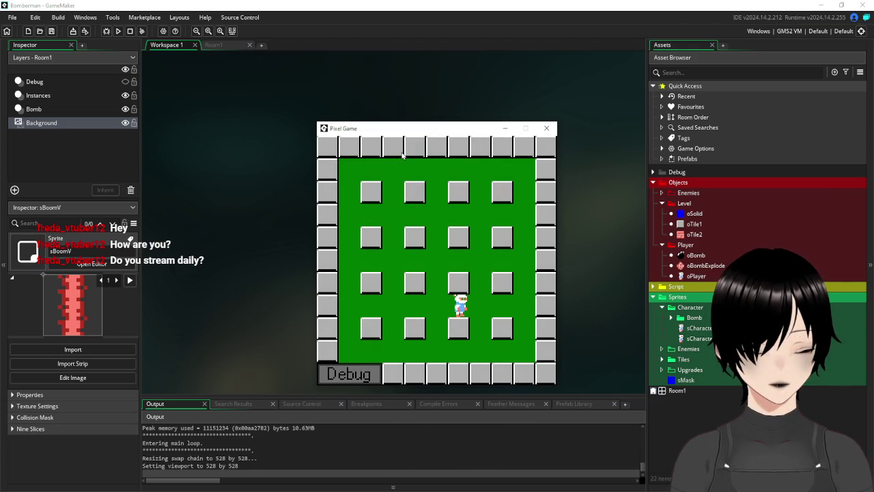
key("Left")
key("space")
key("Up")
key("Up")
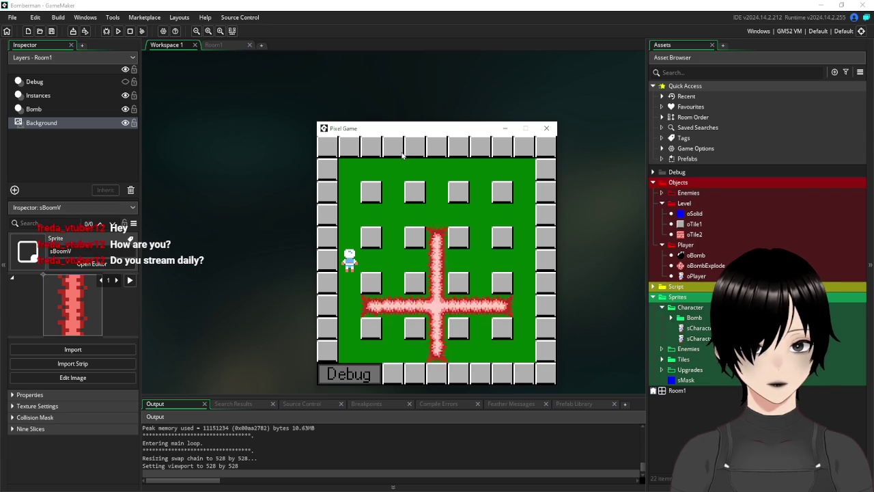
left_click(546, 128)
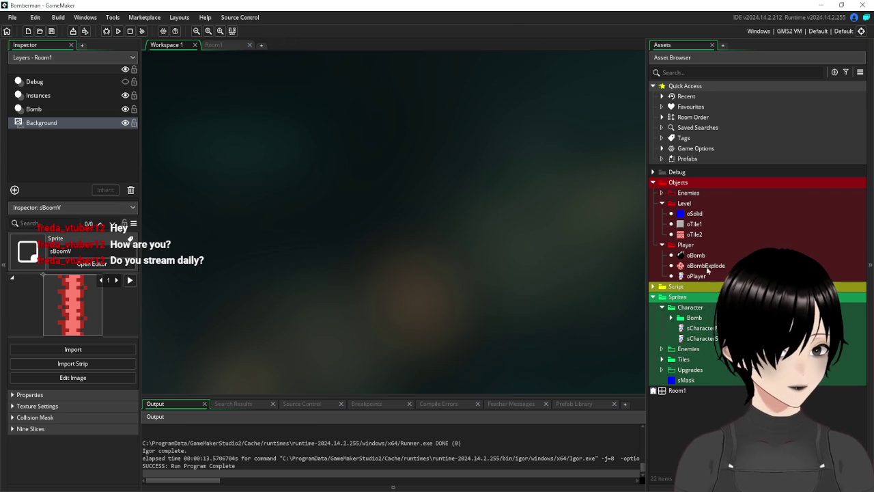
Open the sBoomCenter explosion sprite and set its Fps to 15.
left_click(669, 318)
left_click(709, 338)
double_click(709, 339)
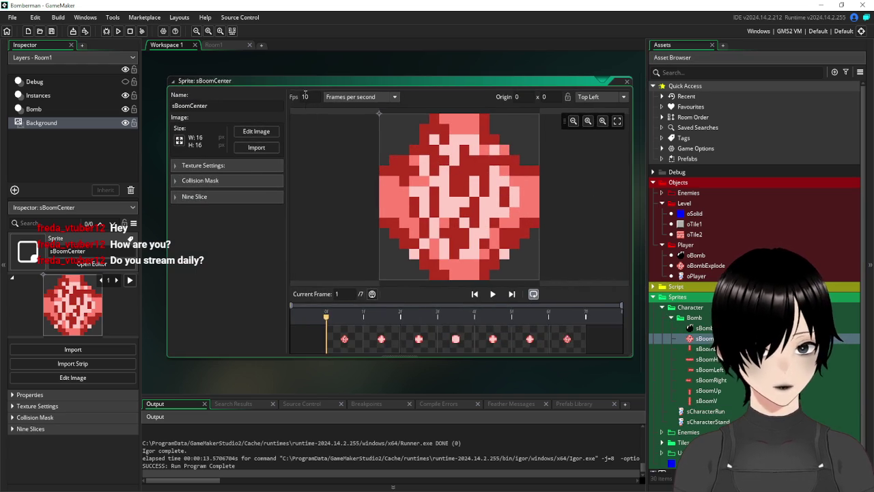
type("15")
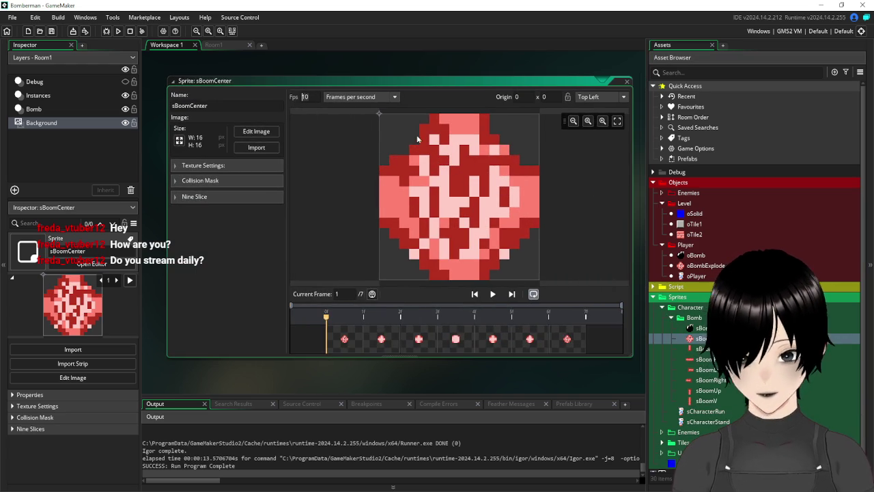
Set sBoomDown, sBoomH, sBoomLeft, sBoomRight, sBoomUp and sBoomV to 15 fps, save, and run the game.
double_click(711, 350)
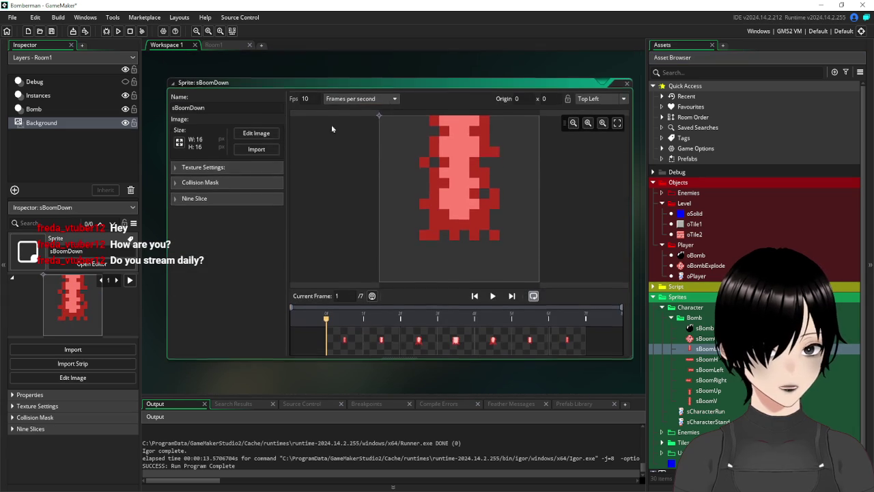
double_click(707, 360)
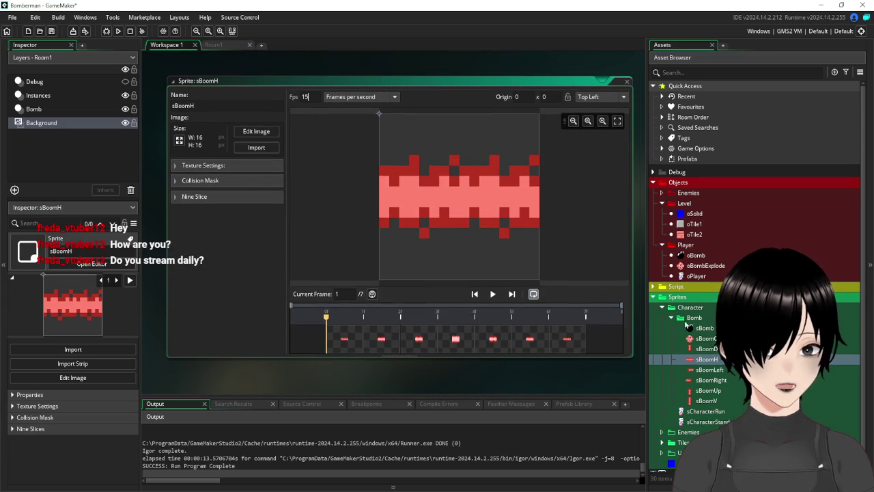
double_click(715, 371)
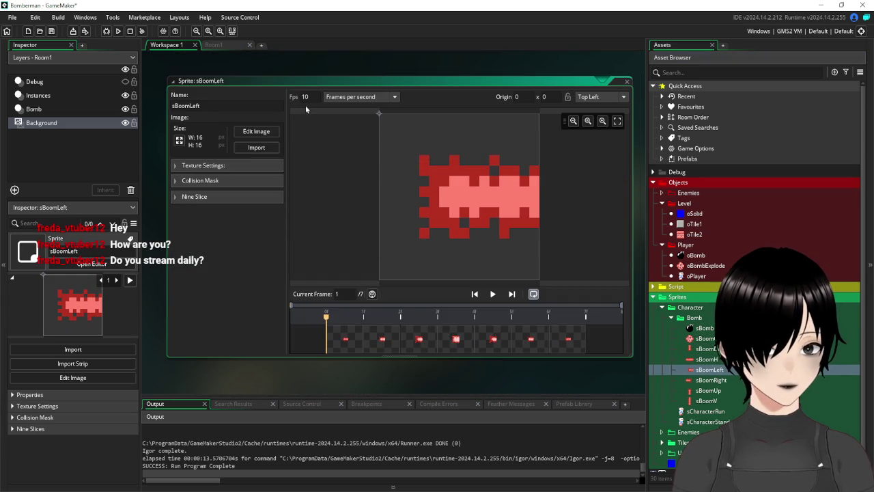
double_click(713, 380)
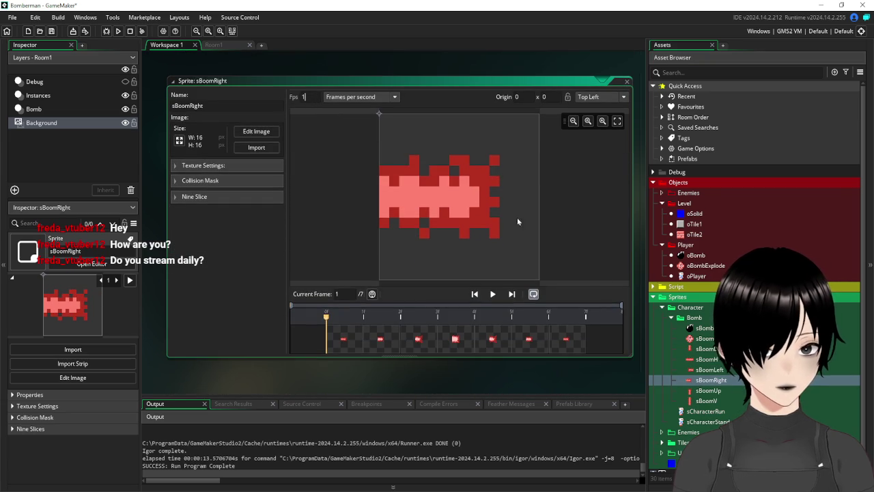
double_click(709, 391)
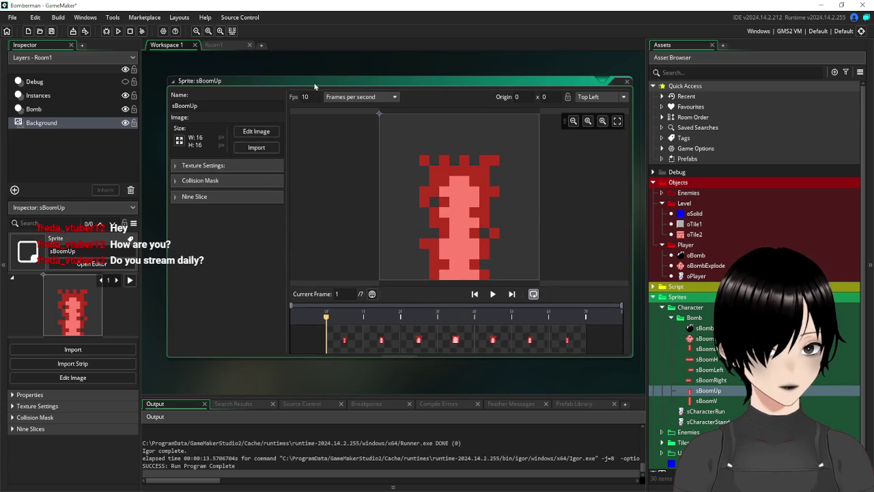
double_click(708, 402)
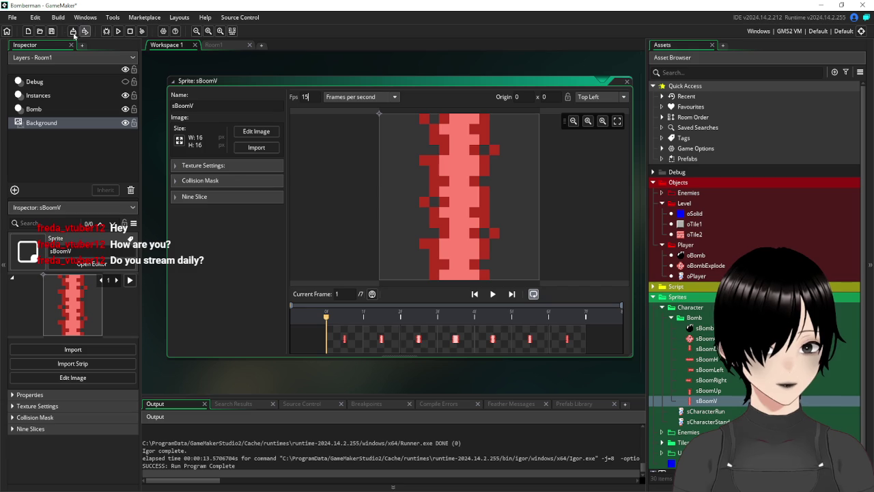
left_click(50, 31)
left_click(119, 31)
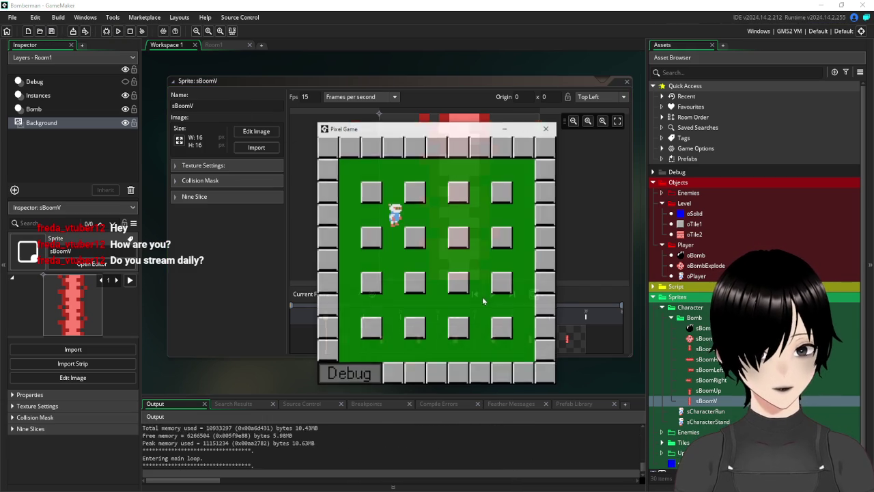
Walk the player around the arena, dropping bombs at the start, the first column and the bottom-right corner.
key("space")
key("Down")
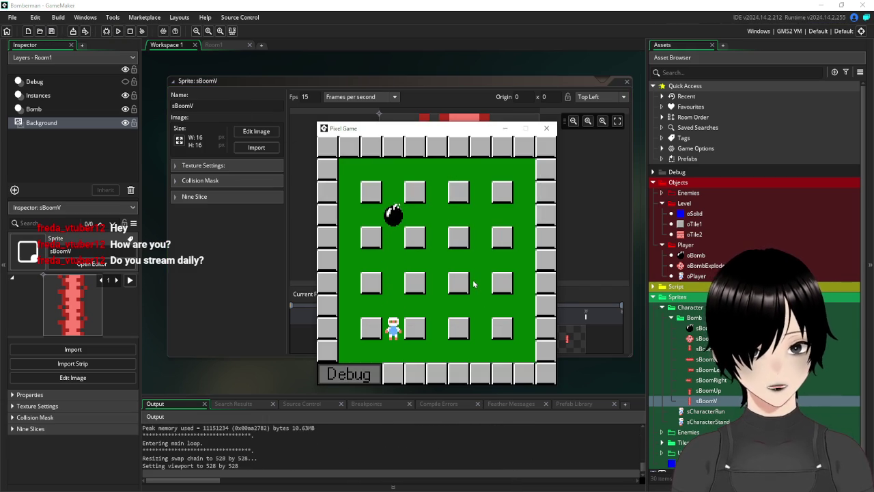
key("Right")
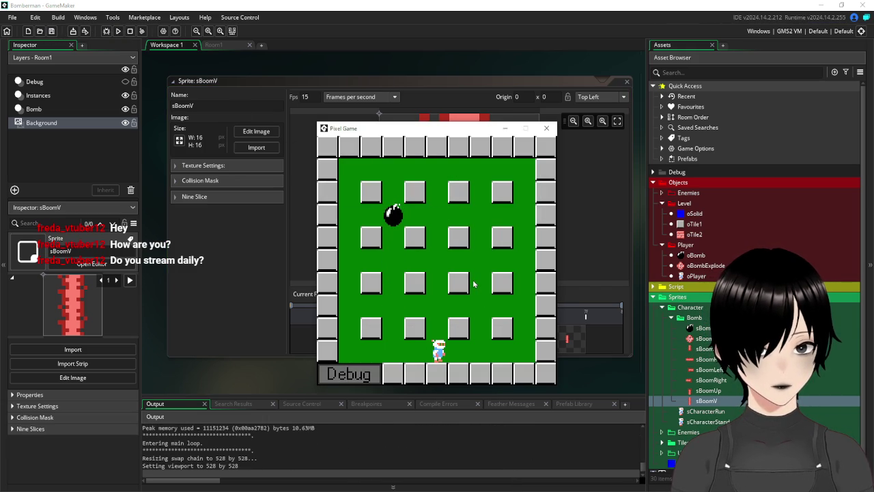
key("space")
key("Up")
key("Right")
key("Right")
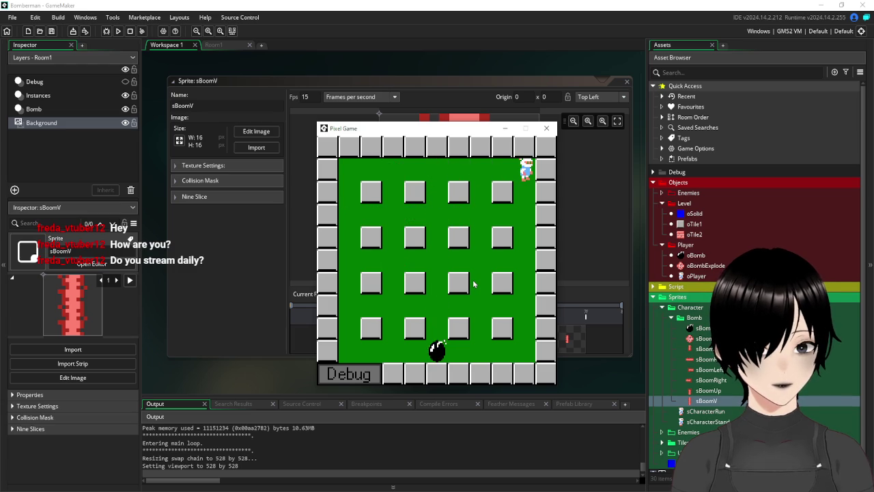
key("Left")
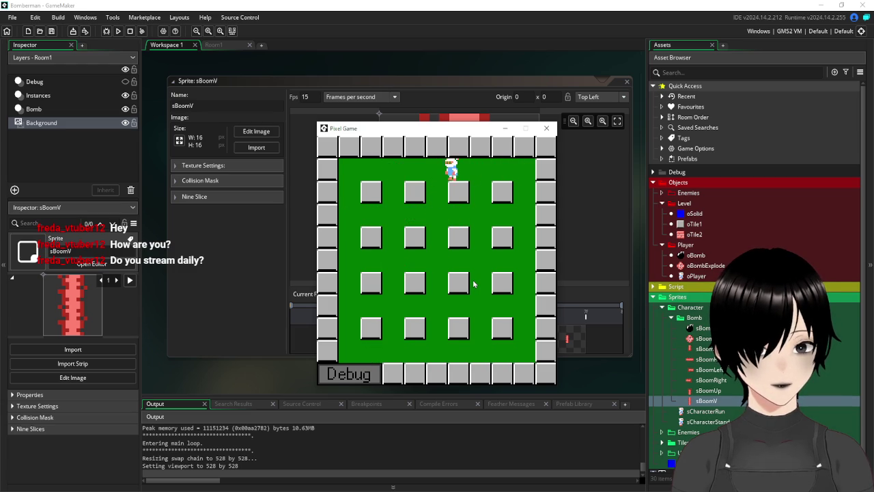
key("Down")
key("Left")
key("space")
key("Right")
key("Down")
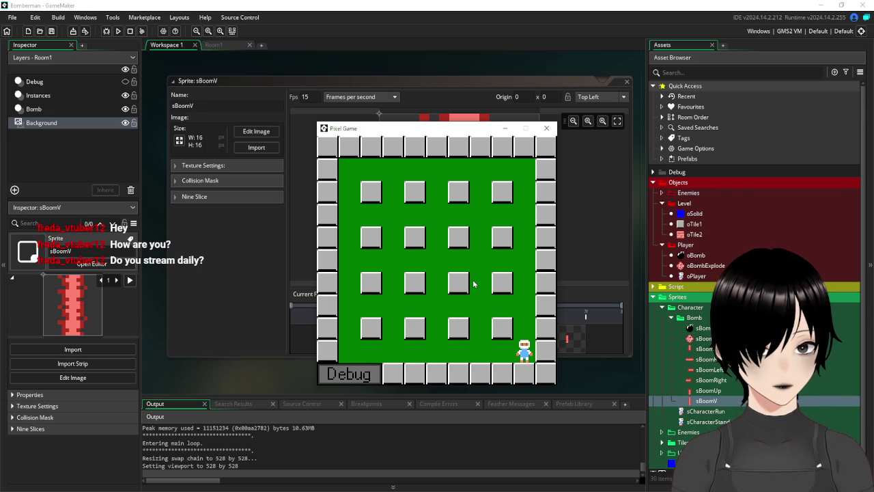
key("space")
Drop more bombs in the top-right and bottom-left corners, then close the game window.
key("Up")
key("Left")
key("Right")
key("Down")
key("Down")
key("space")
key("Down")
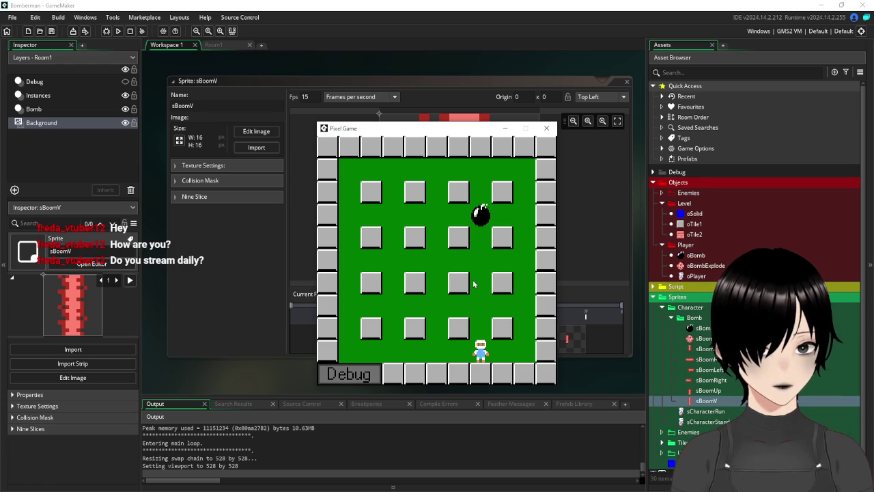
key("Up")
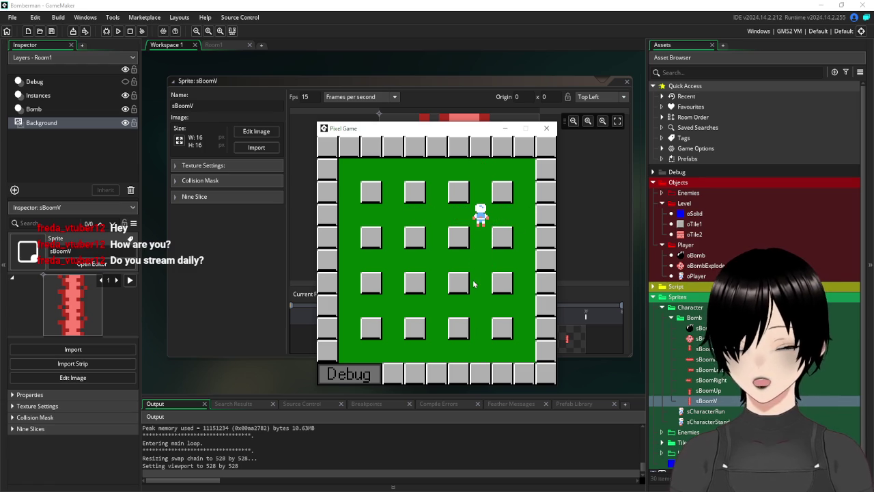
key("Up")
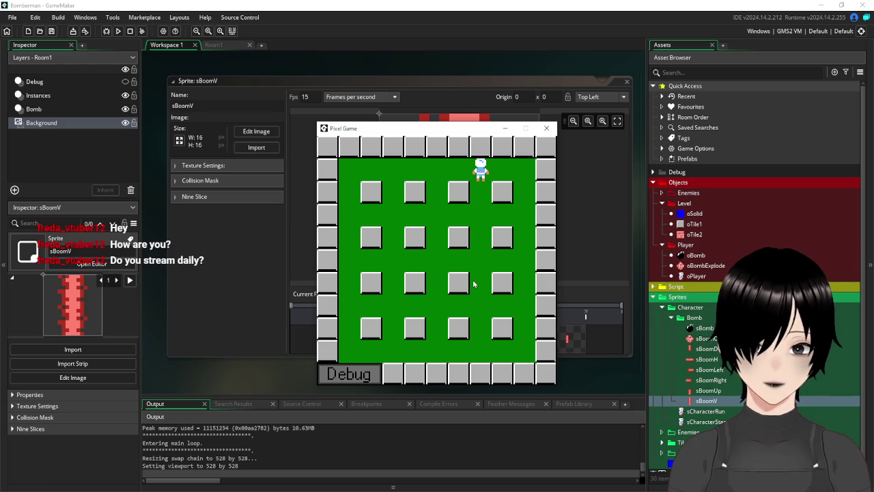
key("Right")
key("space")
key("Down")
key("Down")
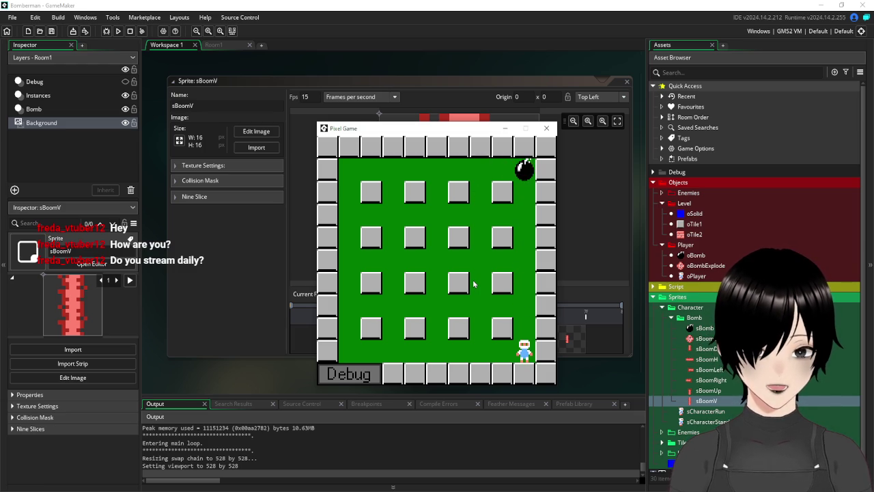
key("Left")
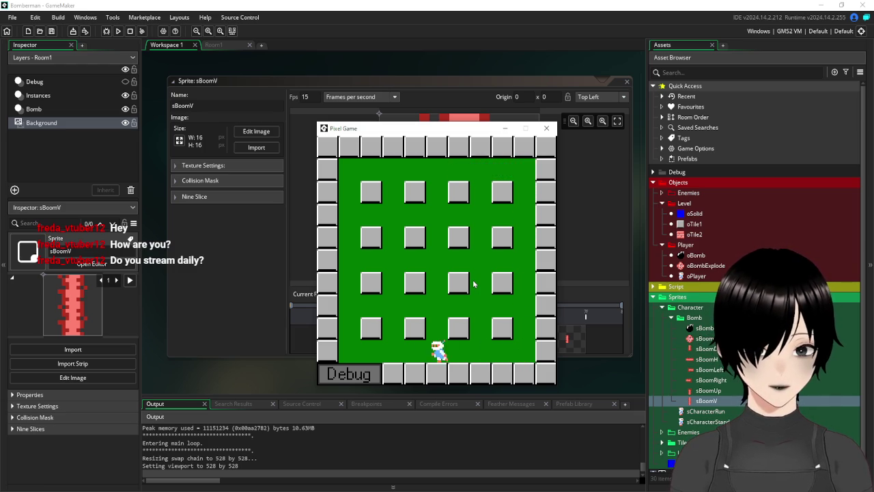
key("space")
key("Right")
key("Up")
key("Up")
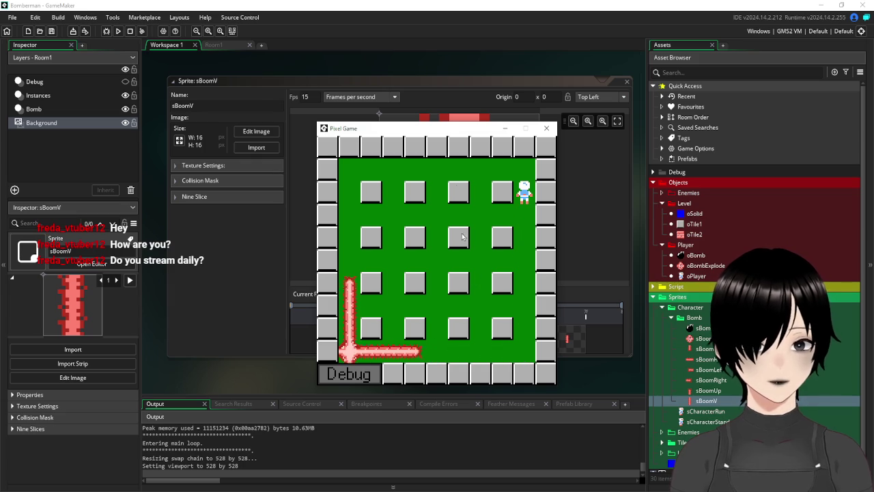
left_click(546, 128)
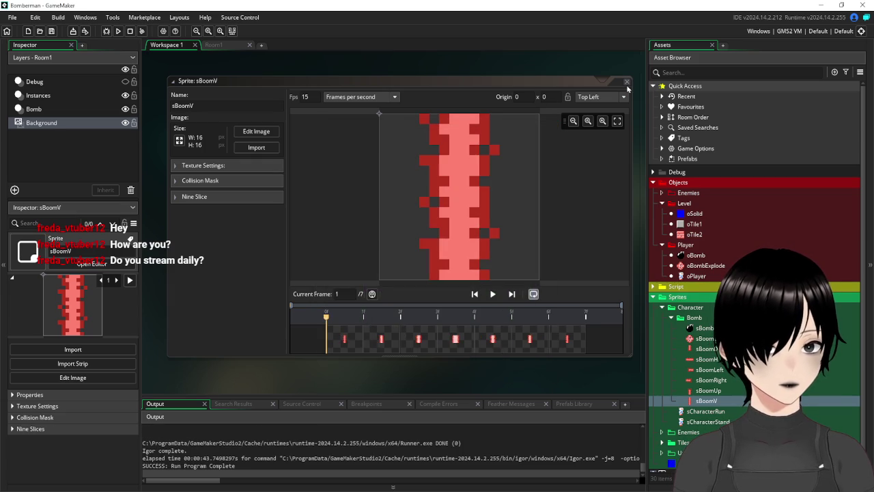
Open the MACROS script and begin a new third line reading '#macro PLAYER_SPEED'.
left_click(653, 287)
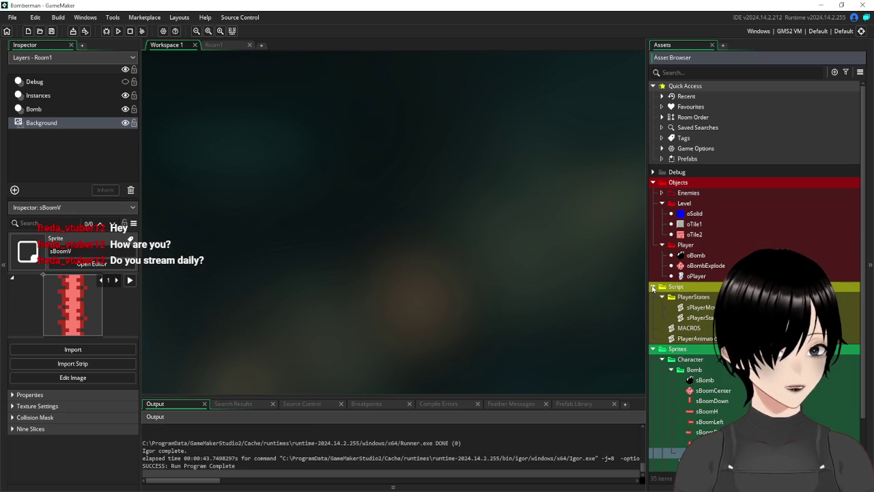
double_click(690, 328)
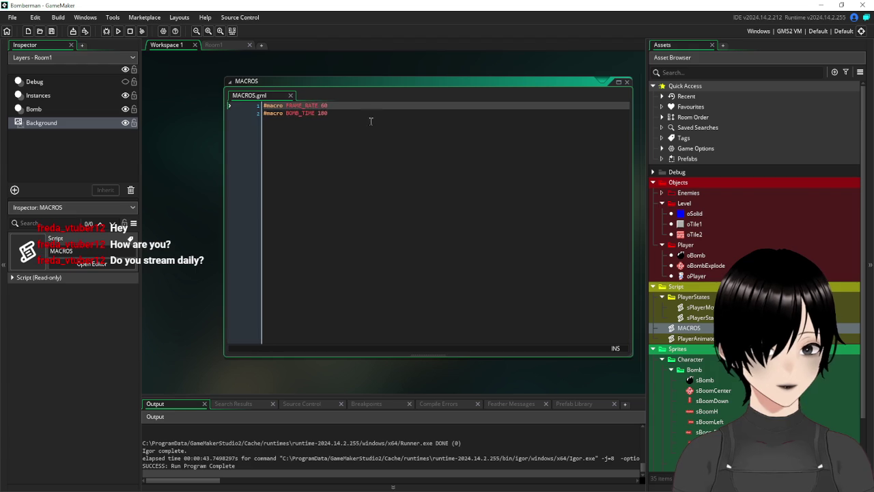
left_click(372, 121)
key("Return")
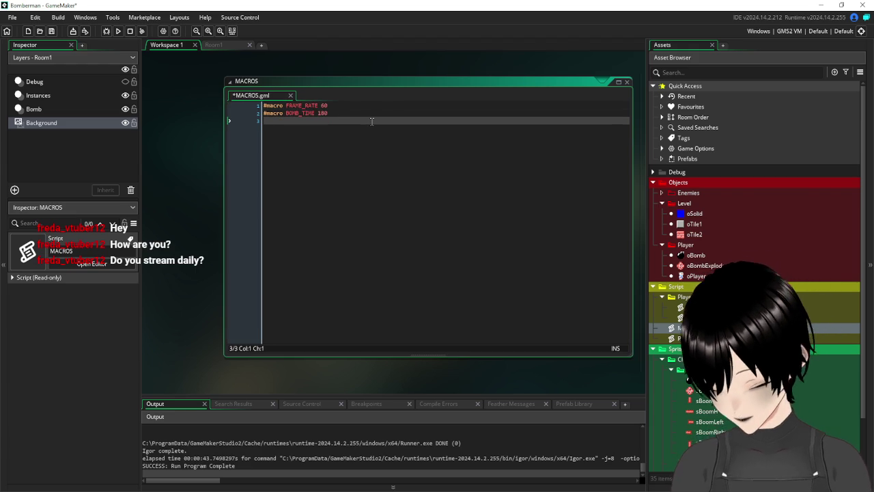
type("#ma")
key("Return")
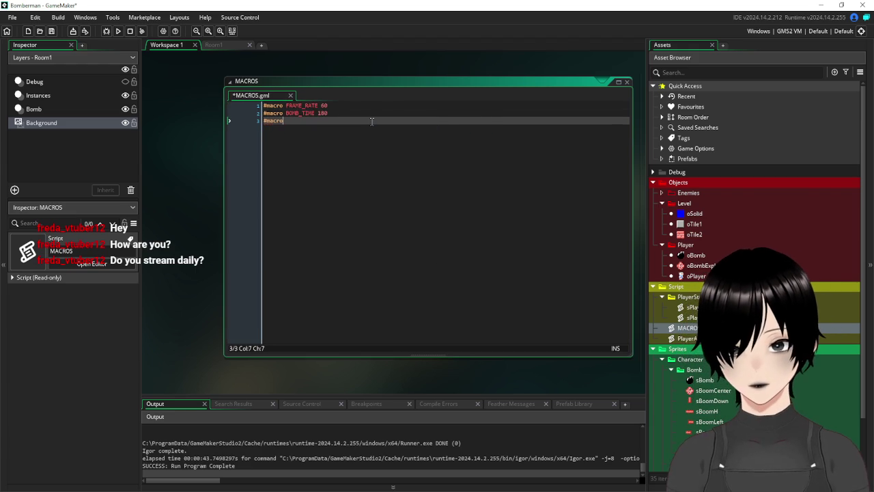
type(" PLAYER_")
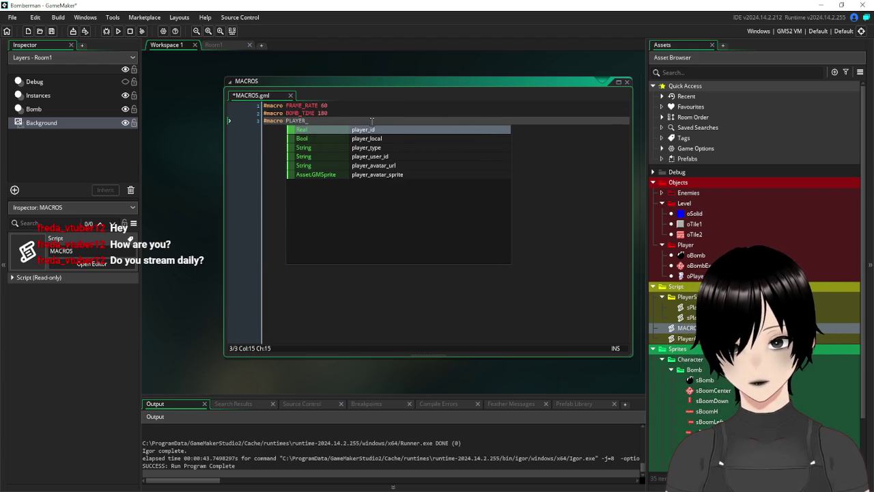
type("Sp")
key("BackSpace")
type("PEED")
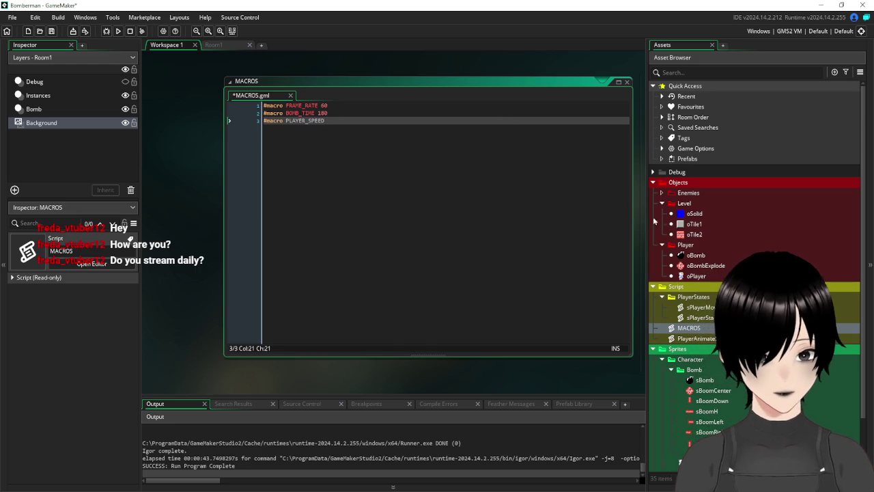
double_click(697, 276)
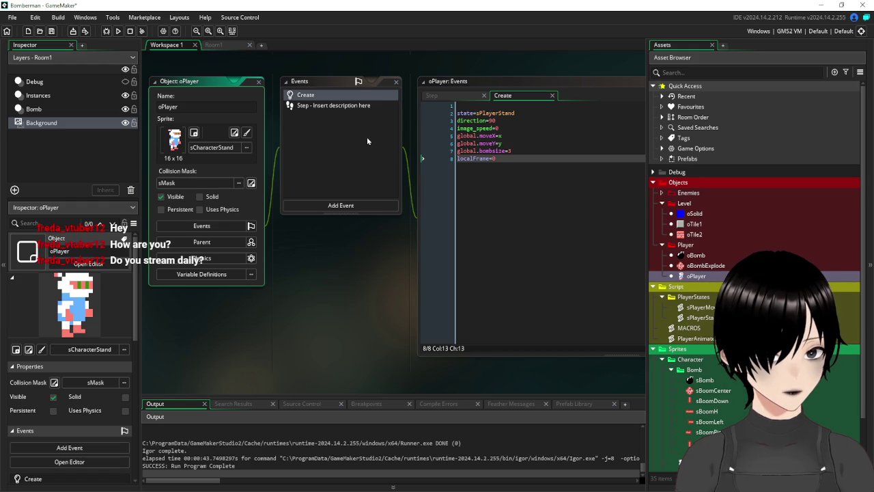
left_click(325, 107)
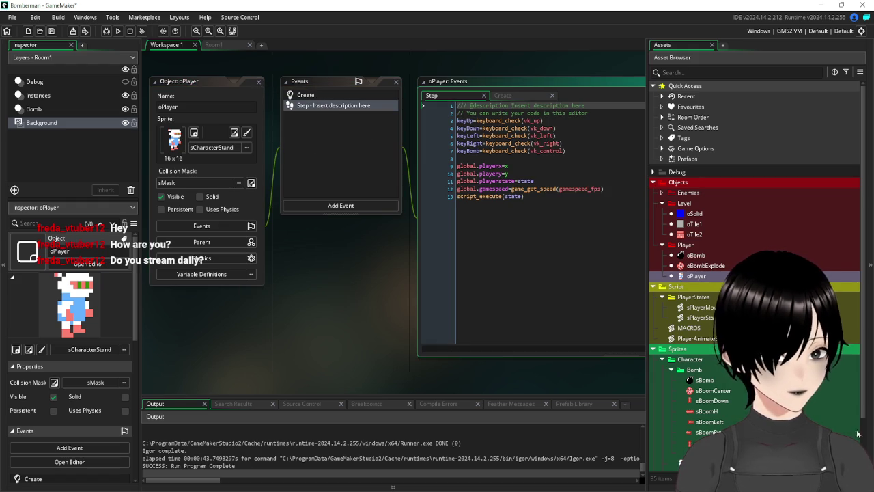
double_click(701, 309)
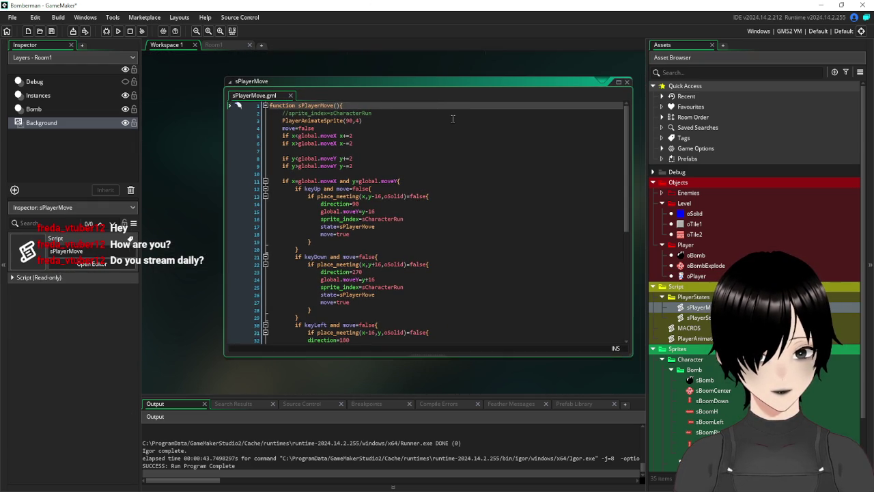
scroll(461, 208, "down", 7)
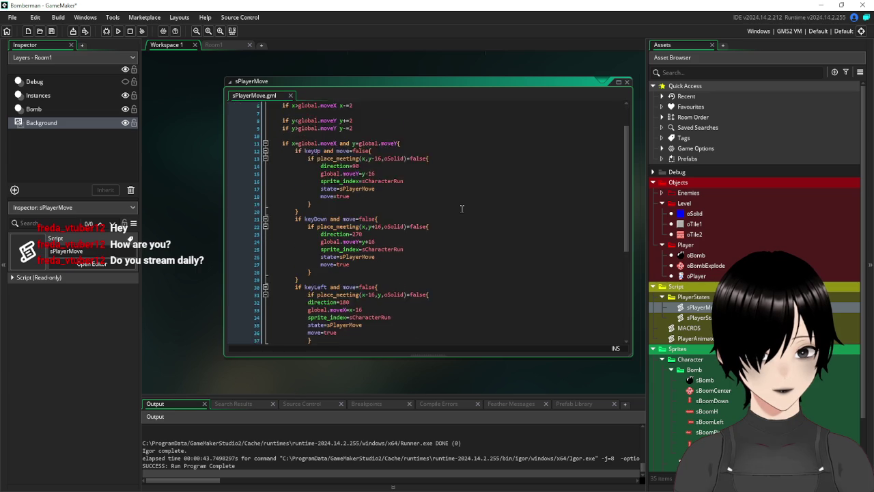
scroll(462, 208, "down", 1)
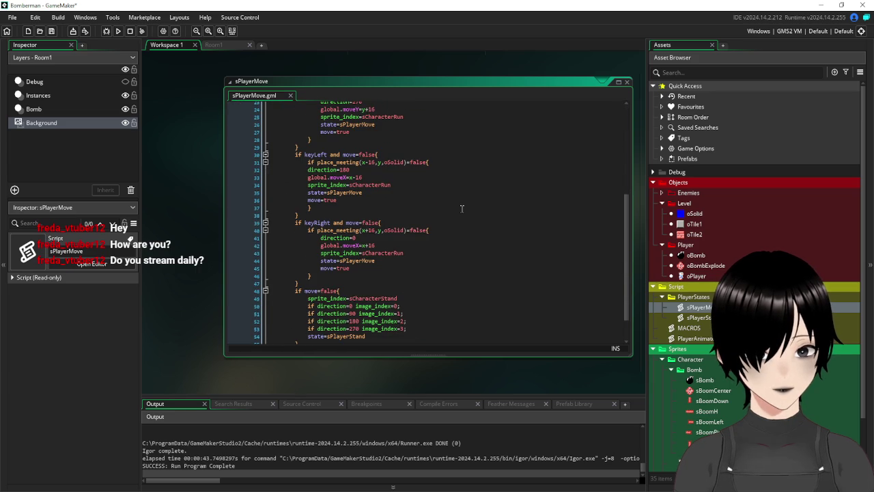
scroll(462, 209, "down", 1)
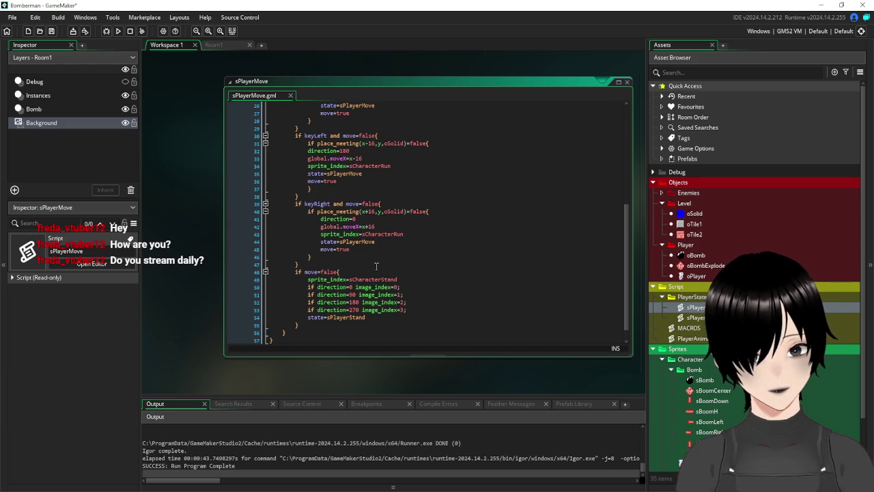
scroll(375, 266, "up", 8)
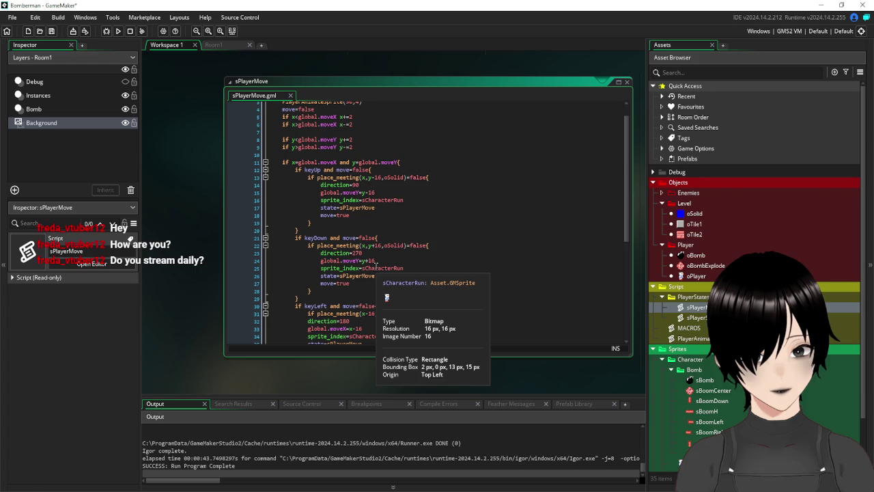
scroll(375, 266, "up", 1)
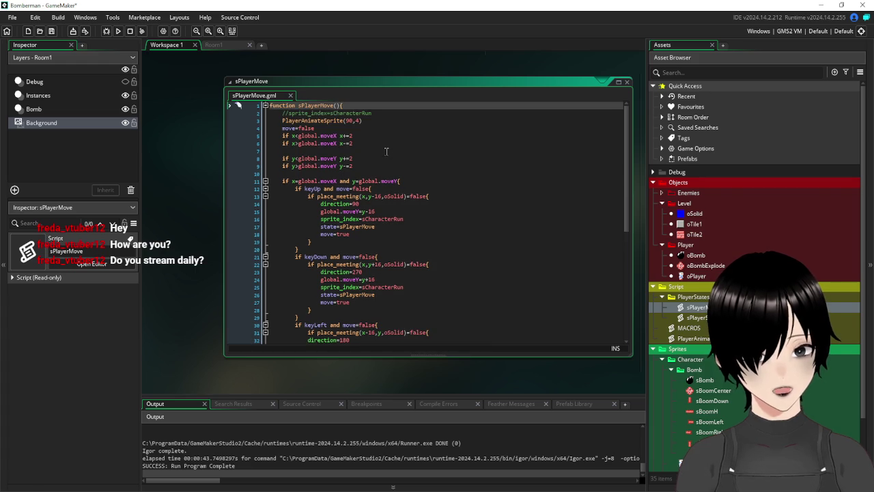
left_click(356, 136)
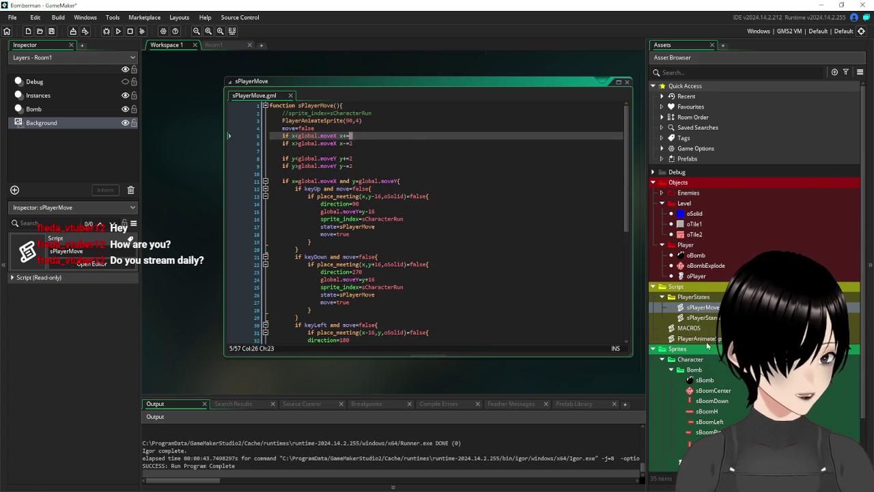
double_click(691, 328)
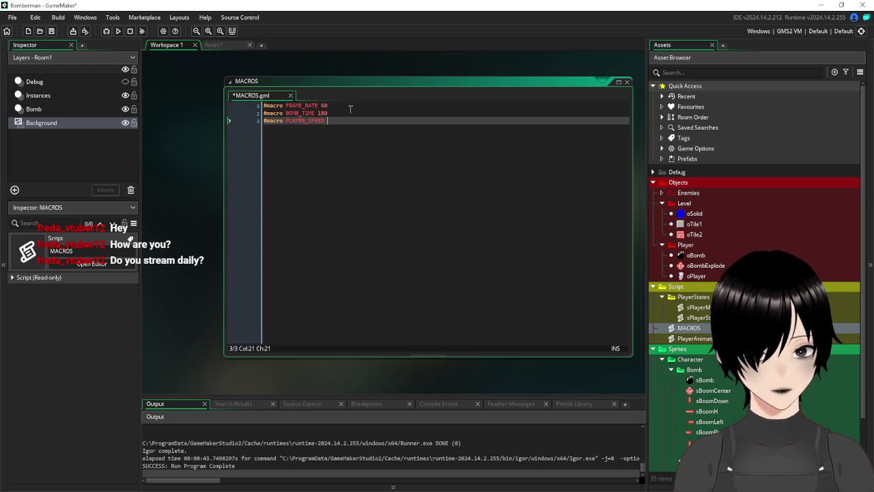
Give the PLAYER_SPEED macro the value 2 and select the macro name.
type("2")
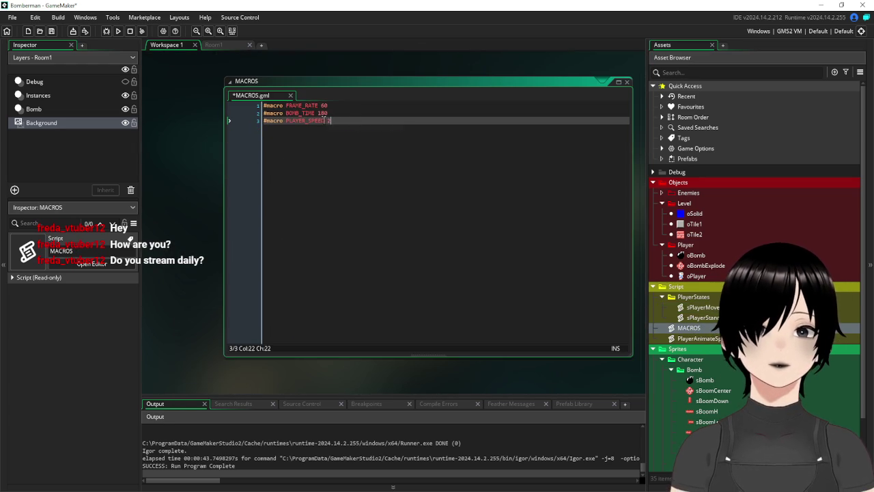
left_click_drag(323, 120, 287, 123)
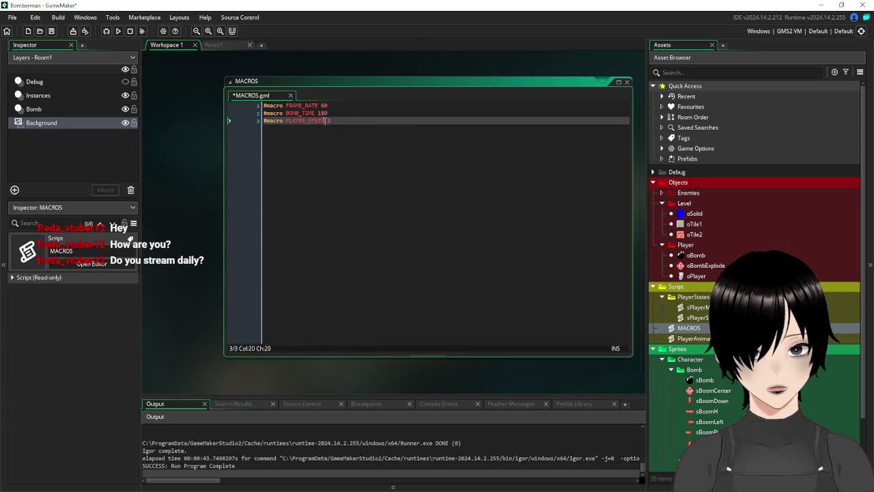
scroll(207, 164, "up", 3)
scroll(207, 168, "up", 5)
scroll(444, 159, "down", 5)
scroll(446, 160, "down", 5)
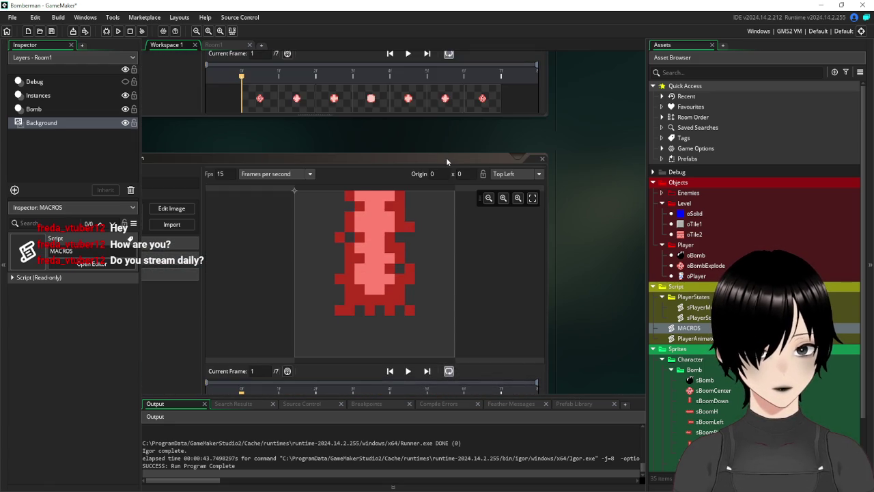
scroll(446, 162, "down", 5)
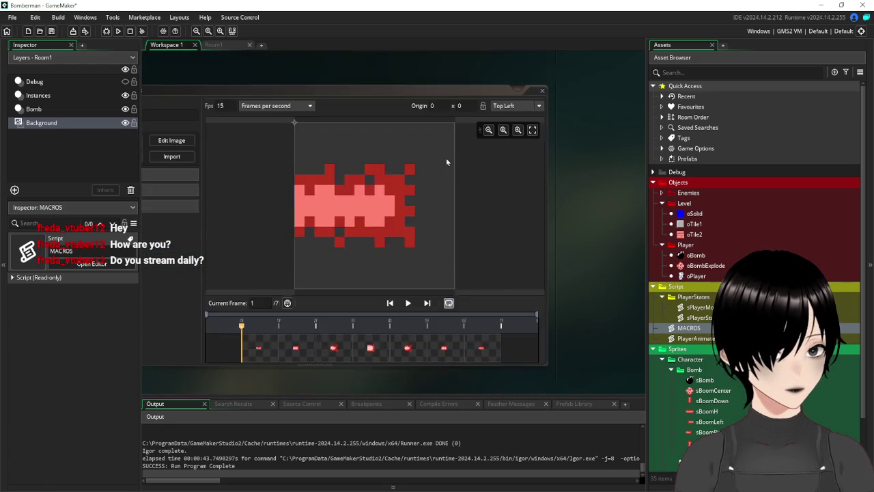
Add global.playerSpeed=PLAYER_SPEED below global.bombsize in oPlayer's Create event, then close the editor.
scroll(447, 162, "down", 3)
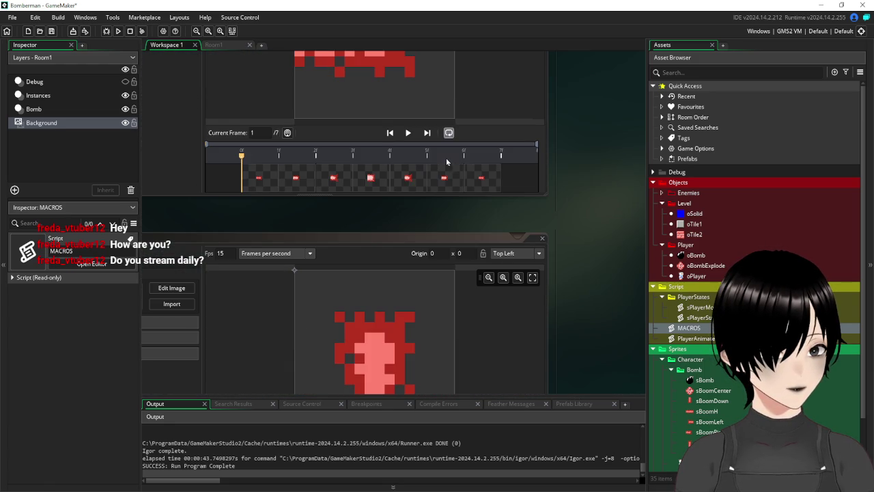
double_click(696, 275)
left_click(318, 98)
left_click(520, 153)
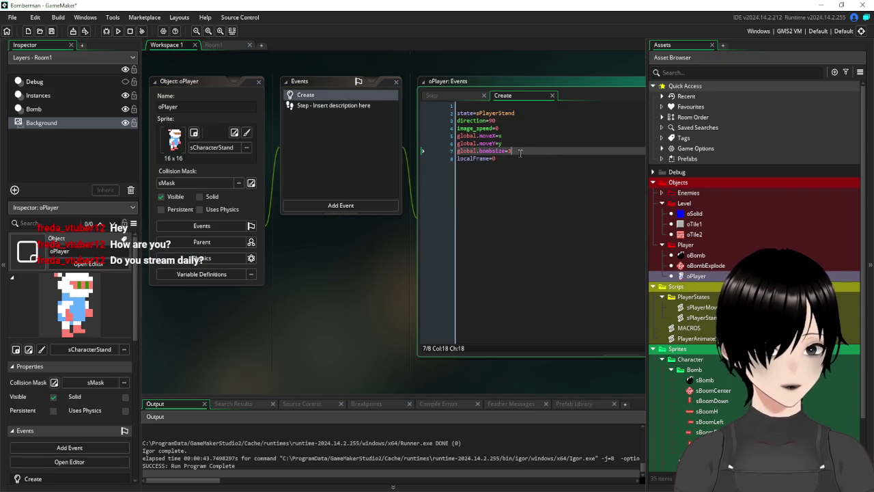
key("Return")
type("global.player")
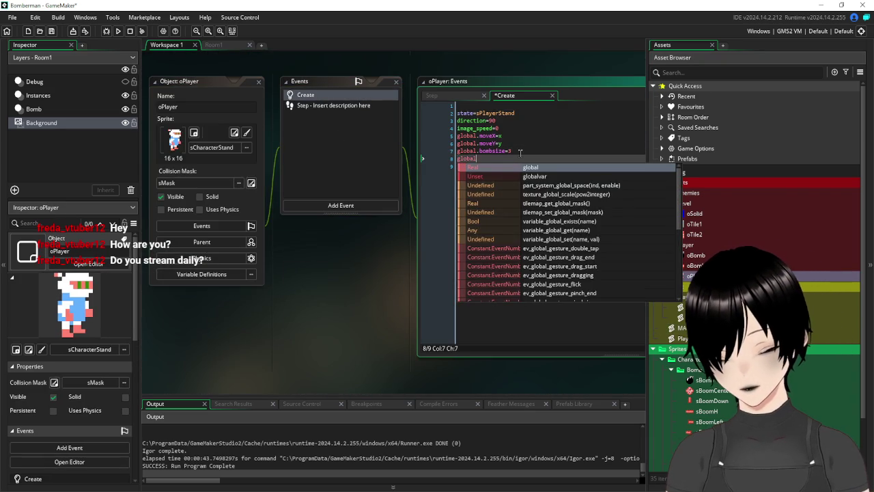
type("Speed=PLAYER_SPEED")
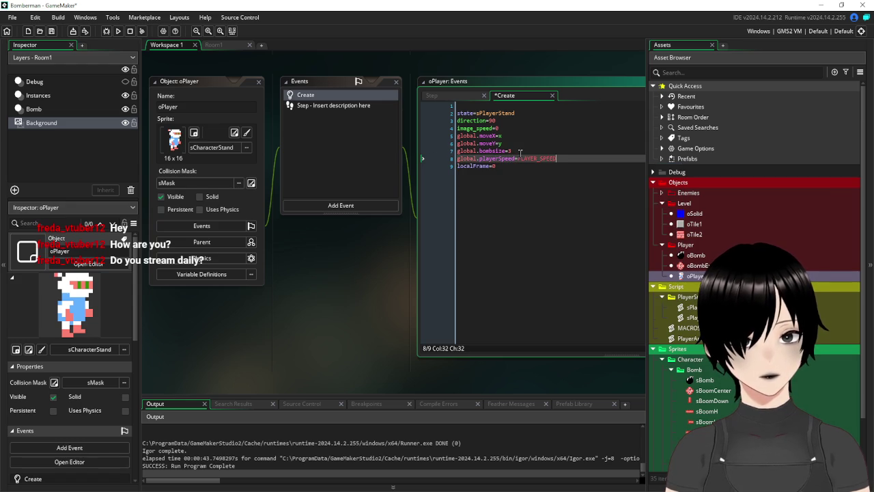
left_click_drag(516, 161, 453, 165)
left_click(494, 167)
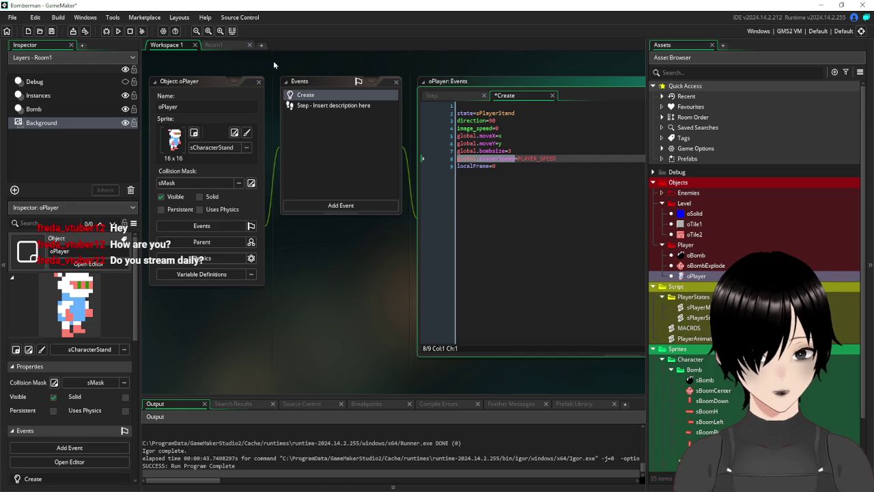
left_click(259, 82)
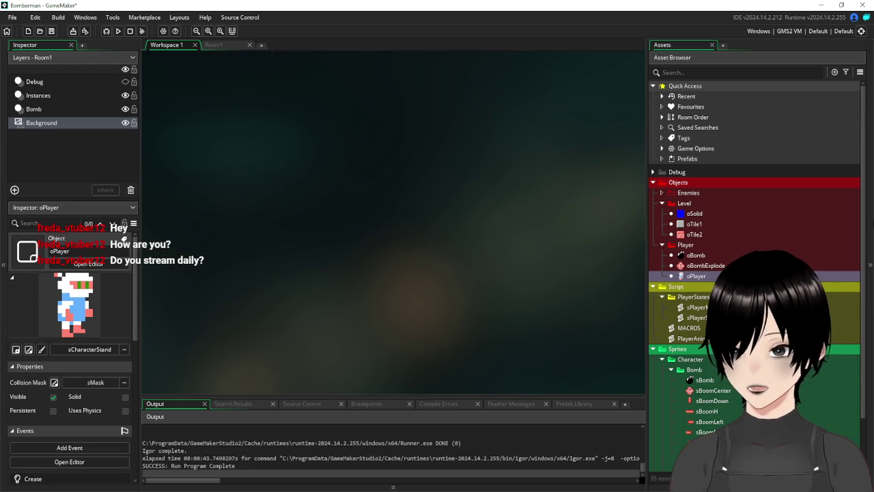
key("alt+Tab")
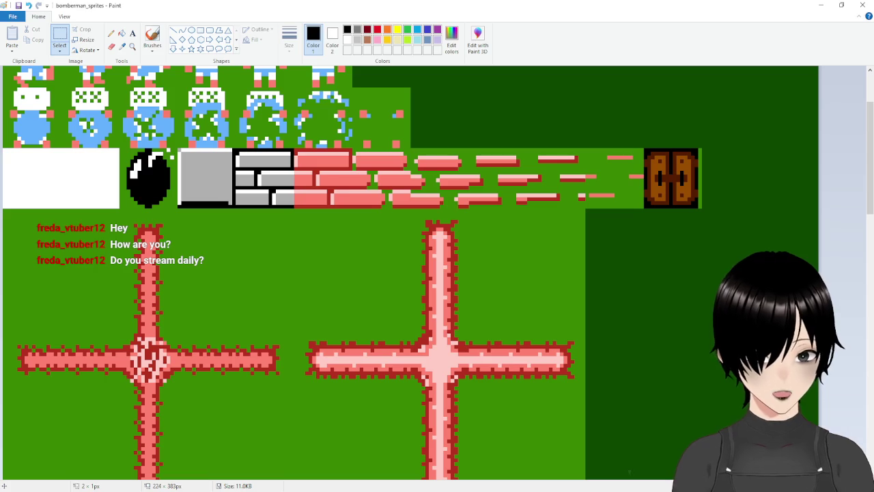
scroll(305, 262, "down", 5)
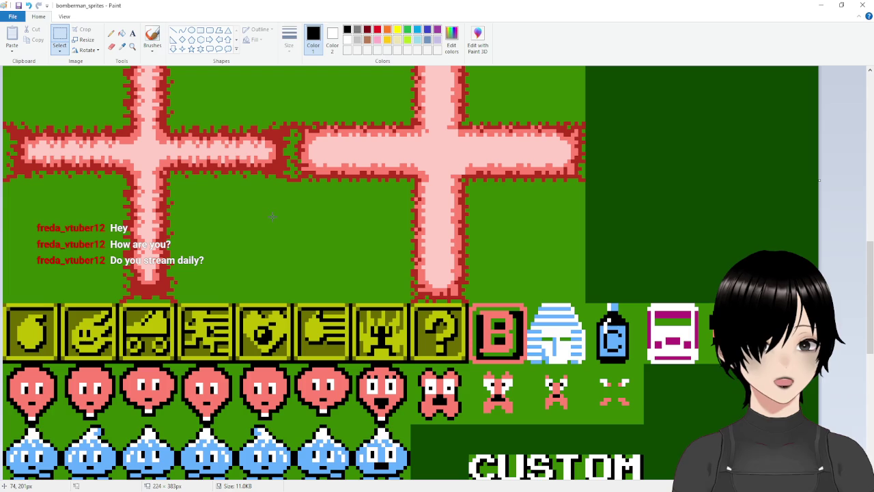
scroll(278, 219, "down", 6)
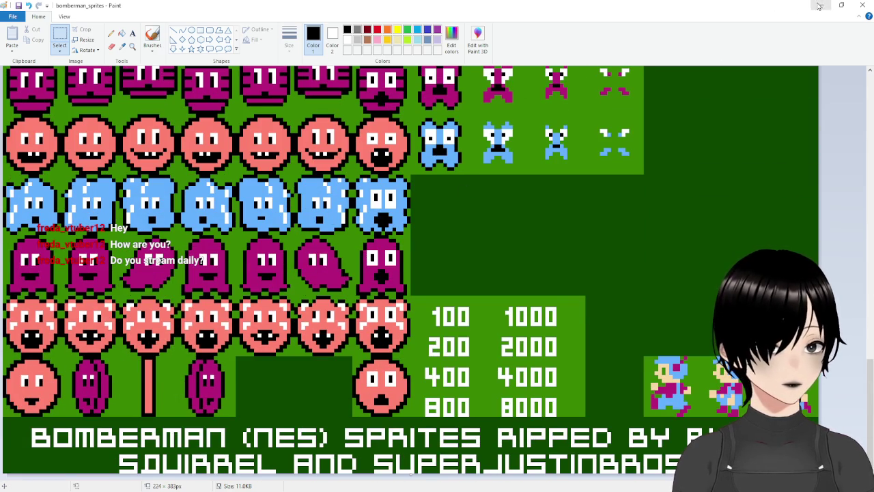
left_click(821, 5)
double_click(697, 276)
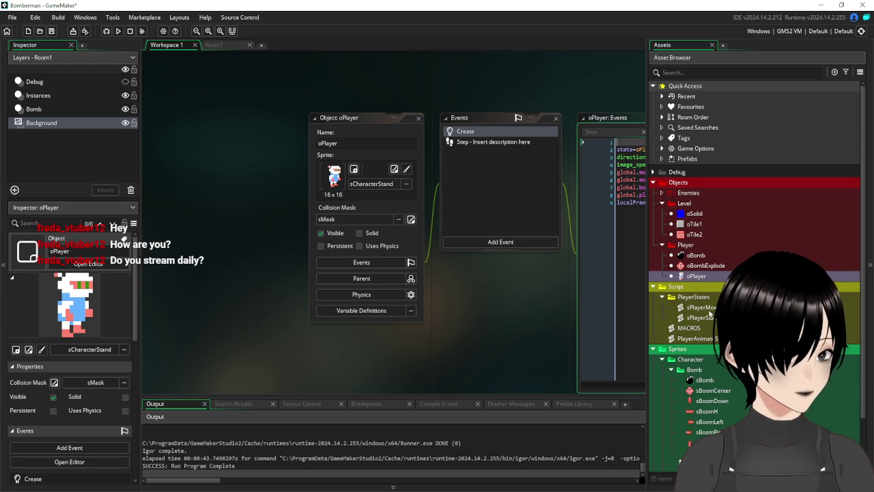
Replace the fixed step of 2 in sPlayerMove's x+=, x-=, y+= and y-= lines with global.playerSpeed.
double_click(700, 307)
type("global.playerSpeed")
left_click(353, 143)
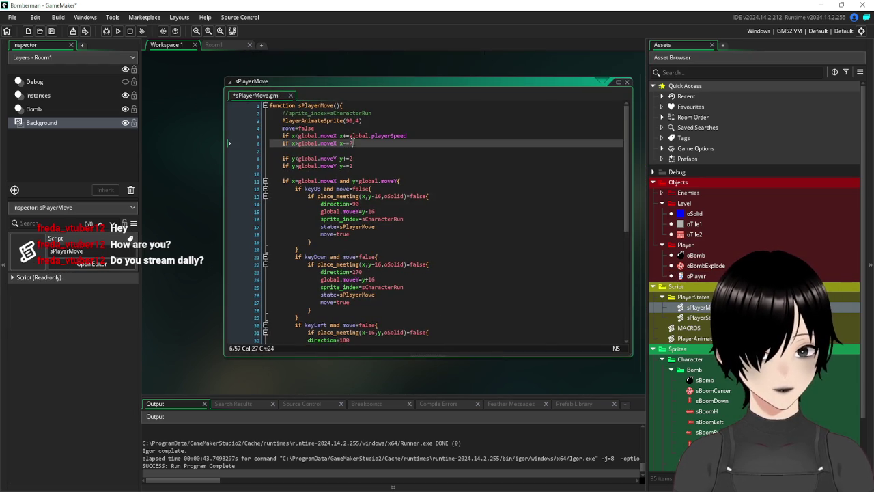
type("global.playerSpeed")
left_click(354, 158)
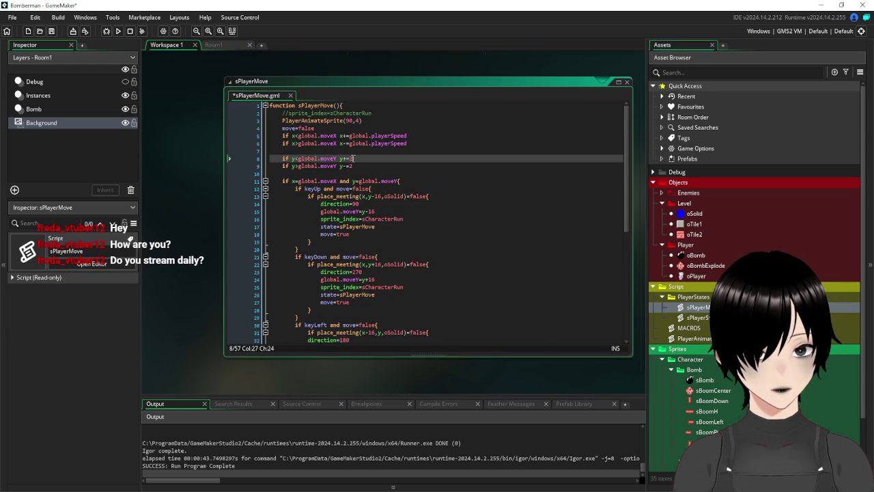
type("global.playerSpeed")
left_click(354, 166)
key("BackSpace")
type("global.playerSpeed")
Save the project and reopen the MACROS script.
left_click(52, 31)
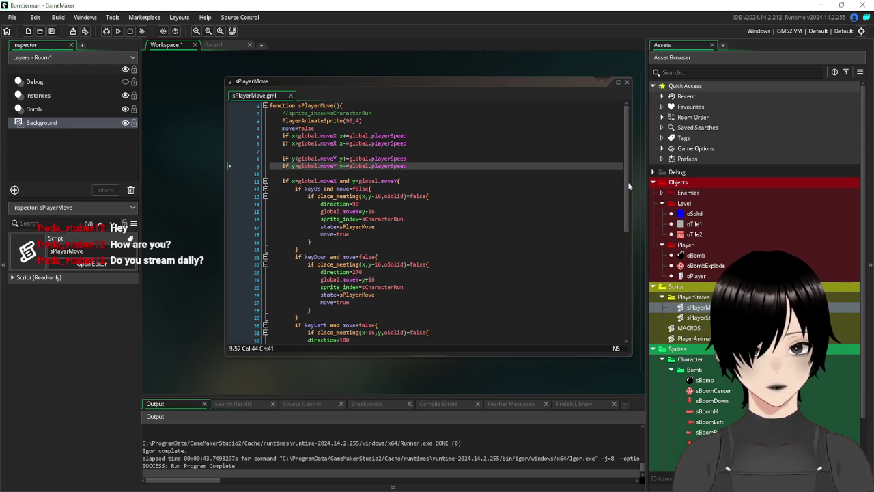
scroll(437, 205, "up", 10)
scroll(429, 241, "up", 5)
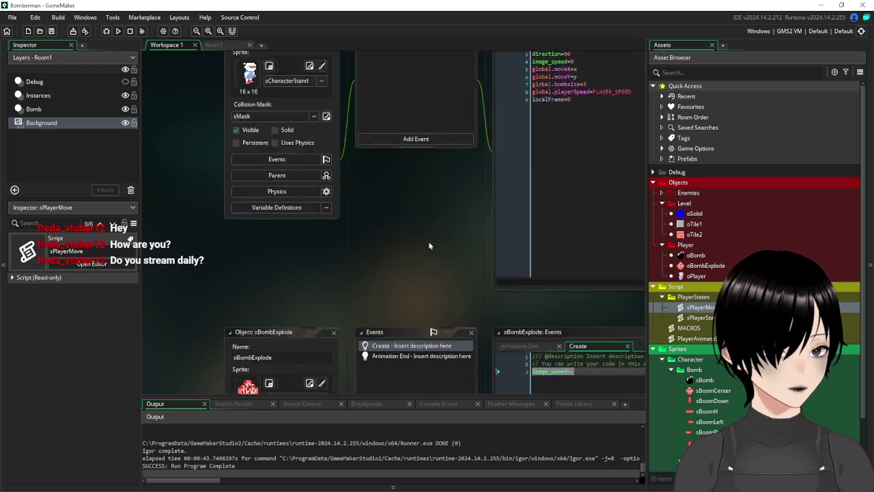
double_click(689, 328)
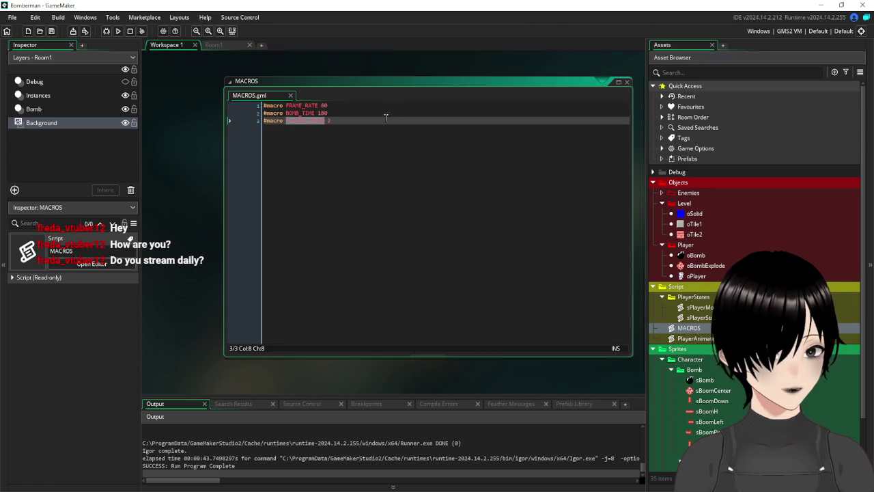
Edit the PLAYER_SPEED value by typing 1, save, and run the game to test speed.
left_click(331, 121)
type("1")
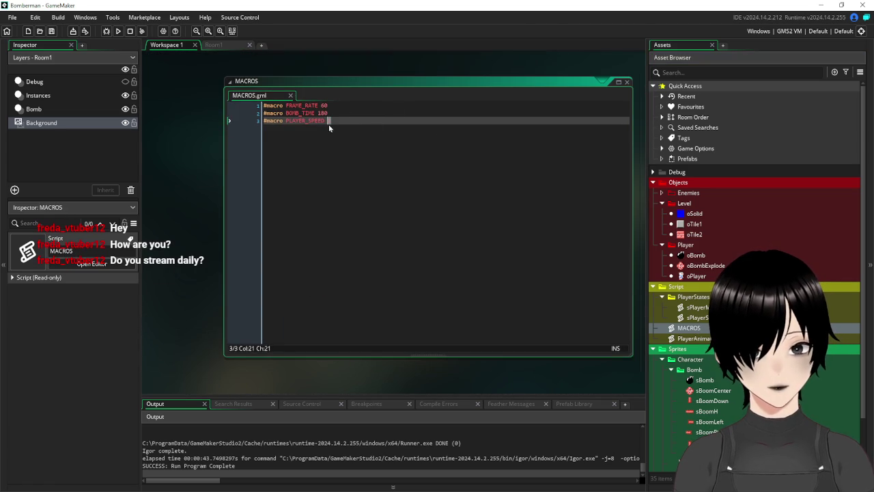
left_click(51, 31)
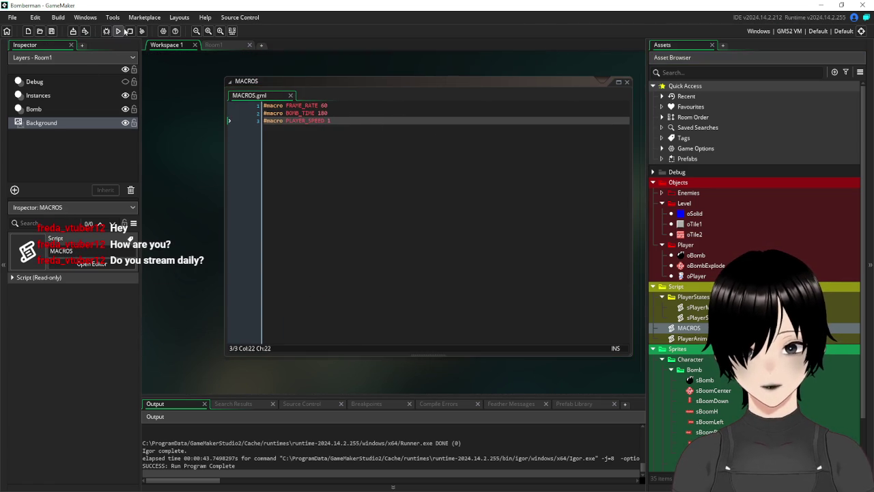
left_click(117, 32)
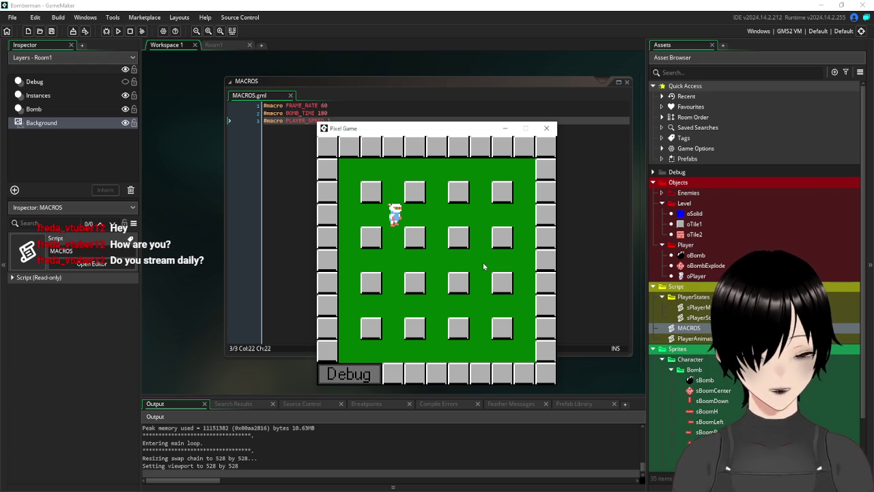
Walk the player right and down, dropping a bomb beside the right wall.
key("Right")
key("Right")
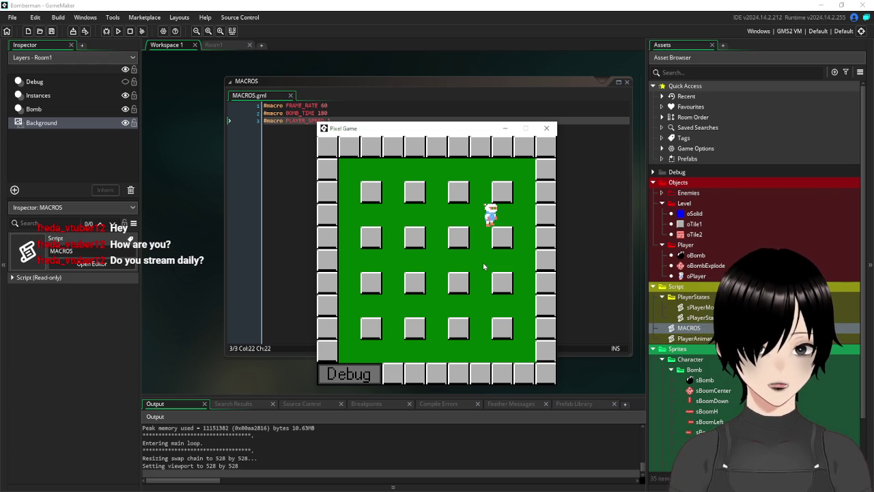
key("Down")
key("Down")
key("space")
key("Left")
key("Down")
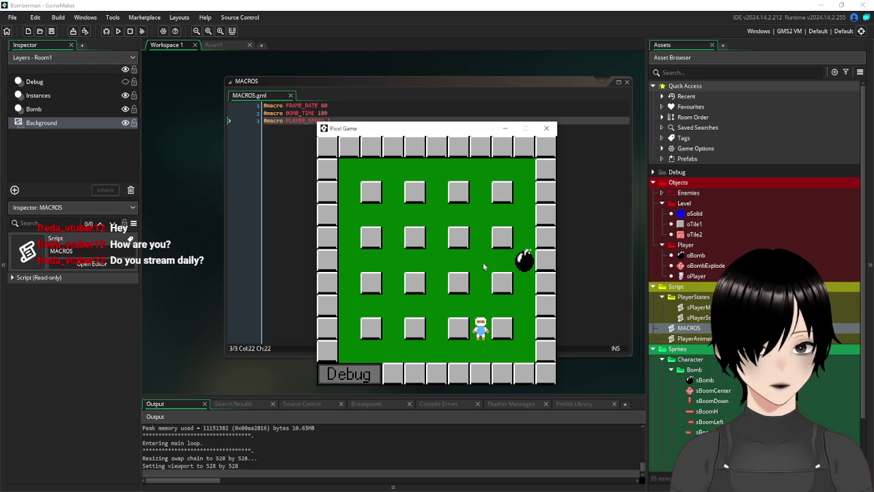
key("Up")
key("Left")
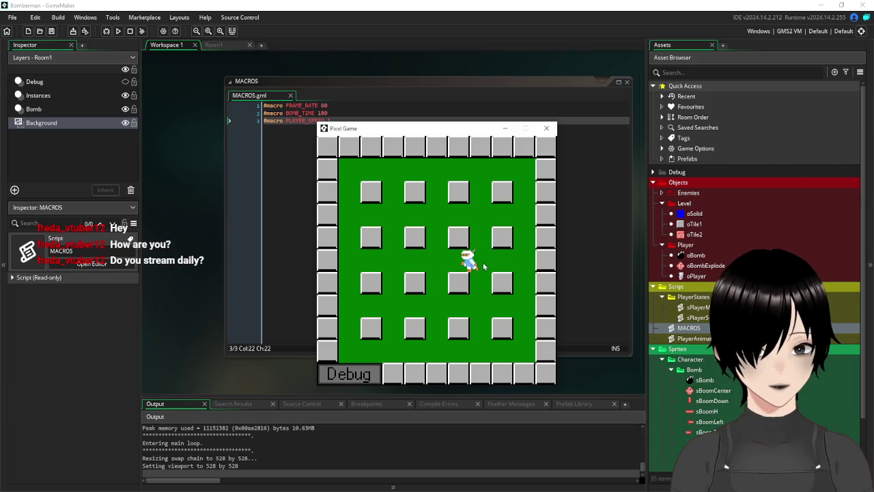
Drop another bomb in the left column, close the game, and select oTile2.
key("Left")
key("Down")
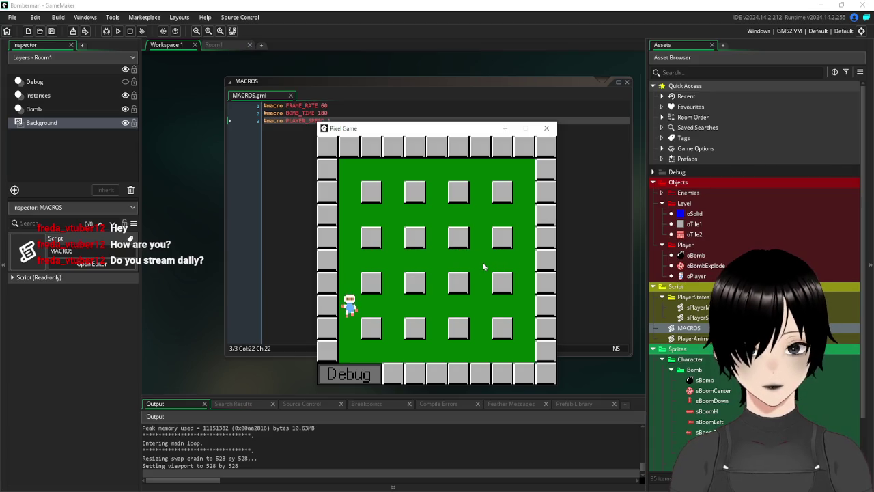
key("space")
key("Up")
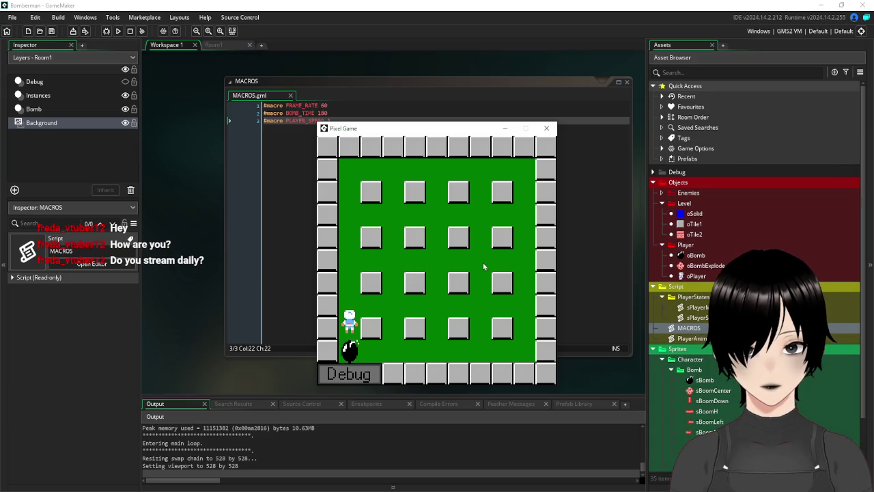
key("Right")
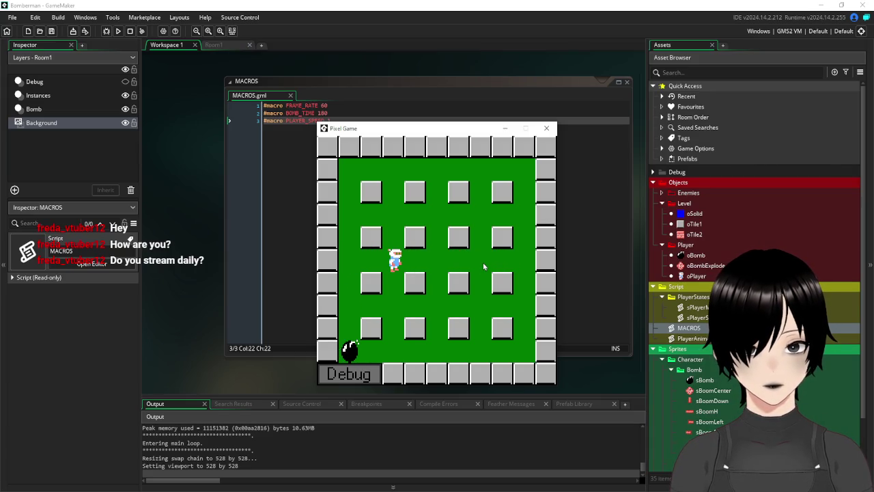
key("Left")
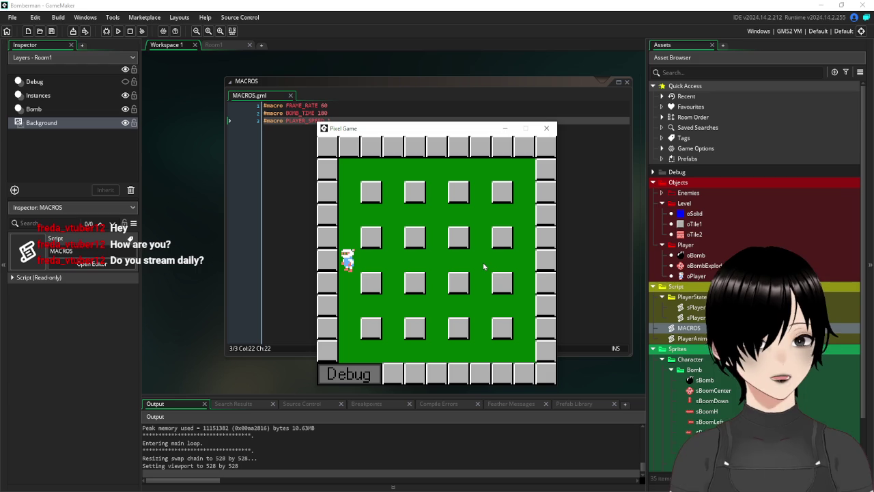
left_click(546, 129)
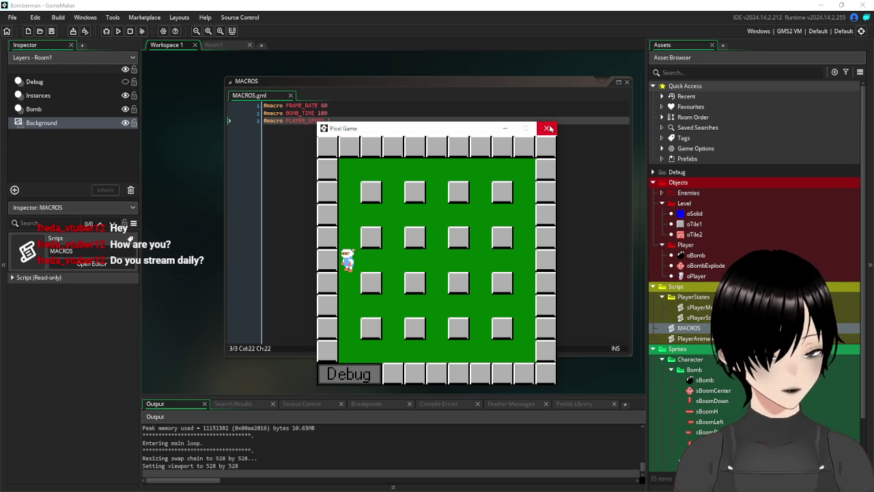
left_click(627, 83)
Give oTile2 an oBombExplode collision event that sets image_speed=1.
double_click(695, 235)
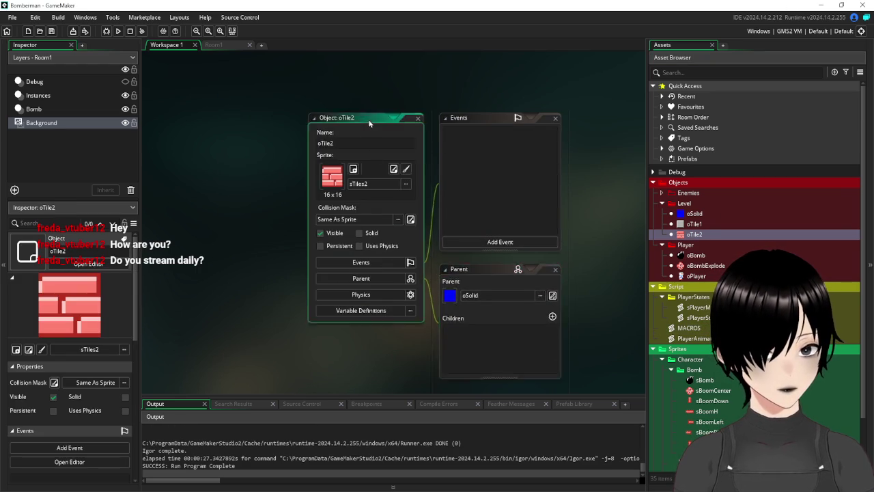
left_click(383, 192)
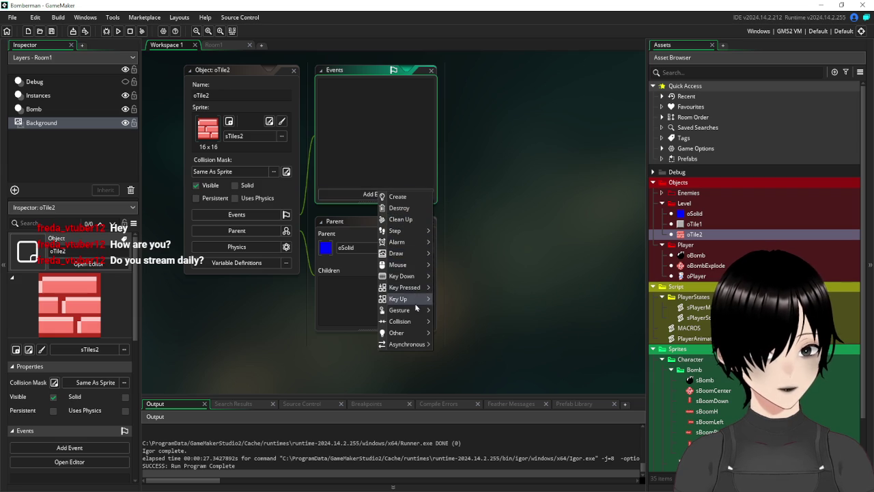
mouse_move(413, 322)
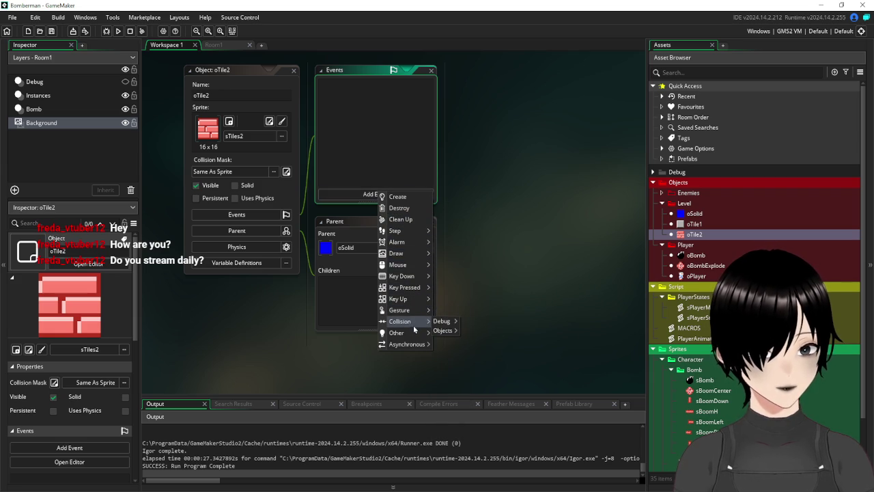
mouse_move(447, 337)
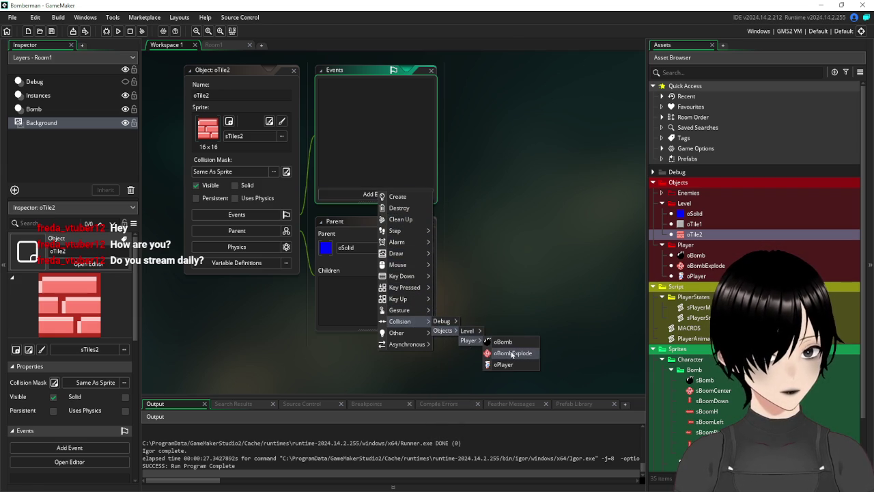
left_click(489, 353)
left_click_drag(443, 207, 359, 226)
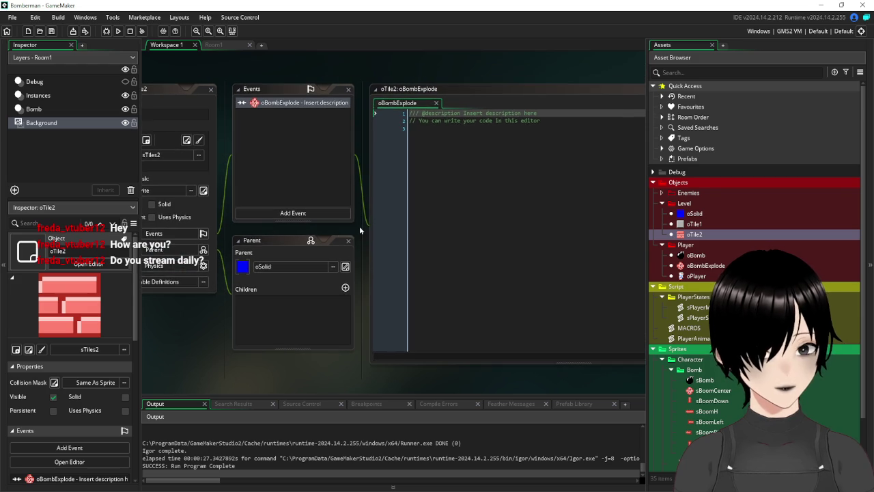
left_click(490, 171)
type("s")
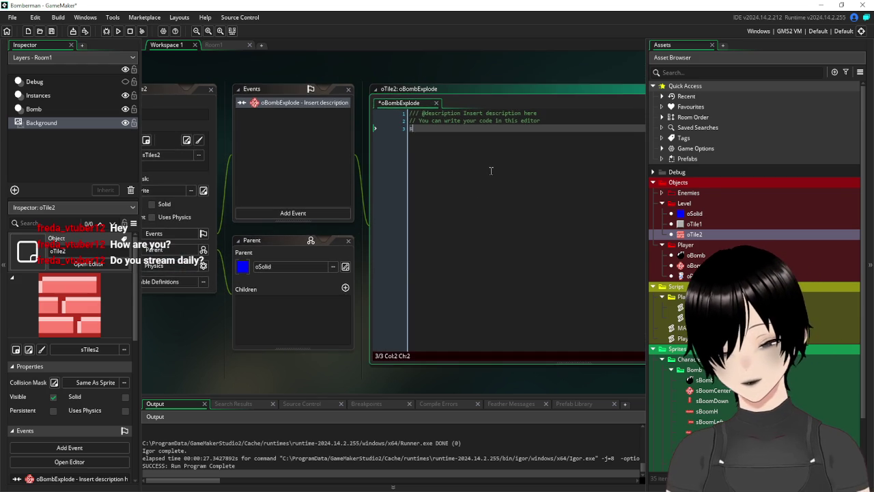
type("prite_in")
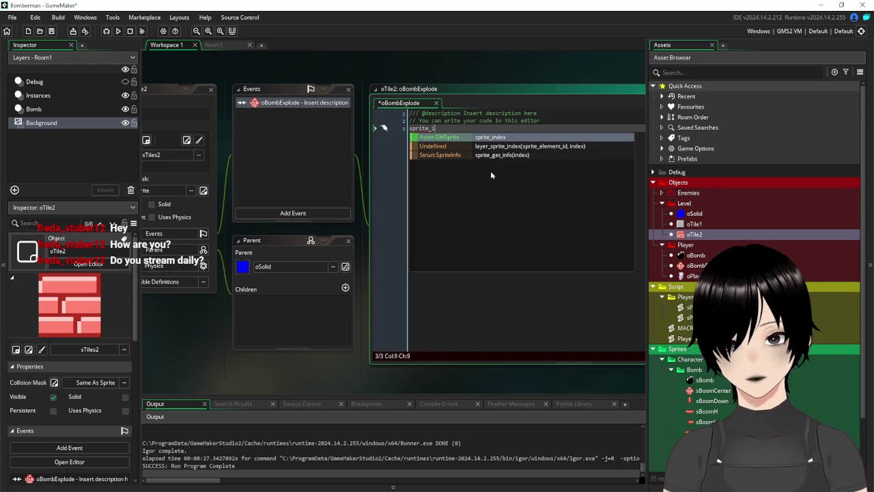
key("Return")
type("=")
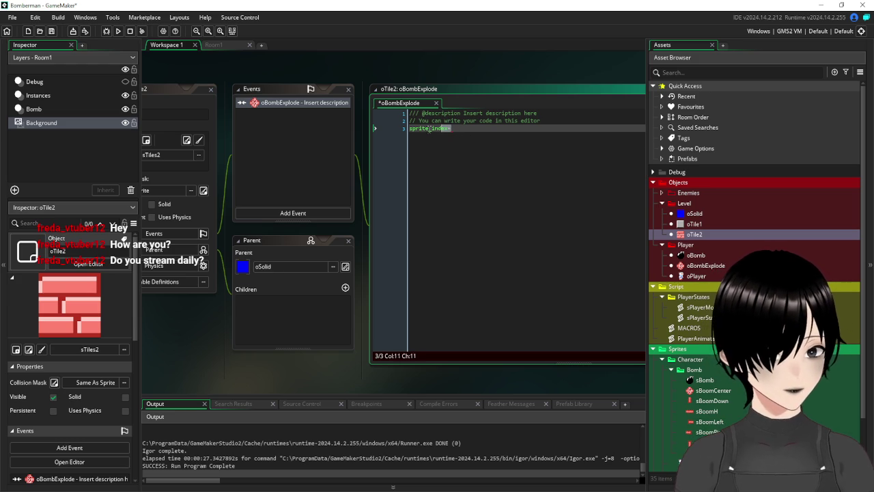
left_click_drag(451, 129, 408, 129)
type("i")
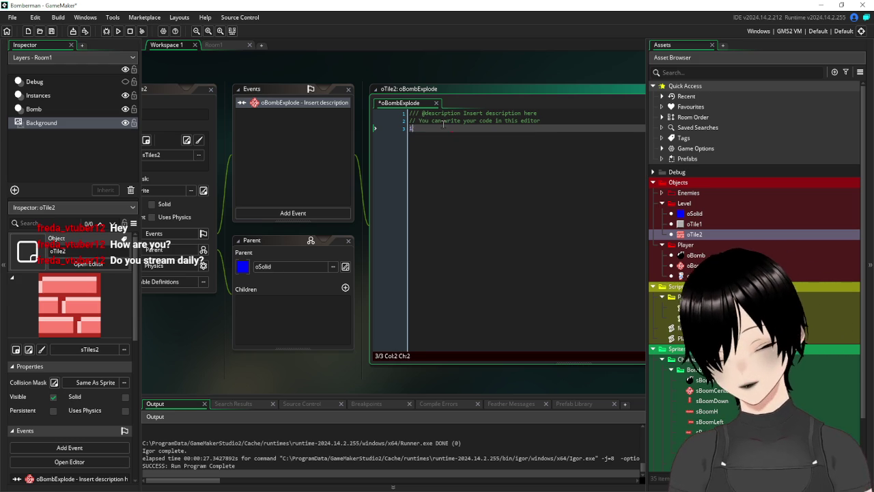
type("mage_spe")
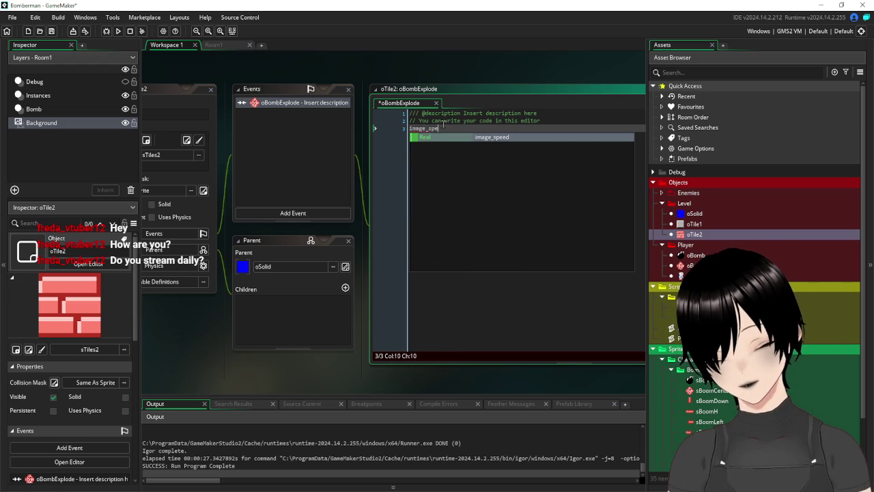
type("ed=")
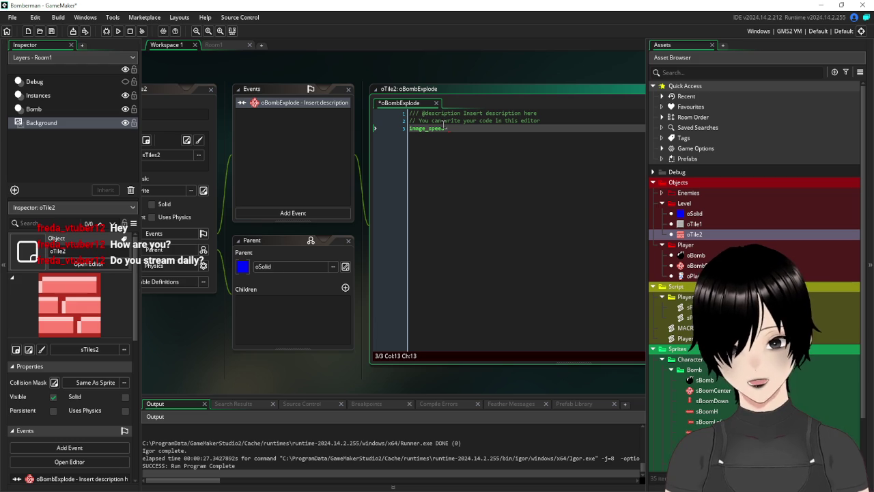
type("1")
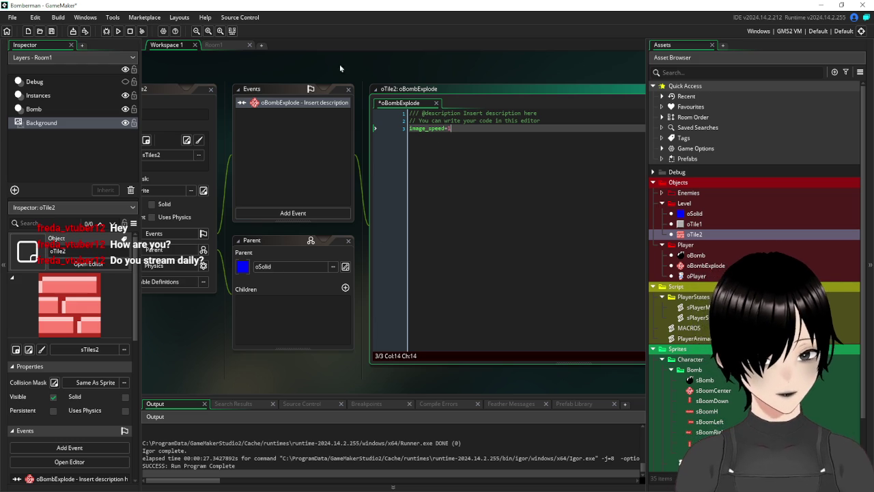
Add a Create event to oTile2 setting image_speed=0.
mouse_move(209, 61)
left_mouse_down()
mouse_move(320, 67)
mouse_move(243, 56)
mouse_move(272, 75)
left_mouse_up()
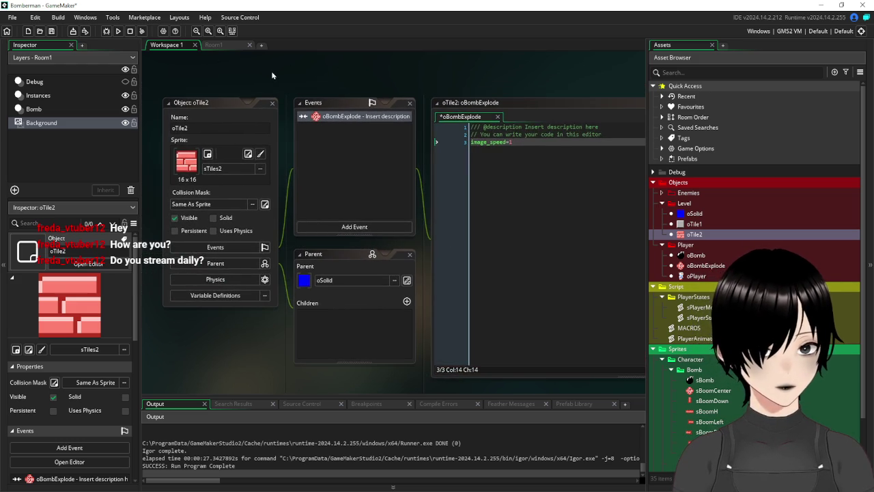
left_click(571, 155)
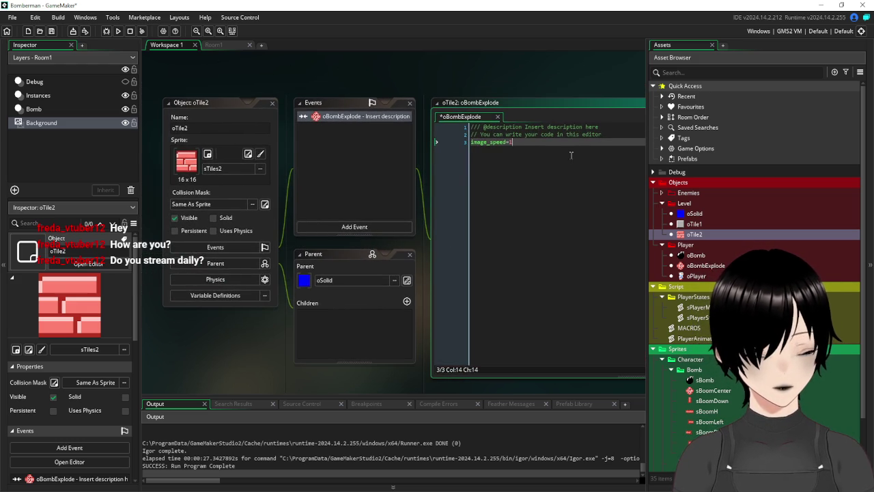
left_click(343, 228)
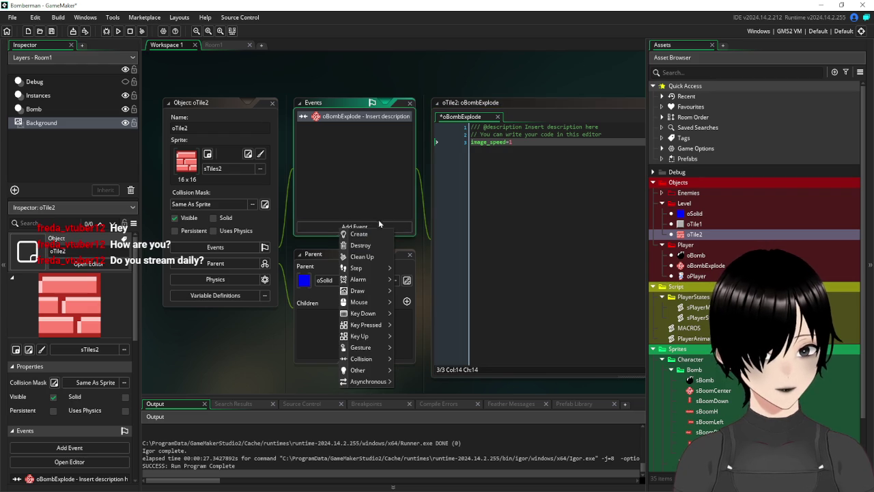
left_click(369, 234)
left_click(559, 171)
type("image")
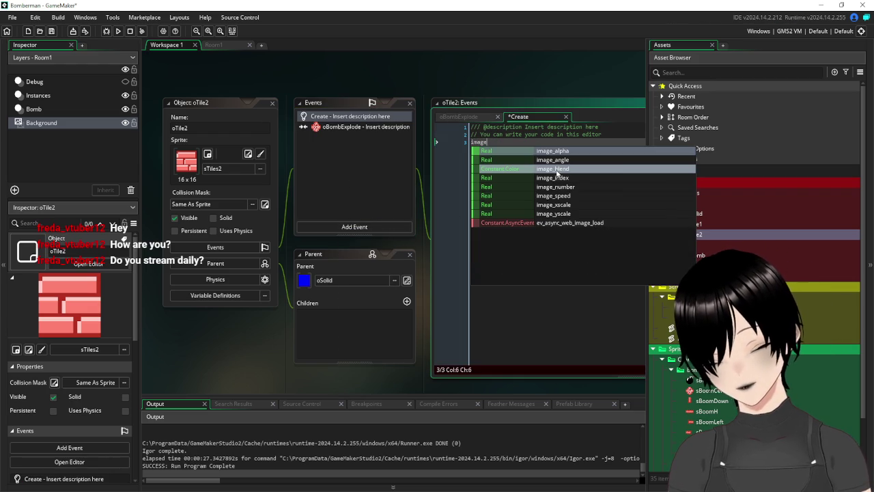
type("_speed=0")
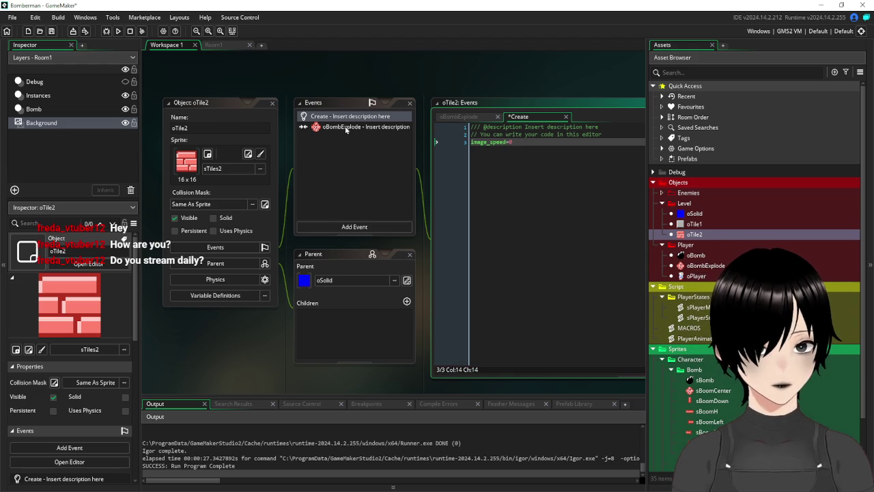
Add an Other > Animation End event calling instance_destroy().
left_click(360, 227)
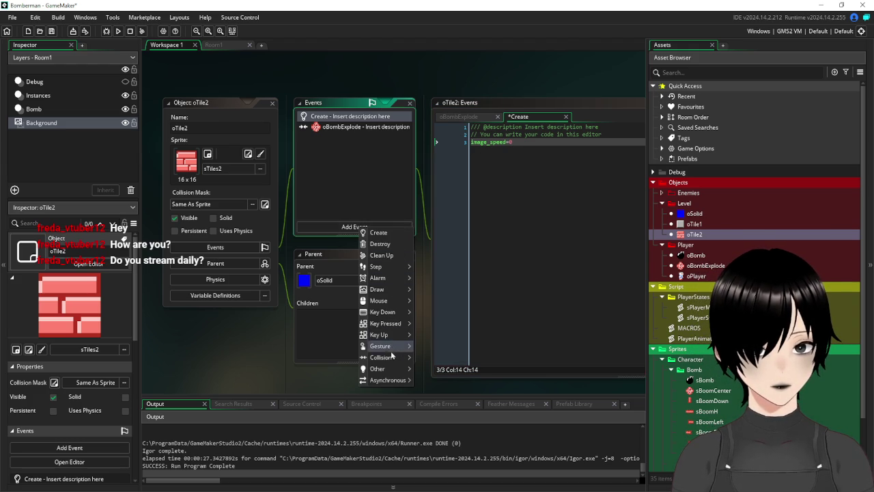
mouse_move(393, 370)
left_click(465, 416)
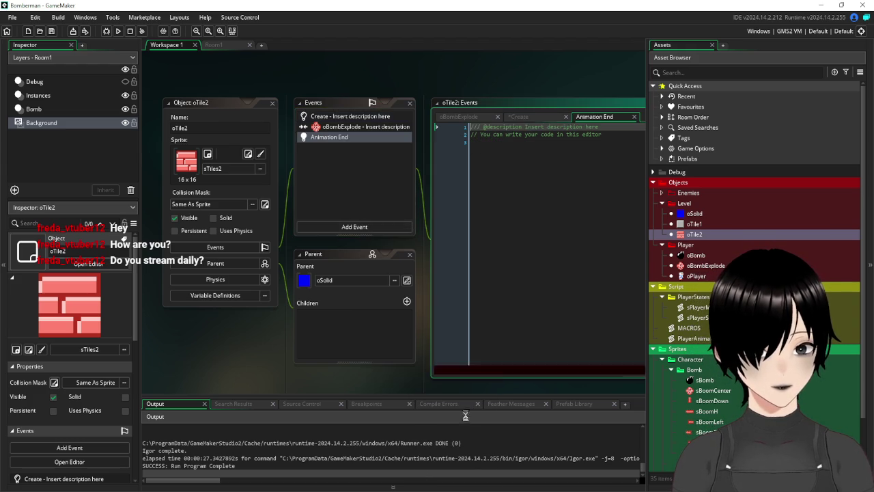
type("insta")
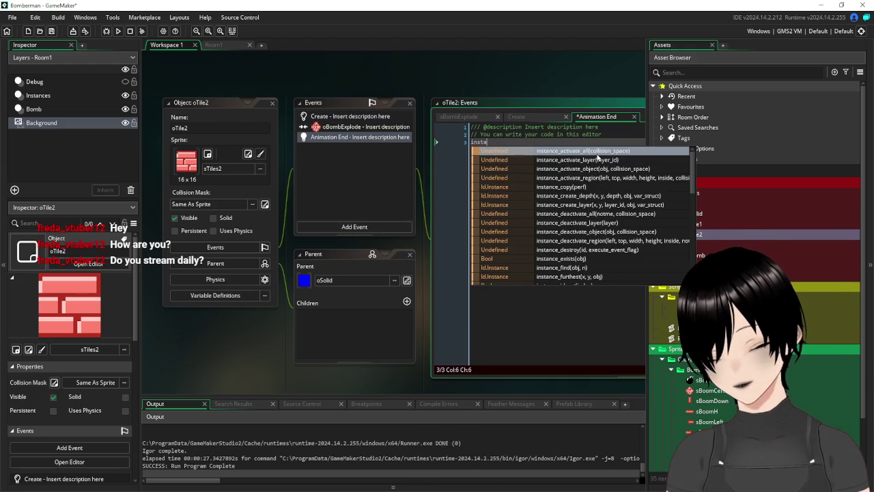
type("nce_dest")
key("Return")
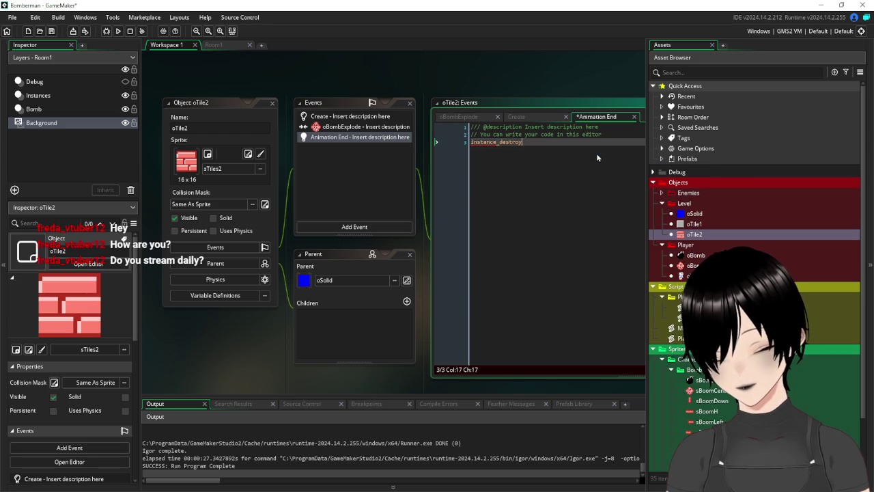
type("()")
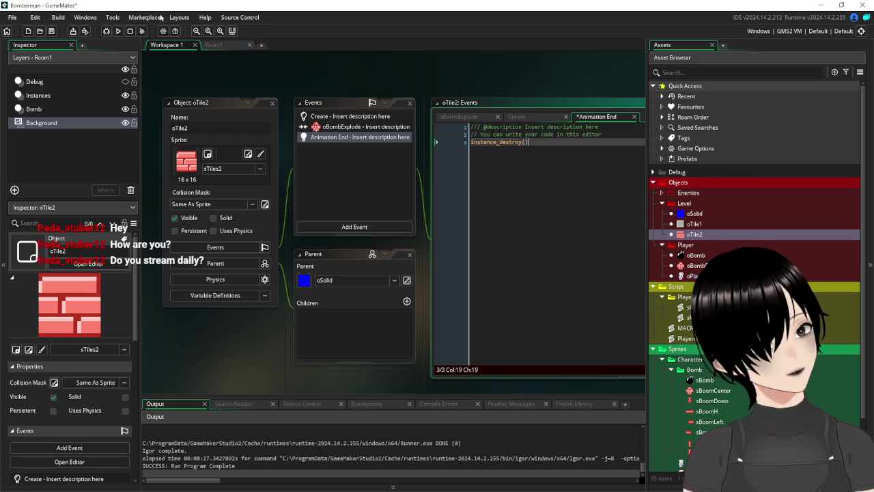
Briefly test-run the game, close it, and switch to the Room1 room editor.
left_click(117, 31)
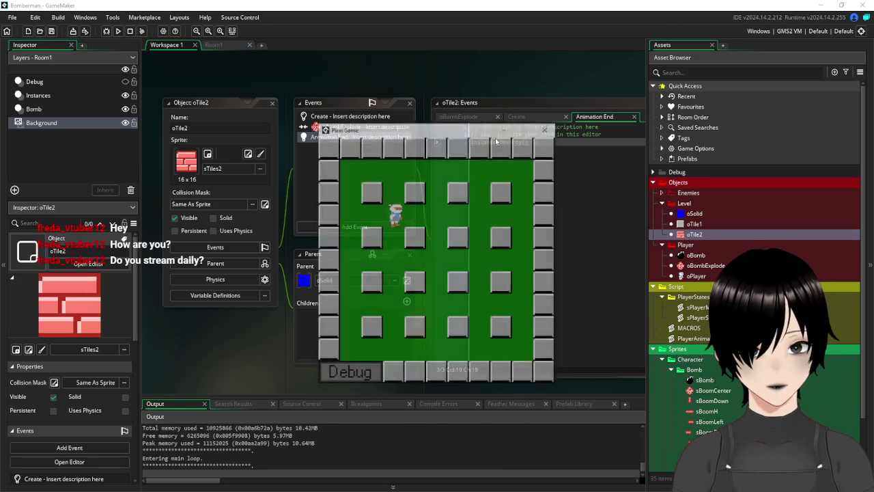
left_click(545, 130)
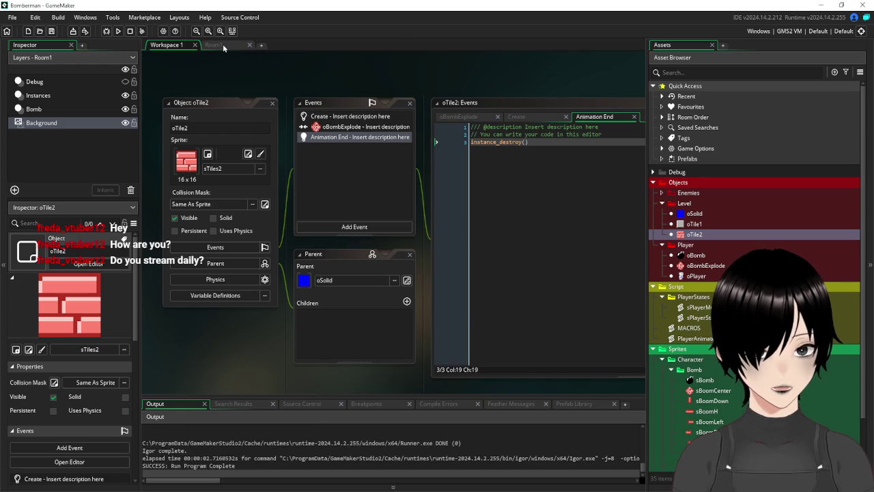
left_click(222, 45)
mouse_move(727, 222)
left_mouse_down()
mouse_move(526, 209)
mouse_move(679, 222)
left_mouse_up()
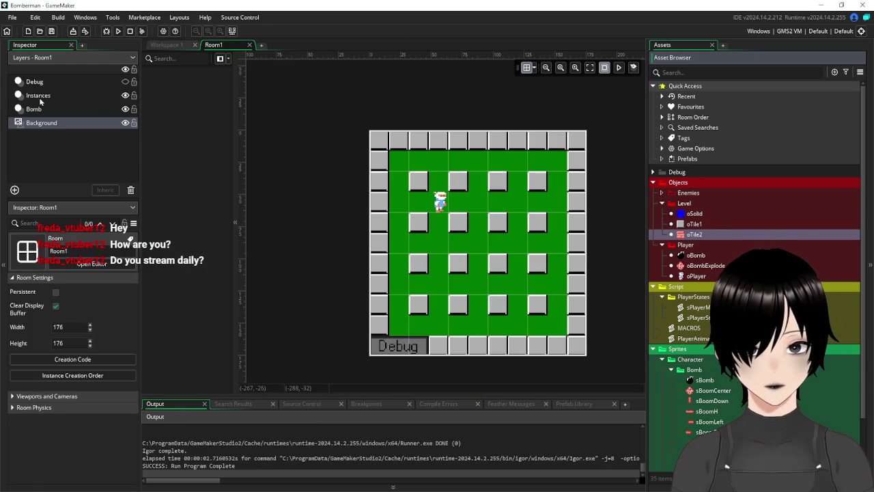
Drag oTile2 bricks onto Room1's Instances layer, adding a third block, and run the game.
left_click(40, 99)
left_click_drag(695, 235, 518, 181)
mouse_move(694, 235)
left_mouse_down()
mouse_move(537, 265)
mouse_move(518, 222)
left_mouse_up()
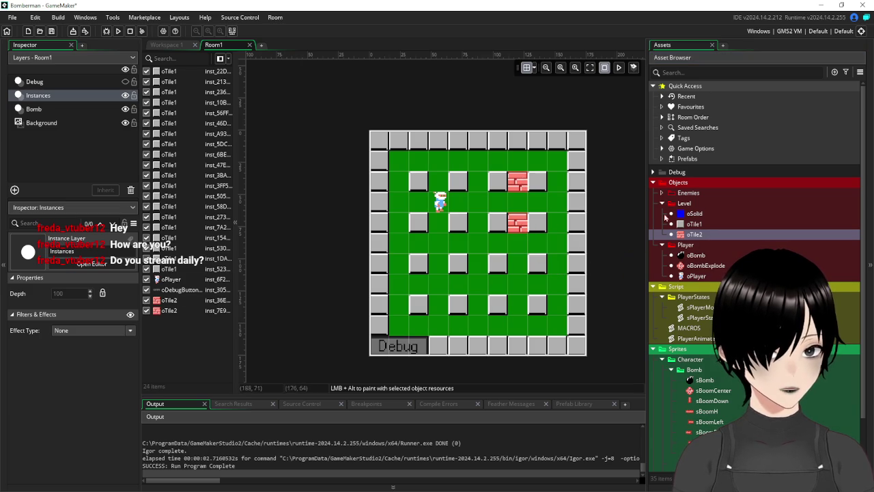
mouse_move(700, 237)
left_mouse_down()
mouse_move(539, 287)
mouse_move(518, 305)
left_mouse_up()
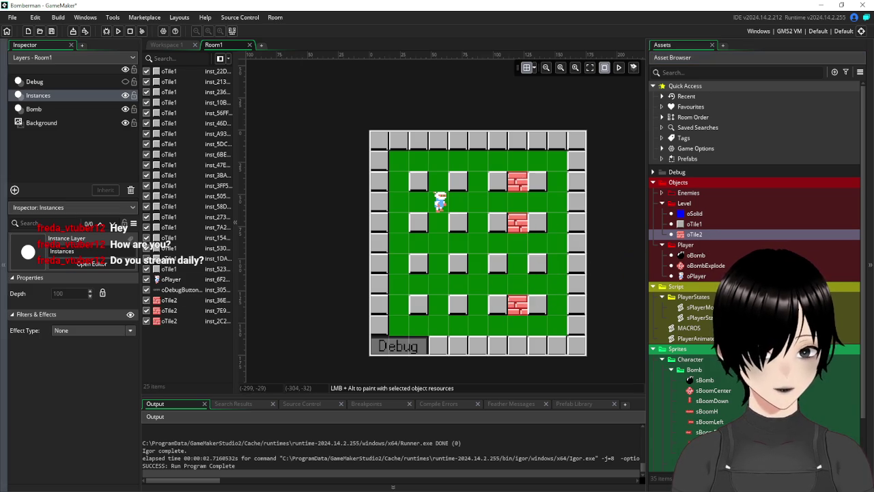
left_click(117, 31)
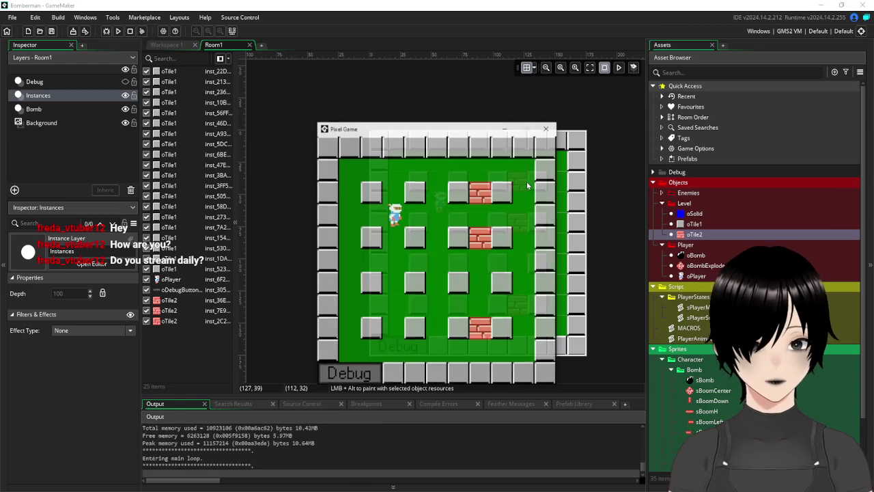
Walk to the upper bricks, drop a bomb beside them, and retreat from the blast.
key("Right")
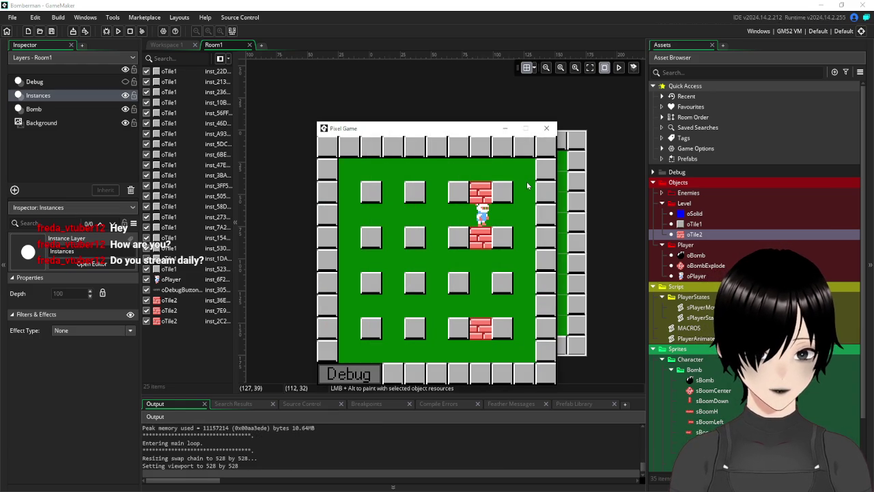
key("Left")
key("Right")
key("space")
key("Left")
key("Left")
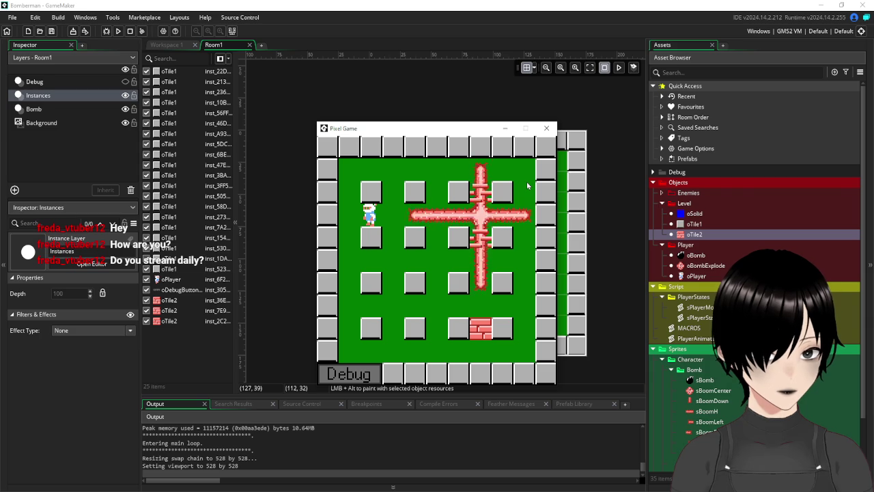
Bomb the lower brick, step clear, then close the game window.
key("Right")
key("Down")
key("Down")
key("space")
key("Left")
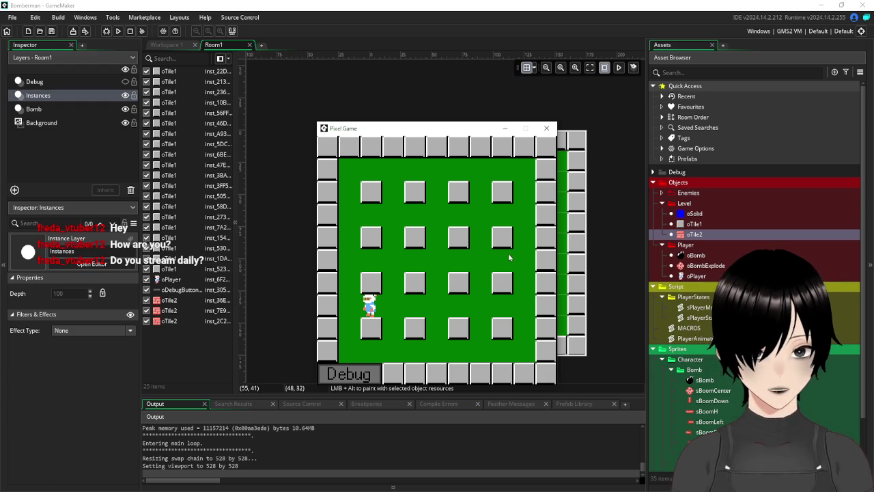
left_click(546, 128)
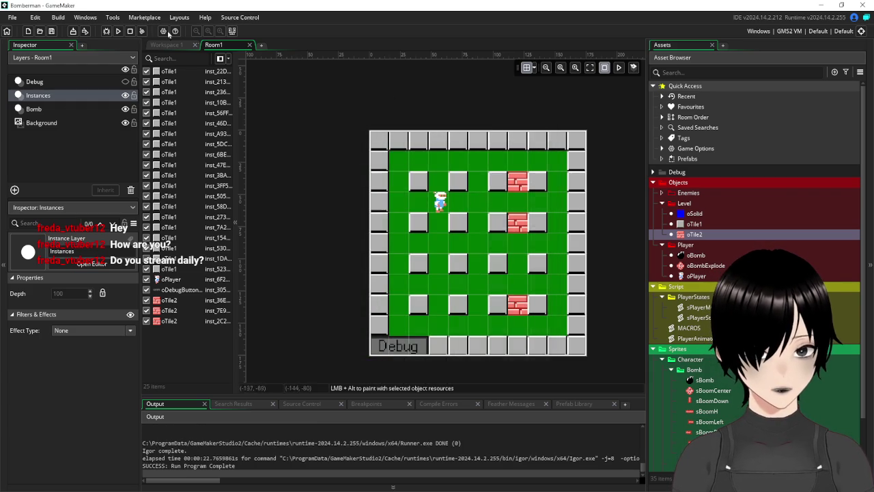
Rerun the game and drop a bomb near the bricks, stepping away from it.
left_click(118, 31)
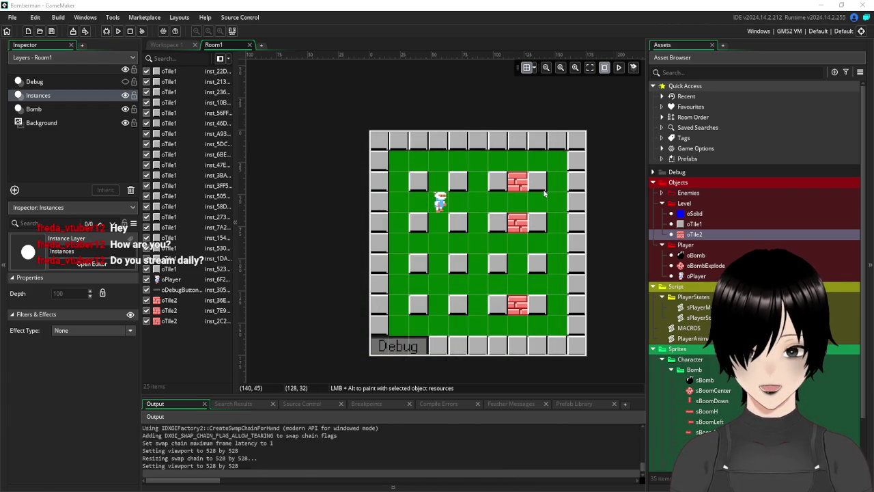
key("Right")
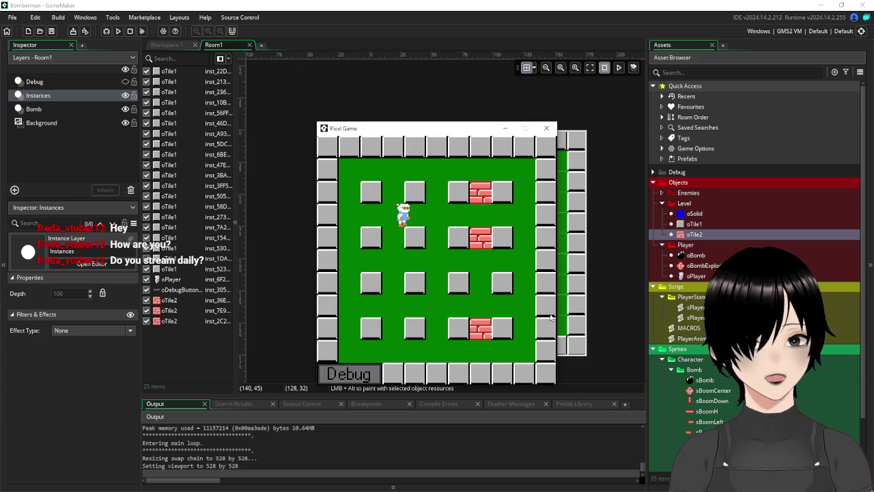
key("Left")
key("Down")
key("Right")
key("space")
key("Left")
key("Left")
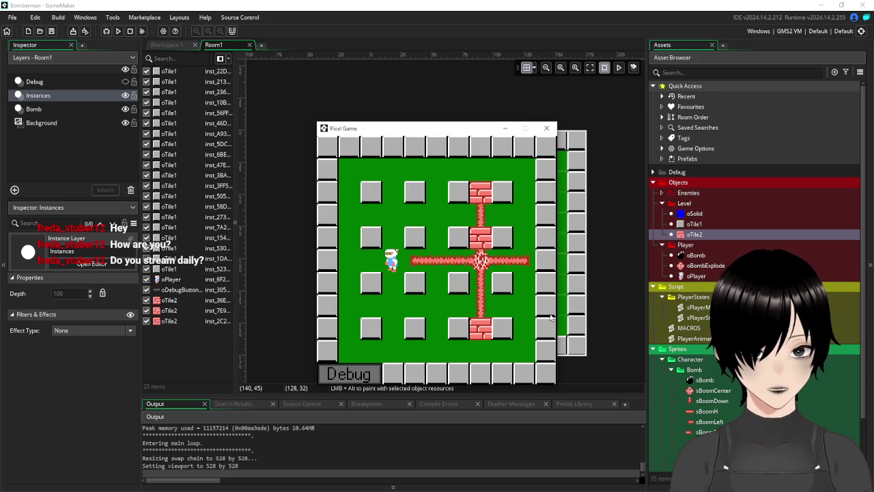
Drop a second bomb to clear the remaining bricks, dodge the blast, and close the game.
key("Right")
key("Right")
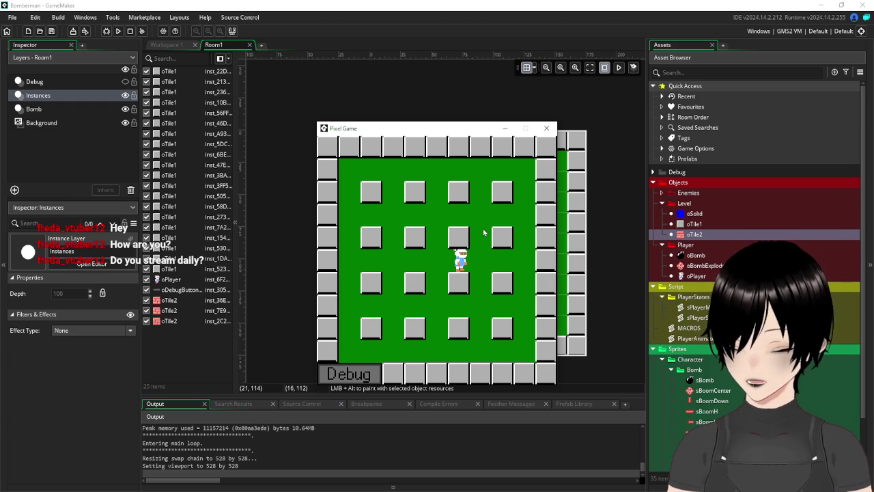
key("space")
key("Right")
key("Down")
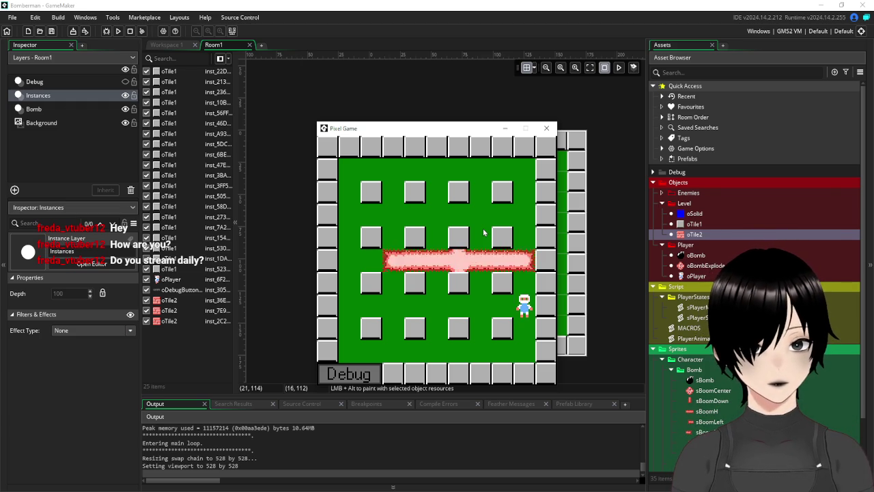
key("Left")
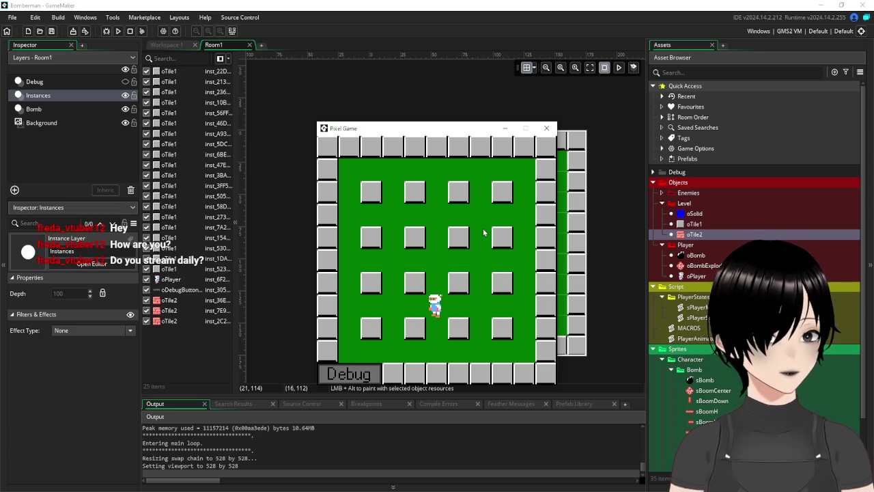
left_click(546, 128)
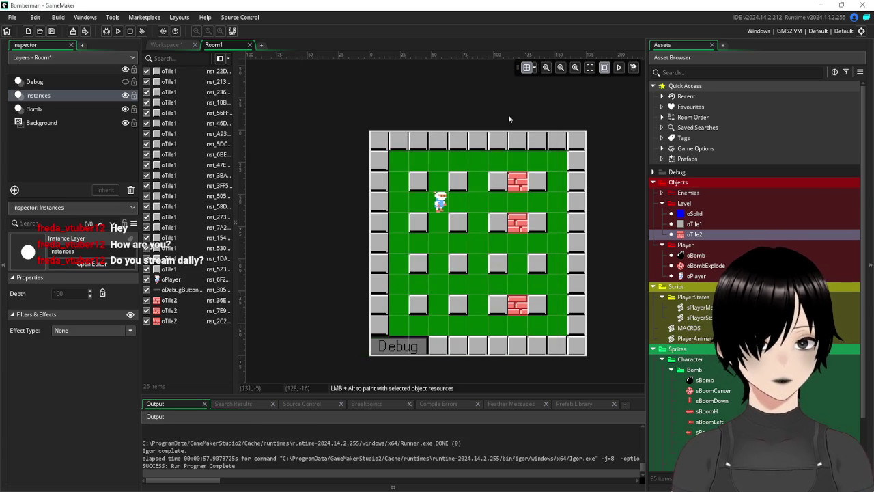
Close the oTile2 object editors in Workspace 1 and collapse the Sprites folder.
left_click(166, 45)
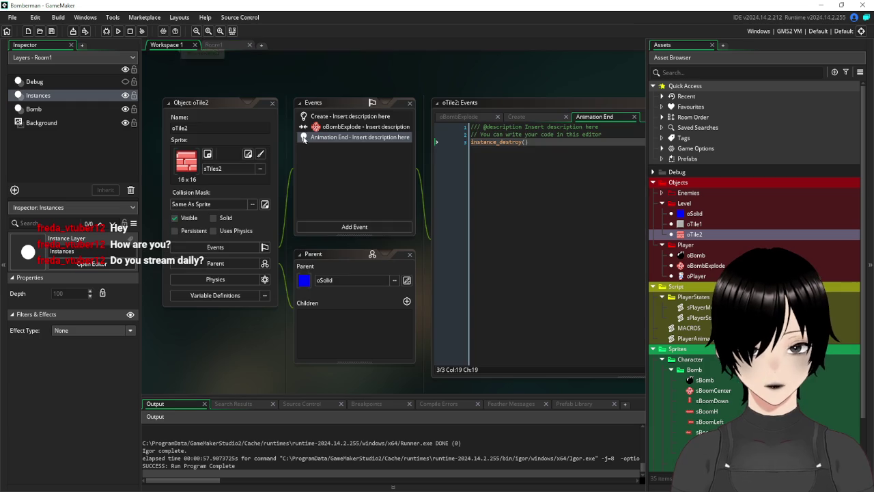
left_click(272, 105)
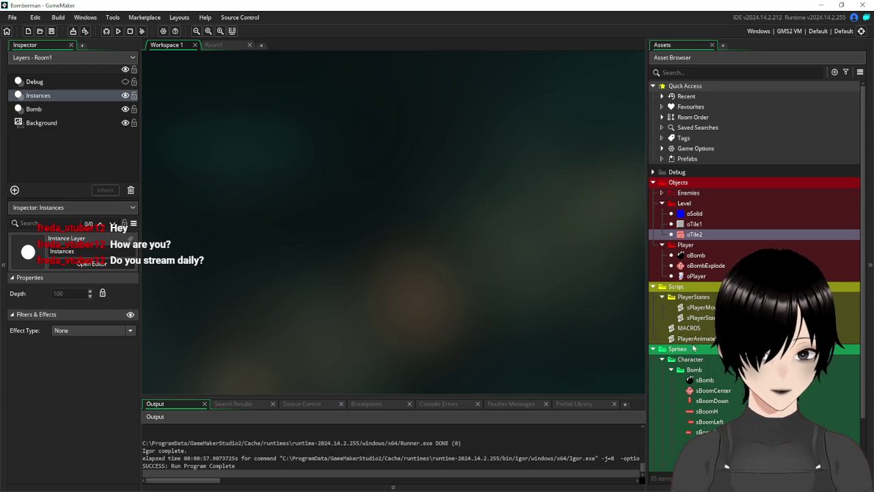
left_click(653, 349)
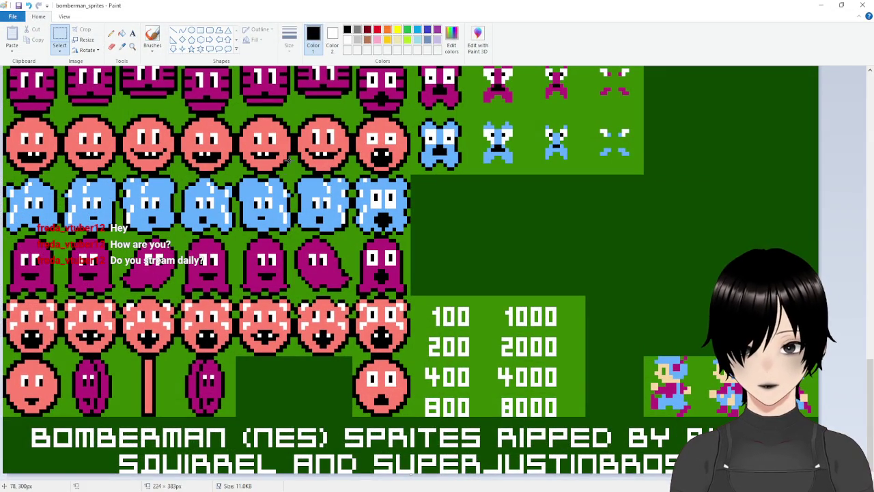
Select and copy the first 16×16 upgrade icon on the bomberman_sprites sheet.
scroll(308, 179, "up", 5)
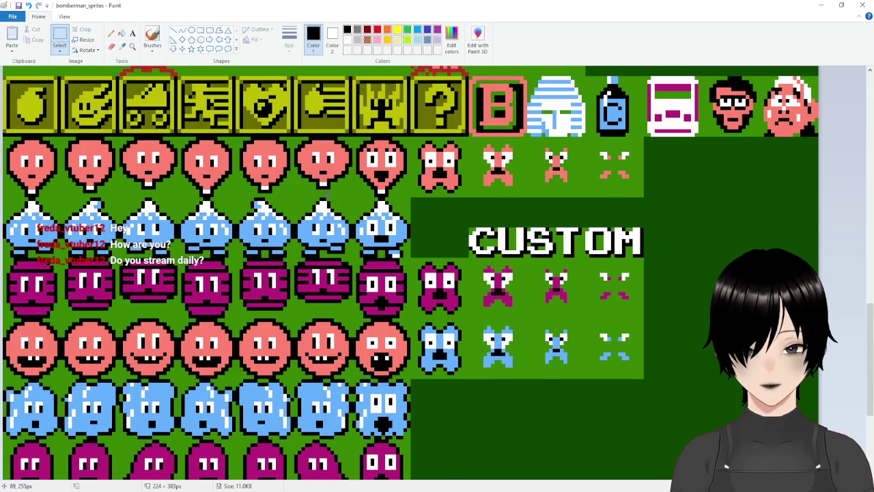
scroll(326, 197, "up", 3)
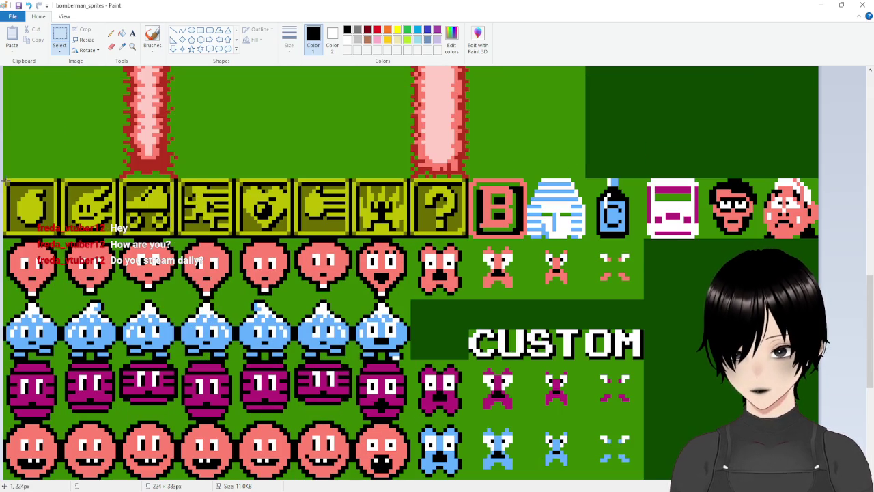
left_click_drag(4, 179, 61, 237)
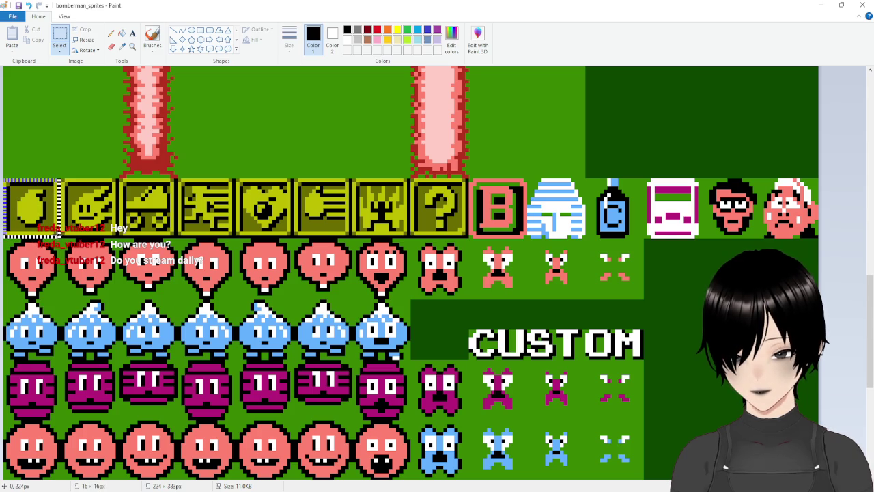
right_click(42, 223)
left_click(65, 240)
left_click(545, 409)
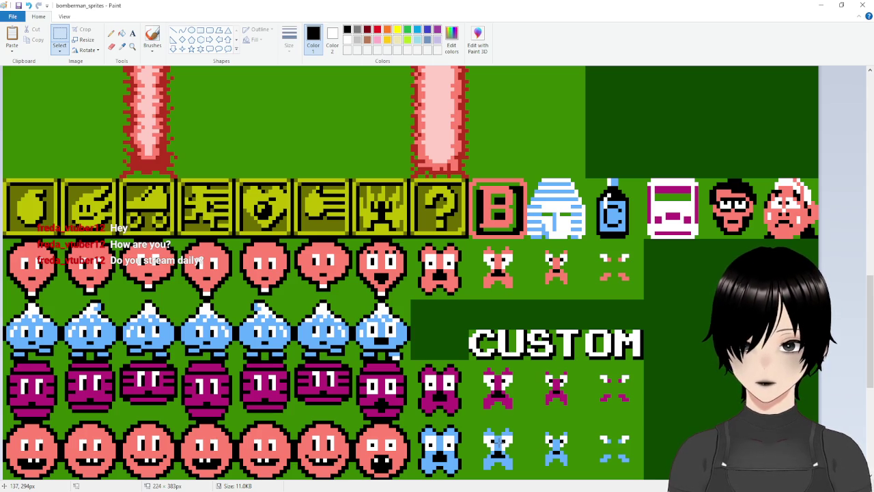
Scroll around the sprite sheet, then switch back to GameMaker.
scroll(317, 334, "up", 5)
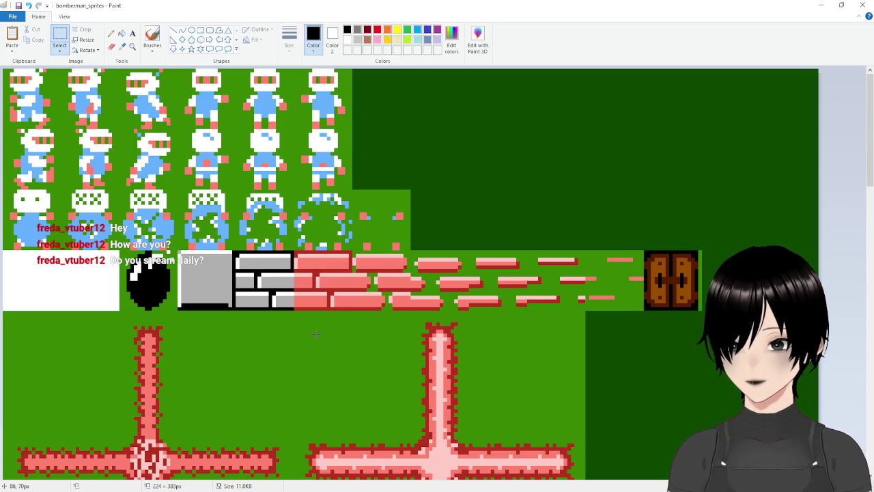
scroll(383, 429, "down", 4)
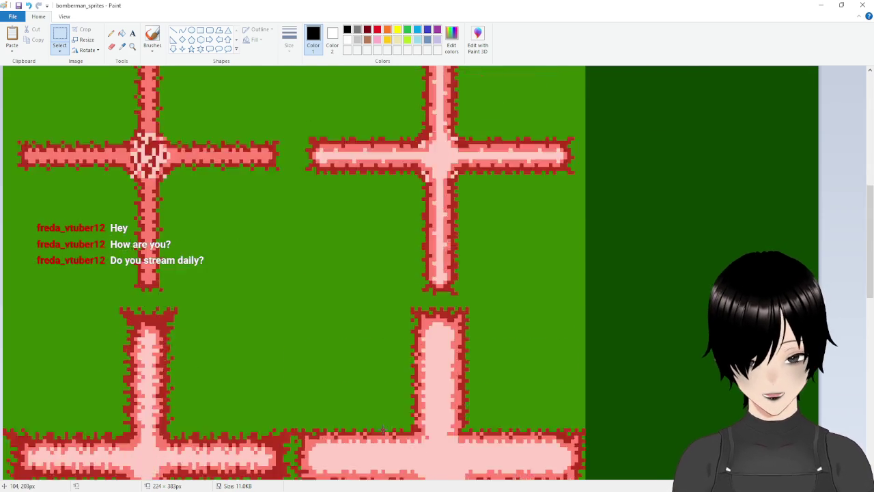
scroll(383, 429, "down", 7)
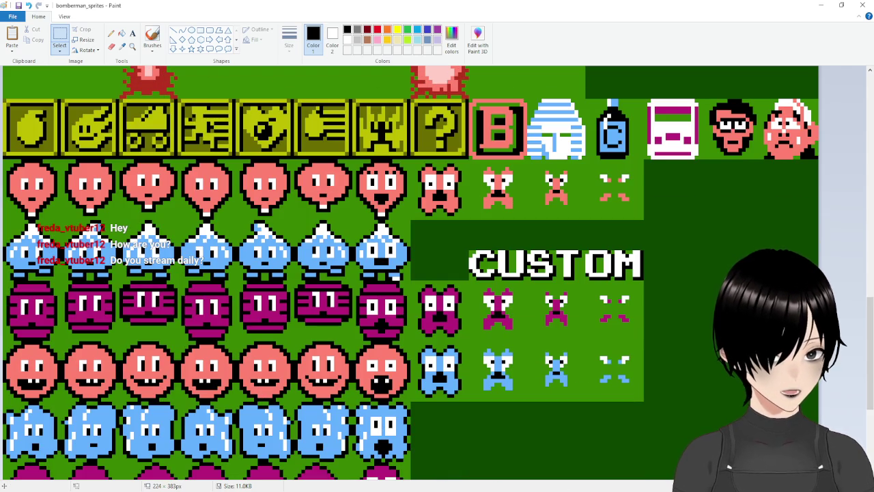
key("alt+Tab")
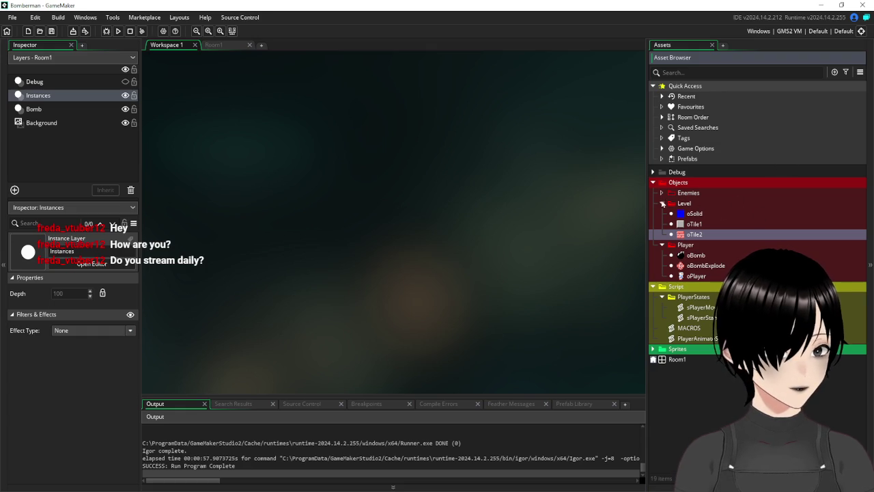
Collapse the Level and Player folders and create an 'Upgrades' group under Objects.
left_click(663, 203)
left_click(662, 214)
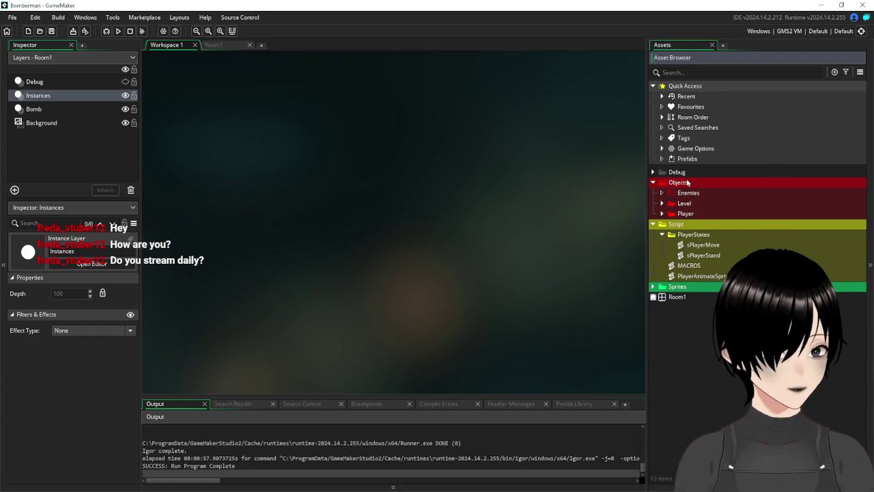
right_click(687, 181)
mouse_move(724, 183)
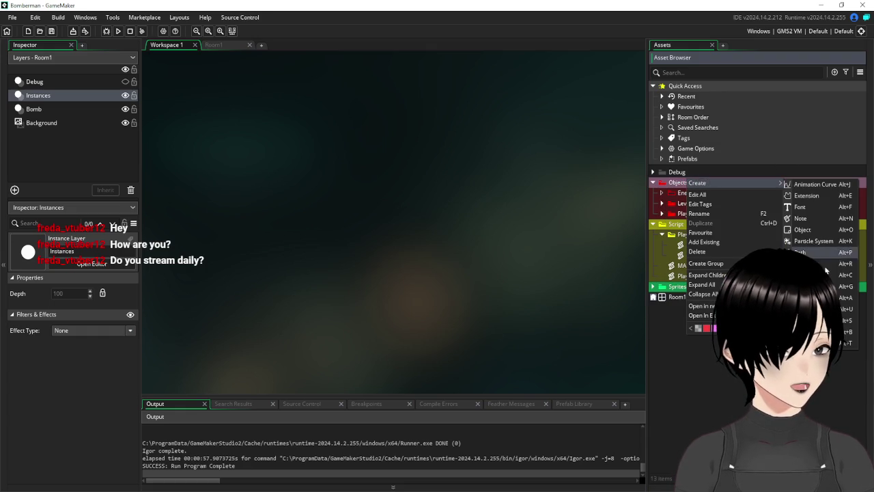
left_click(705, 263)
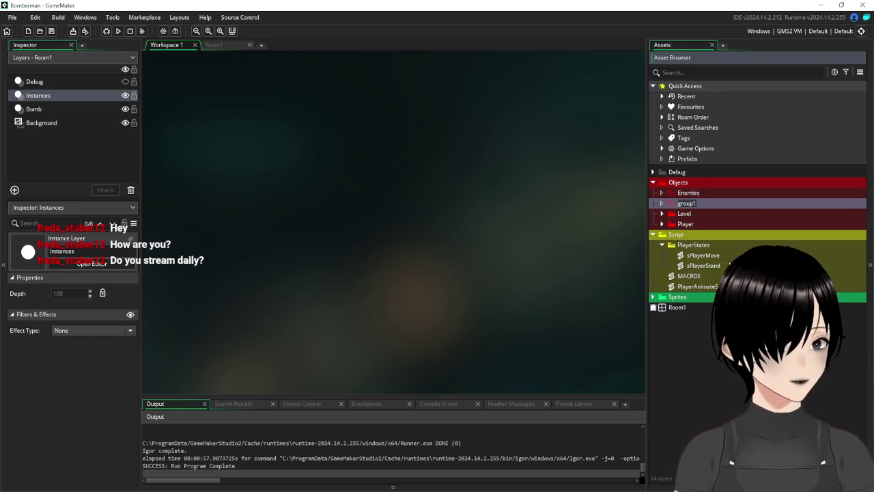
type("Upgrades")
key("Return")
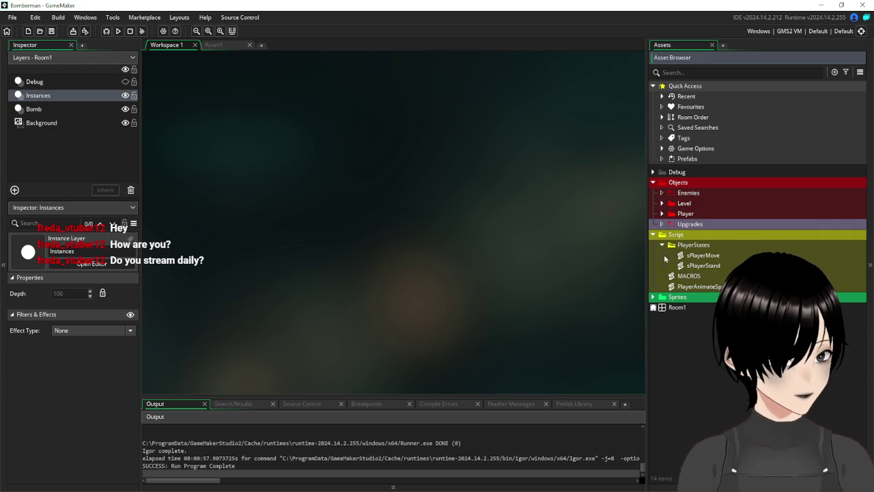
Expand Sprites and collapse its Bomb and Character folders.
left_click(653, 297)
left_click(672, 317)
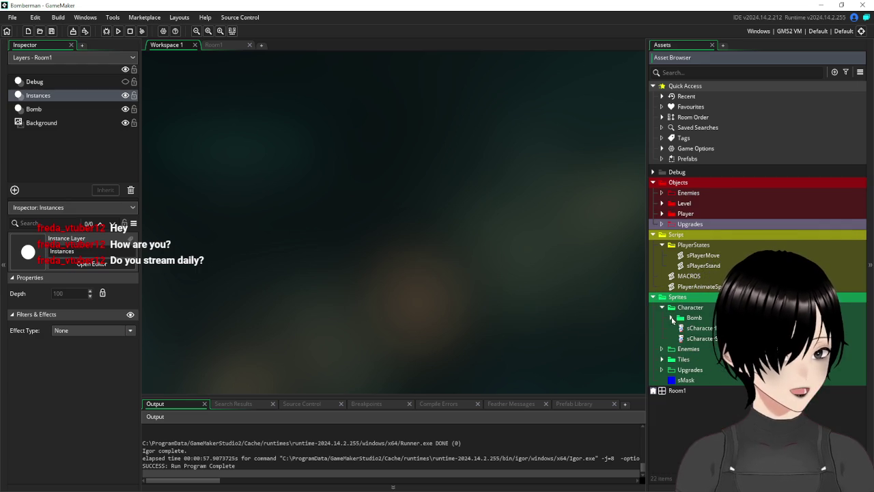
left_click(662, 307)
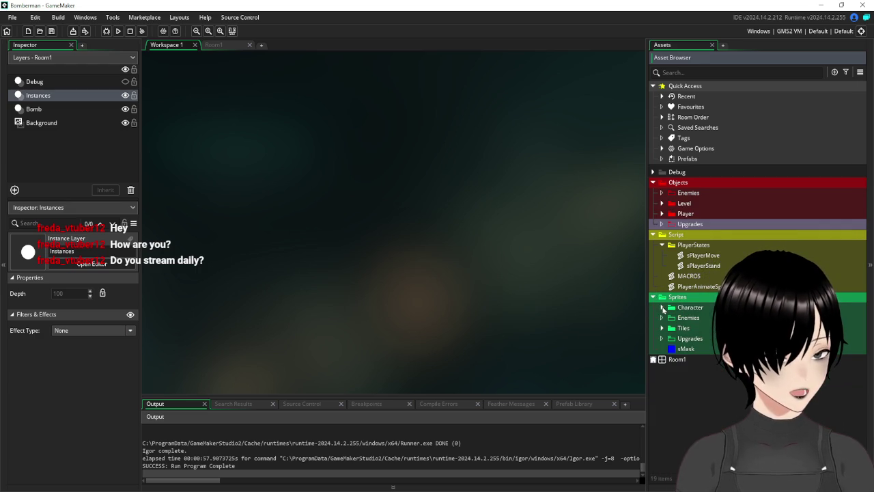
Create the sUpgradeBomb sprite in the Sprites Upgrades folder and resize it to 16×16.
right_click(699, 338)
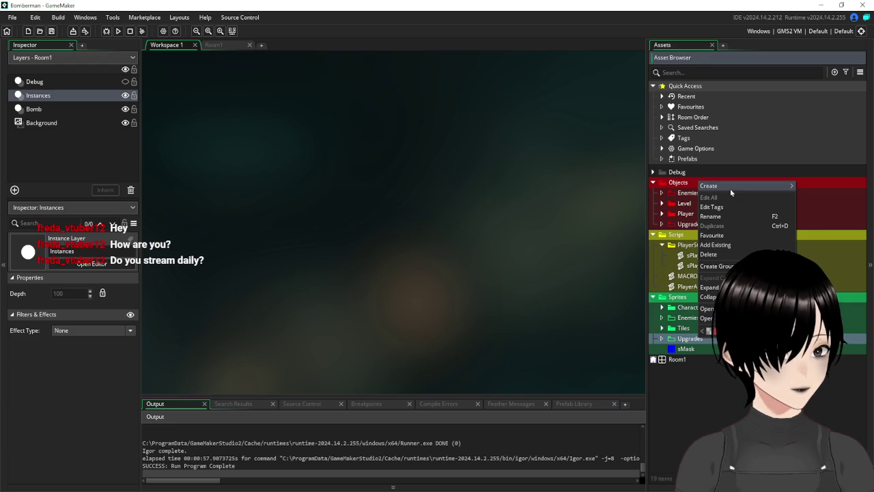
mouse_move(730, 189)
left_click(820, 302)
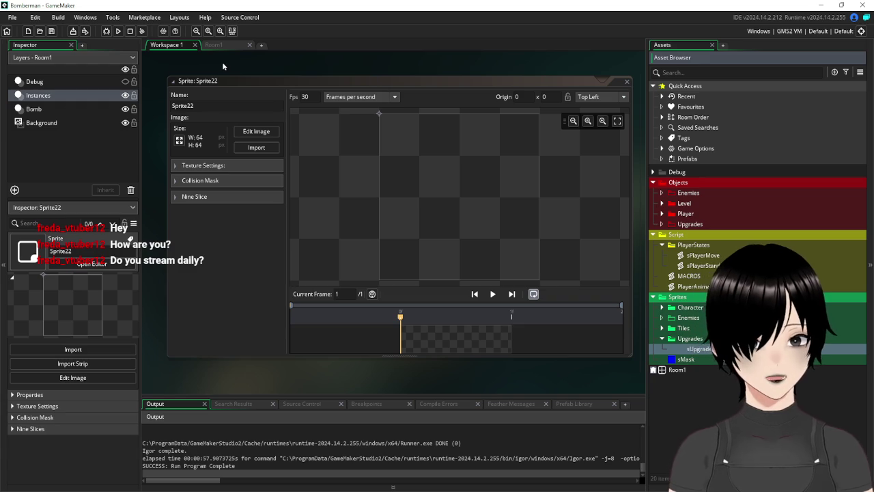
key("Return")
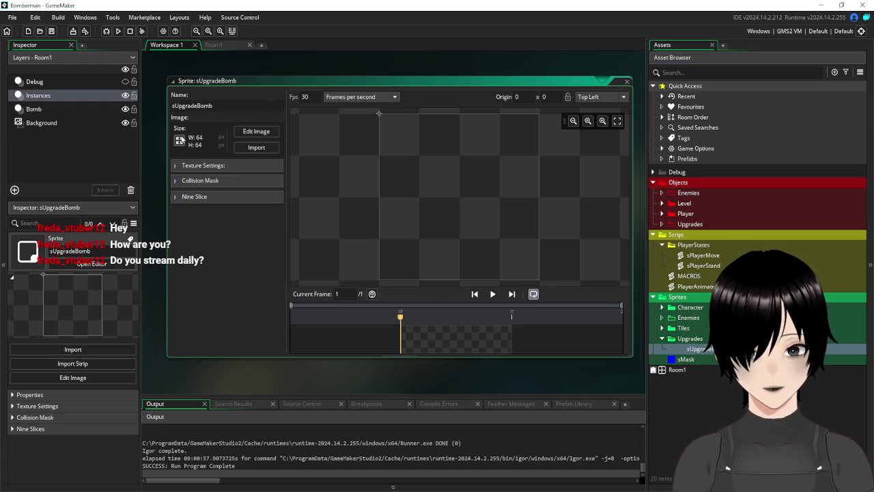
left_click(181, 140)
key("BackSpace")
key("BackSpace")
type("16")
left_click(47, 199)
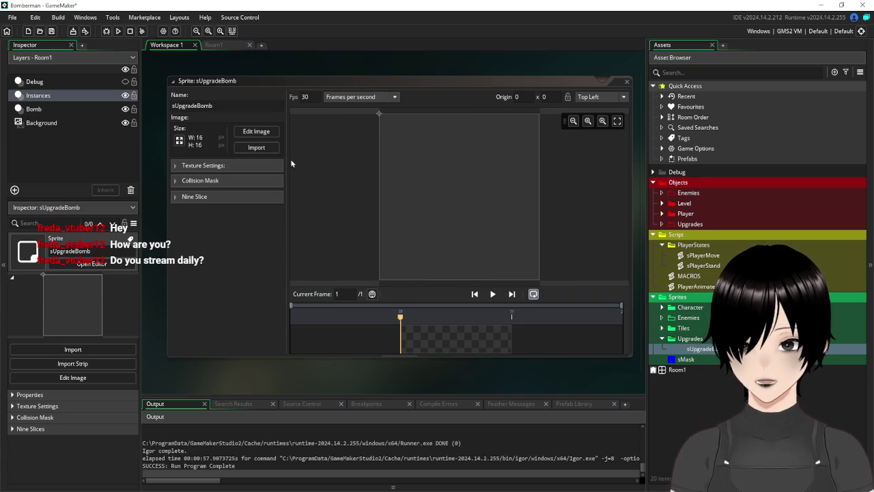
Paste the copied bomb-upgrade icon onto the sUpgradeBomb canvas and close the image editor.
left_click(256, 131)
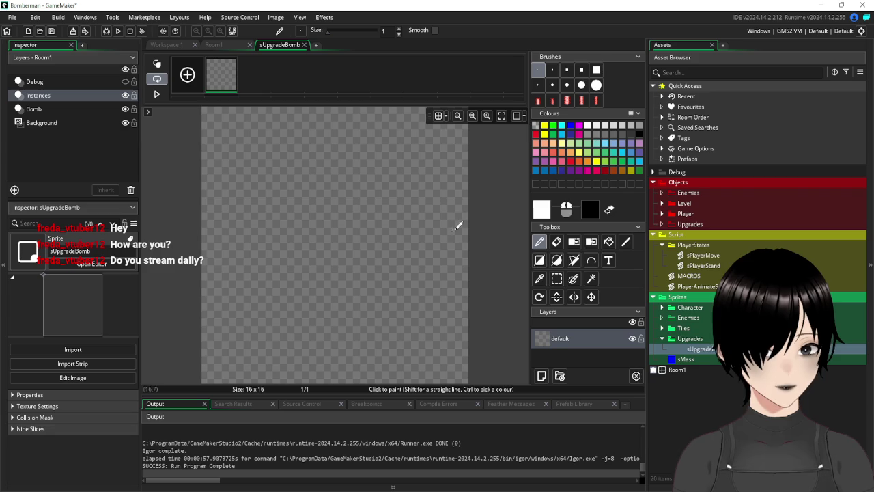
key("ctrl+v")
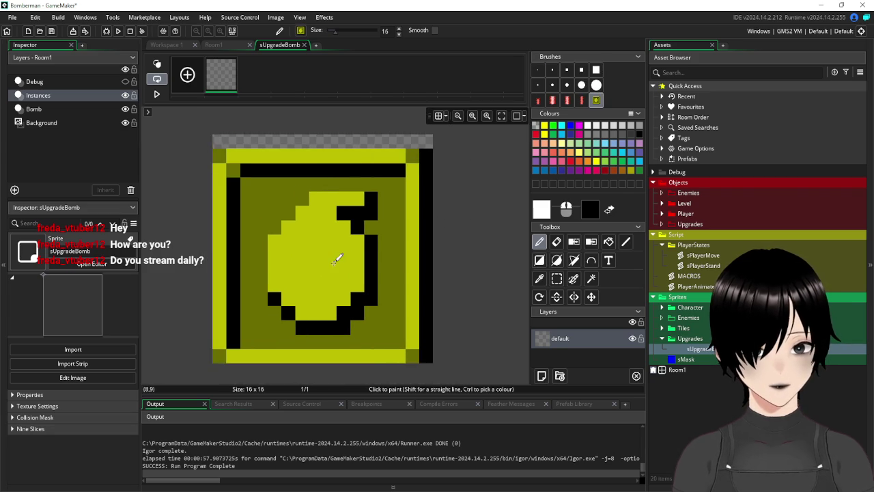
left_click(336, 250)
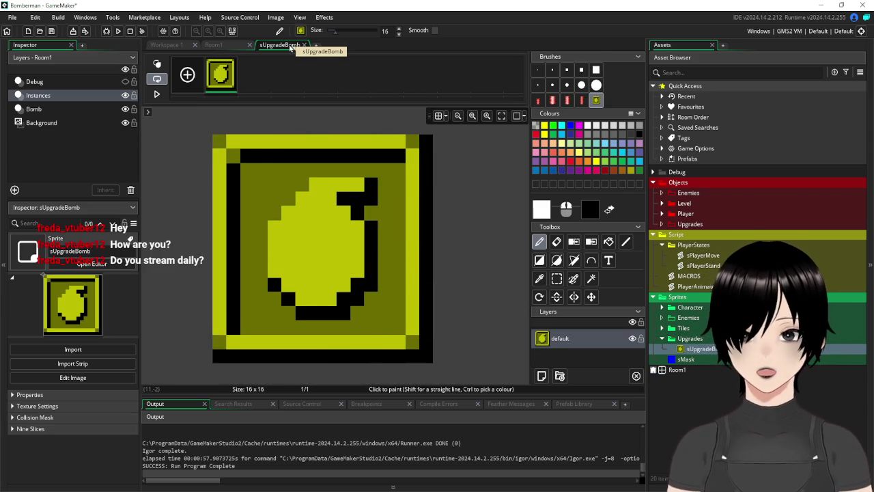
left_click(304, 45)
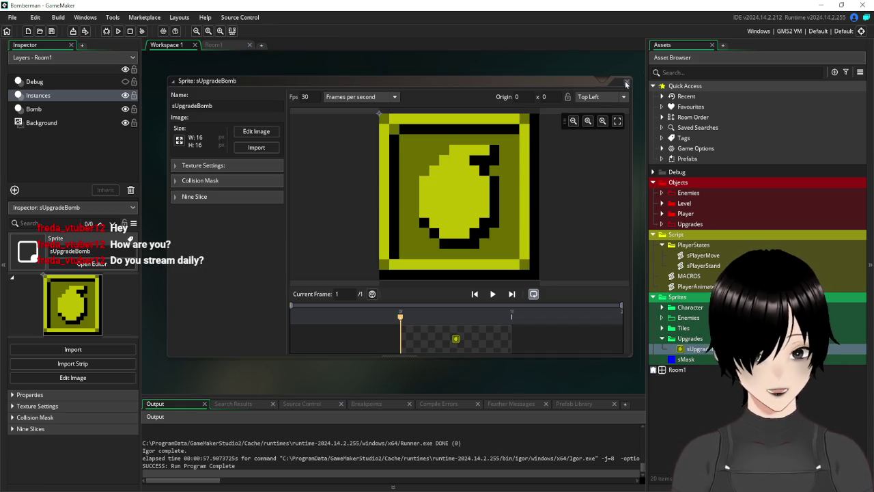
key("alt+Tab")
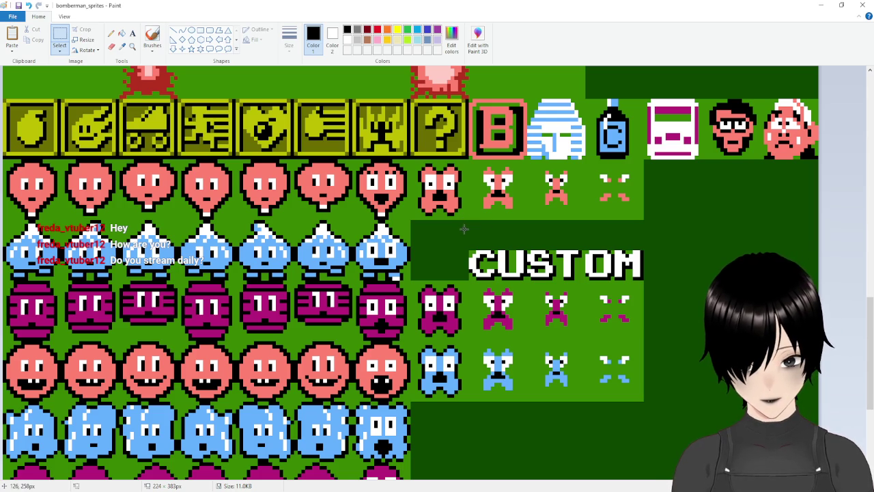
Scroll over the sheet's upgrade icons in Paint, then minimize Paint.
scroll(546, 210, "up", 5)
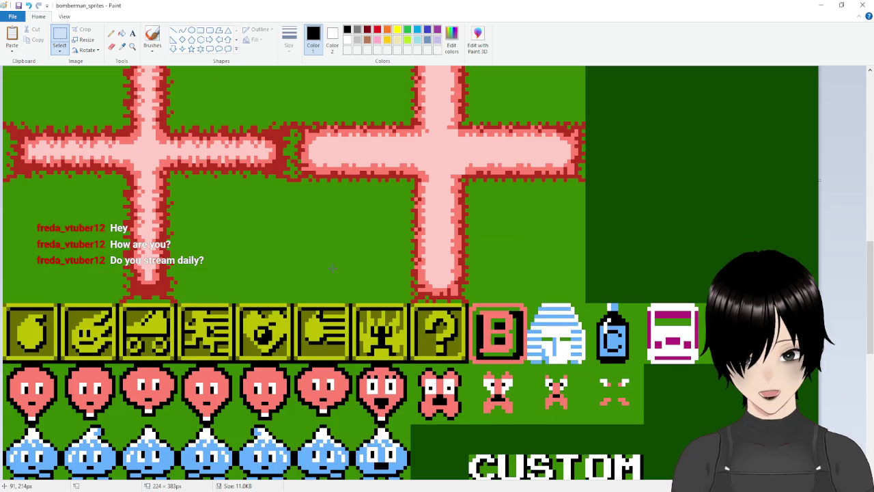
scroll(305, 278, "down", 3)
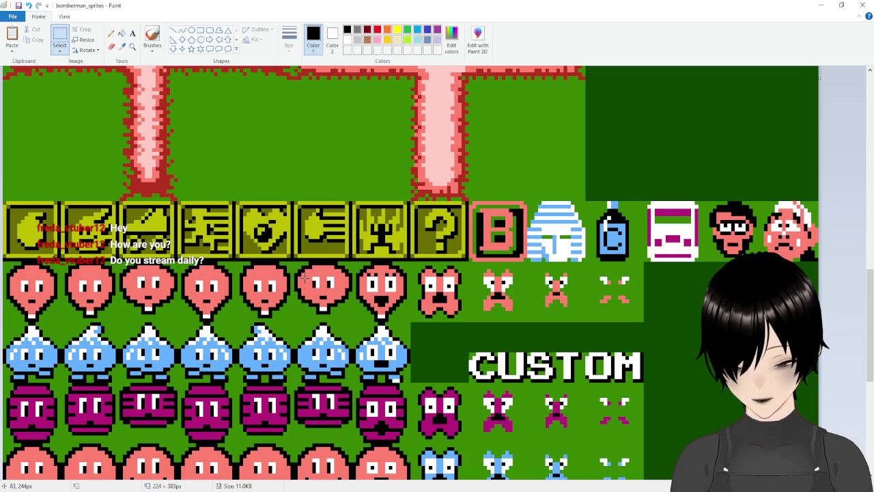
left_click(821, 5)
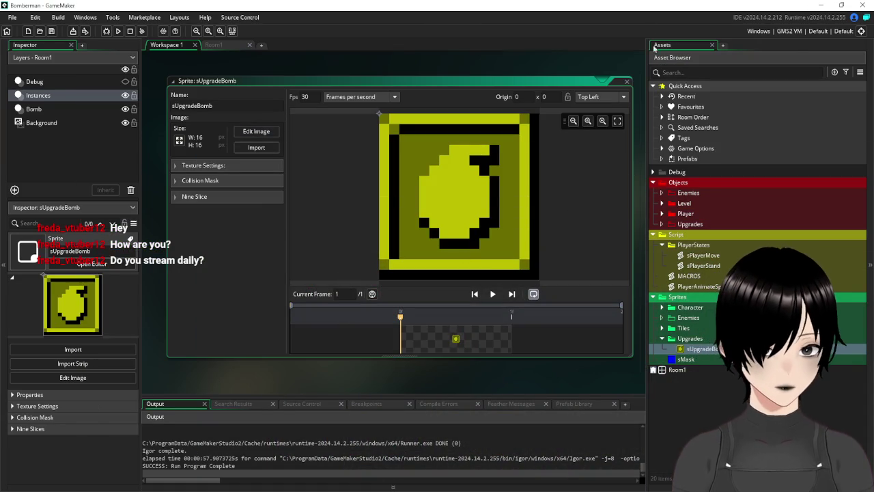
Create a new object named oBombUpgrade in the Objects Upgrades folder.
left_click(627, 80)
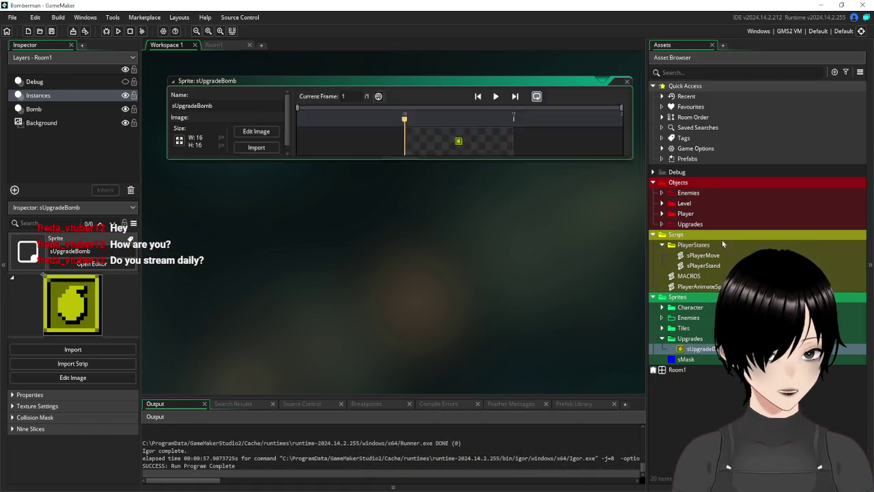
right_click(687, 225)
mouse_move(704, 229)
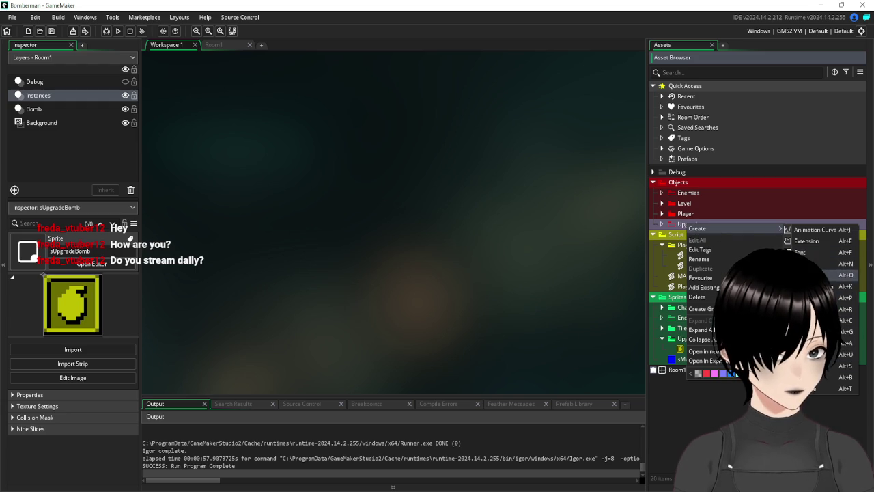
left_click(813, 275)
left_click(362, 143)
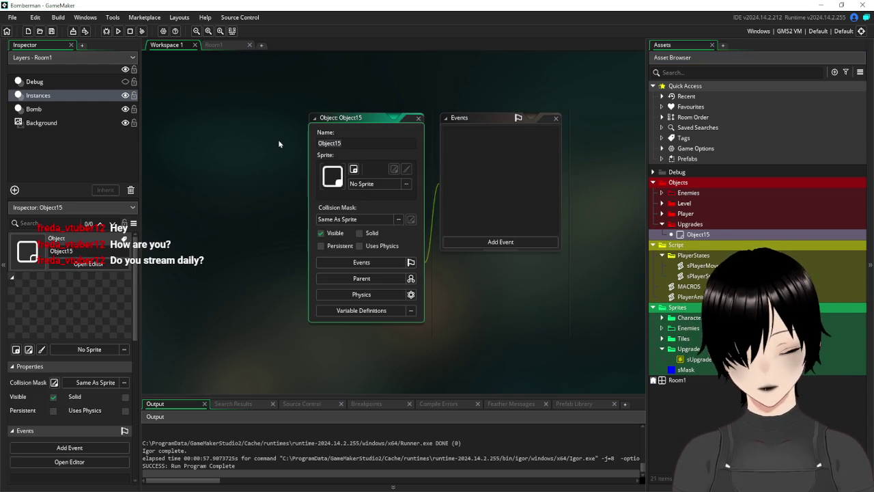
type("oBombU")
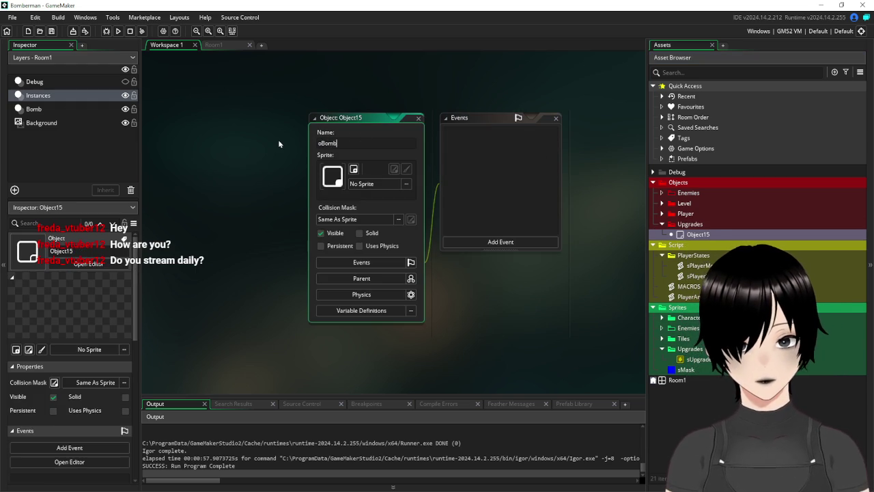
type("pgrade")
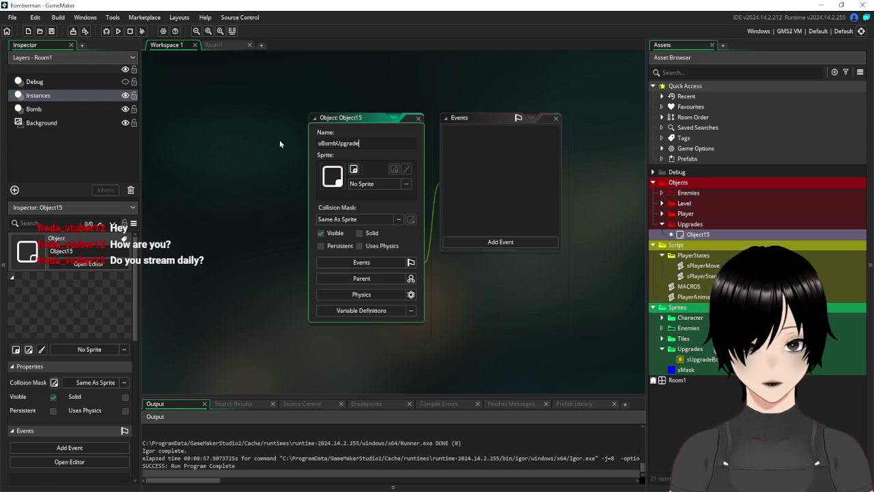
left_click(406, 184)
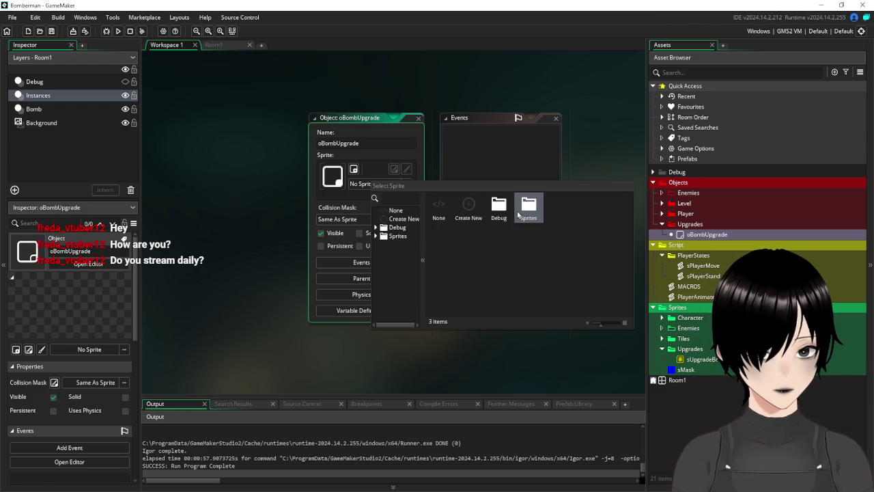
Assign the sUpgradeBomb sprite to oBombUpgrade and reposition its editor.
double_click(527, 209)
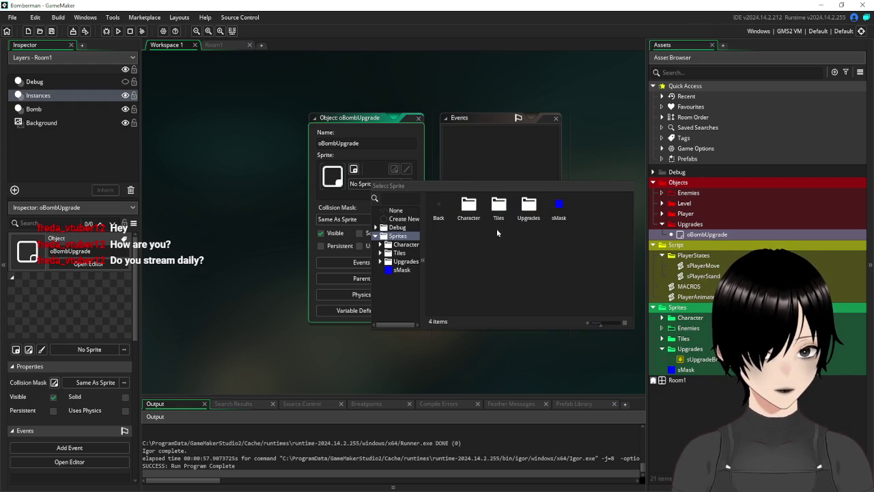
double_click(532, 206)
double_click(483, 229)
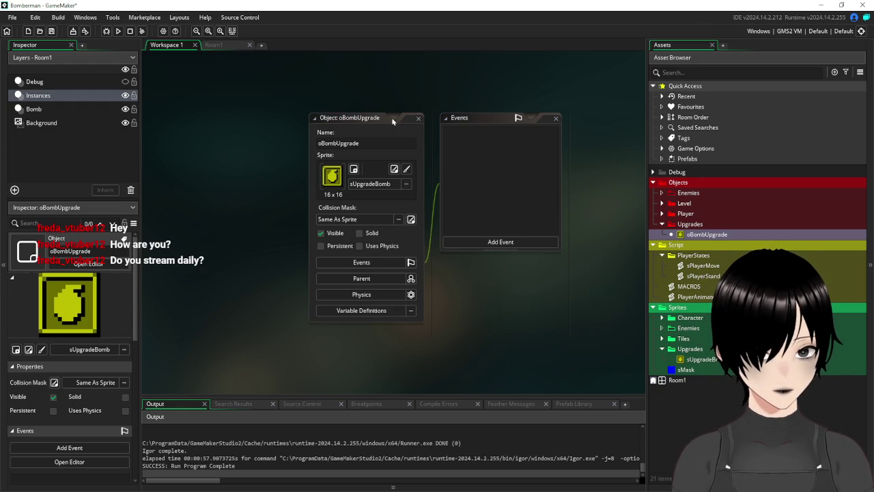
left_click_drag(365, 125, 218, 110)
left_click(352, 227)
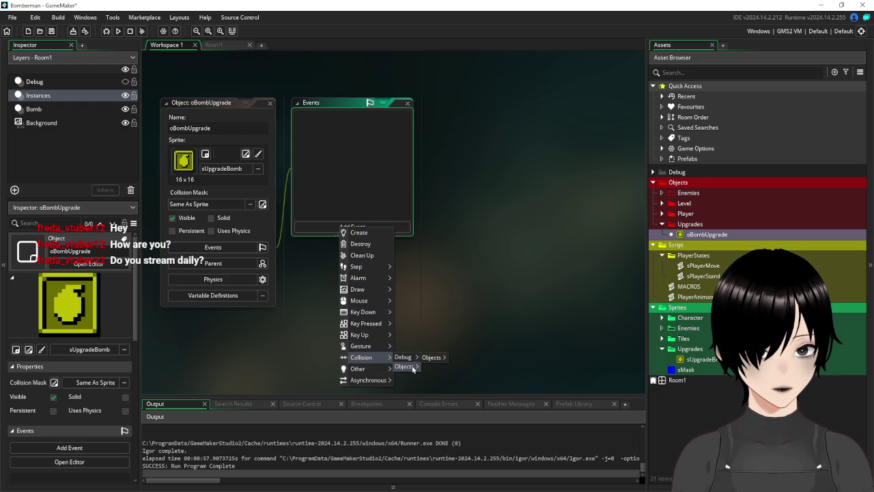
Add an oPlayer collision event with the block 'if oPlayer.x>x and oPlayer.y=y { }'.
mouse_move(404, 366)
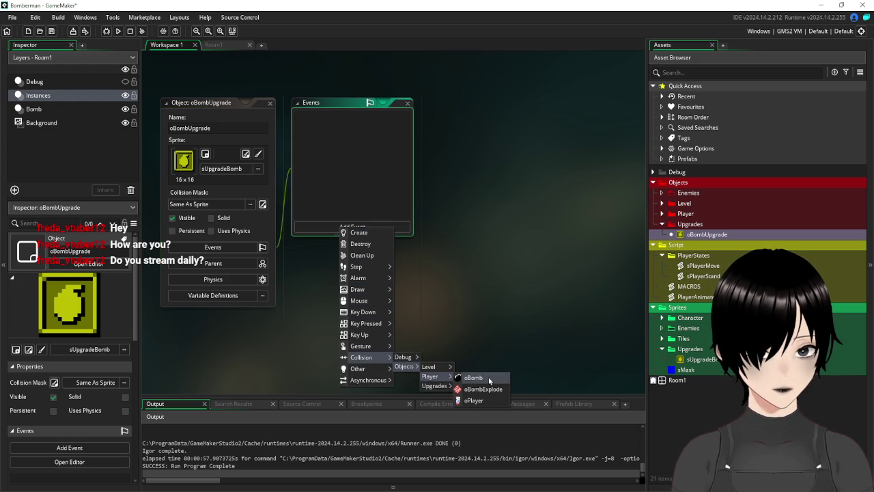
left_click(484, 403)
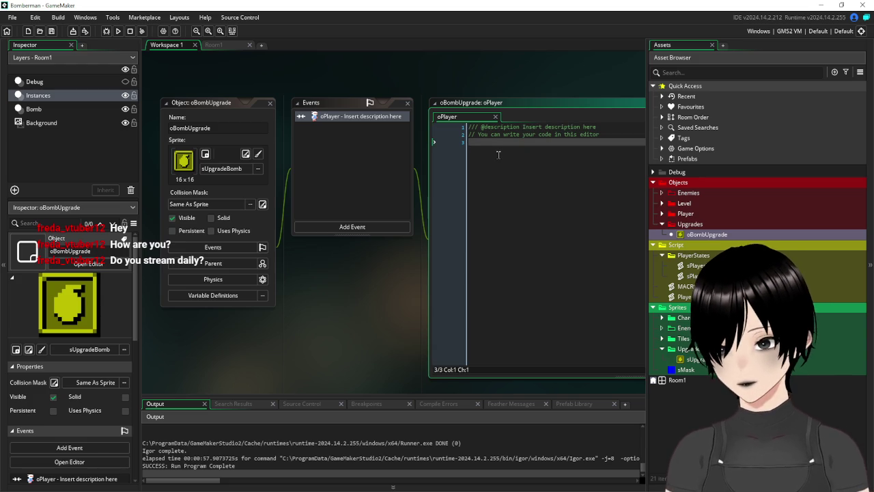
type("if ")
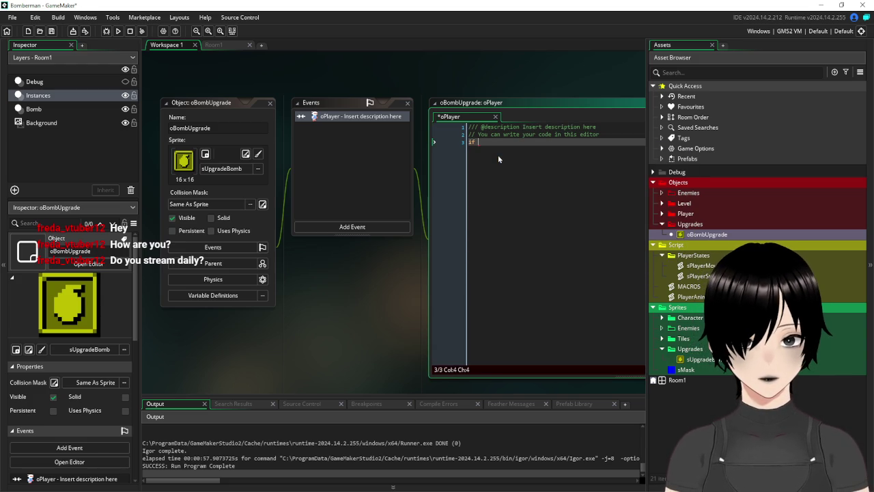
type("oPlayer")
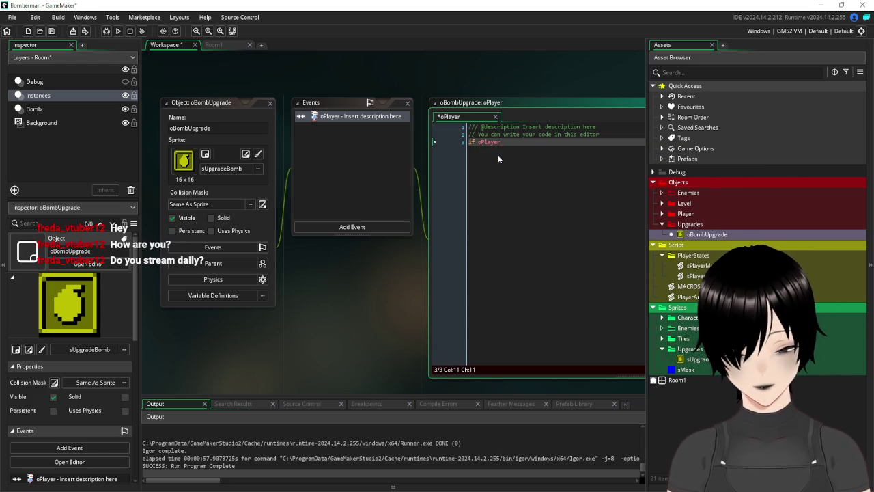
type(".x>x and oP")
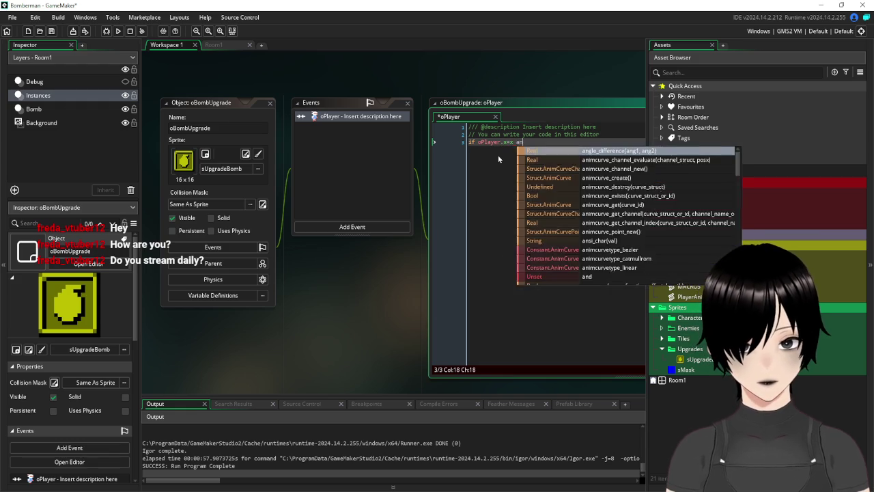
type("layer")
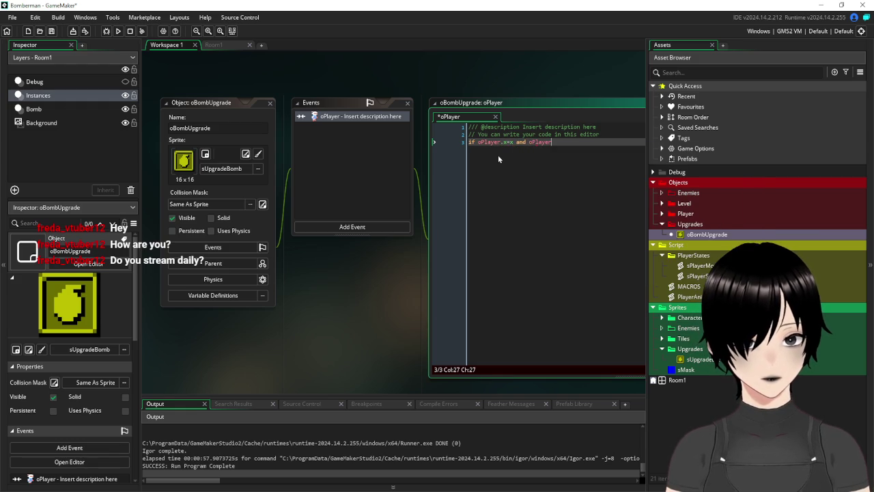
type(".y=y{")
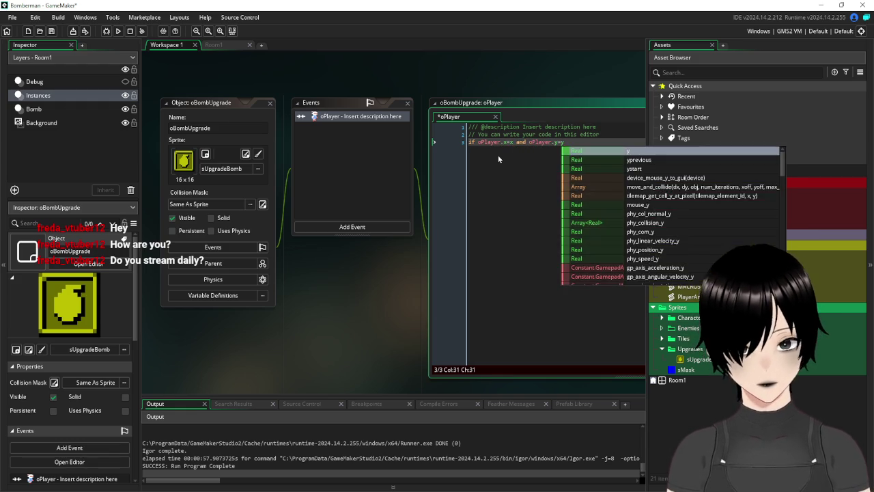
key("Return")
key("Return")
key("Return")
key("Return")
type("}")
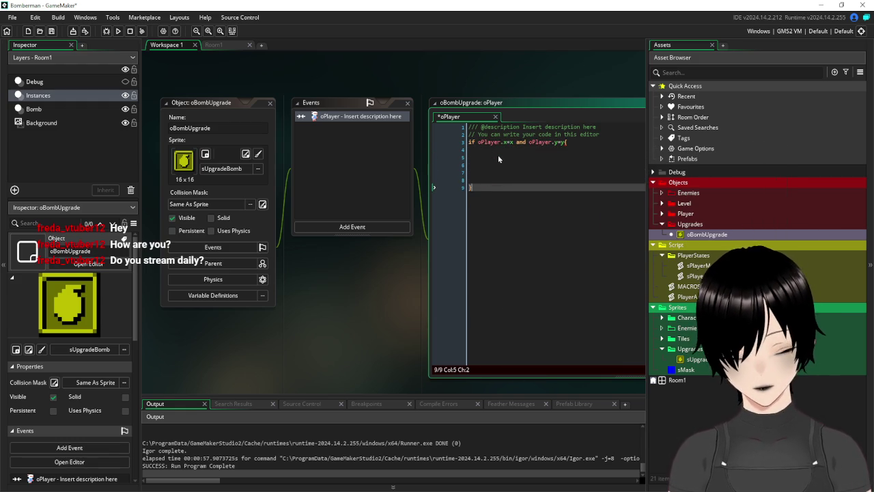
key("Up")
key("Up")
key("Up")
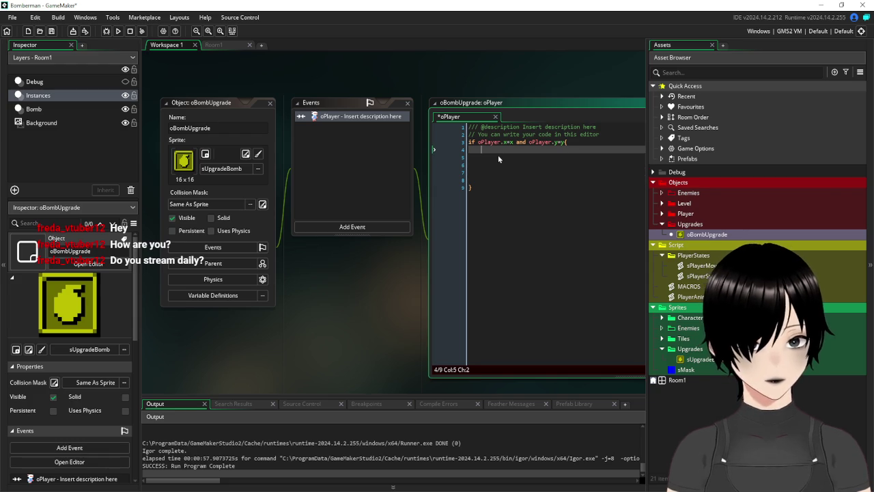
Inside the block write global.bombsize+=1 and instance_destroy(), delete blank lines, and save.
type("global.bo")
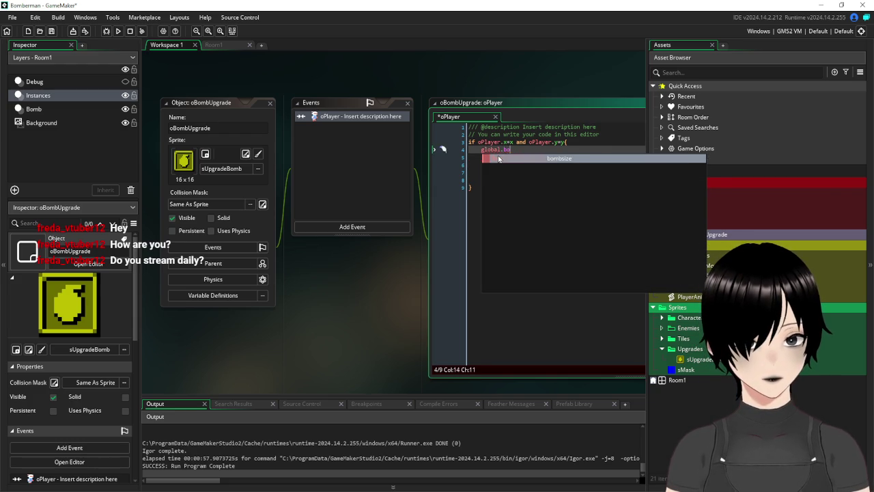
key("Return")
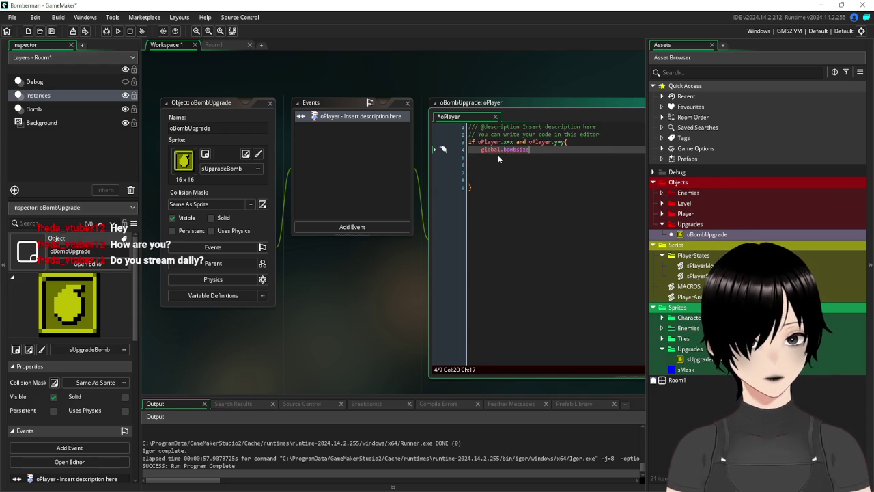
type("+=1")
key("Down")
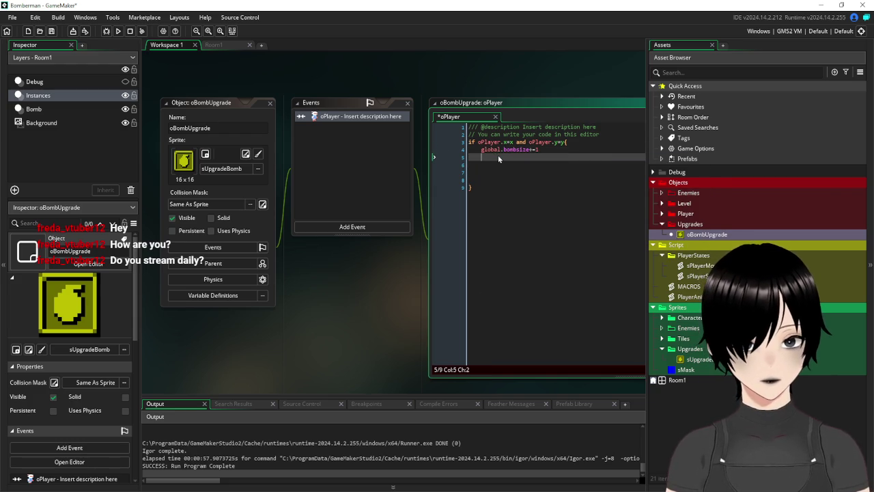
type("insta")
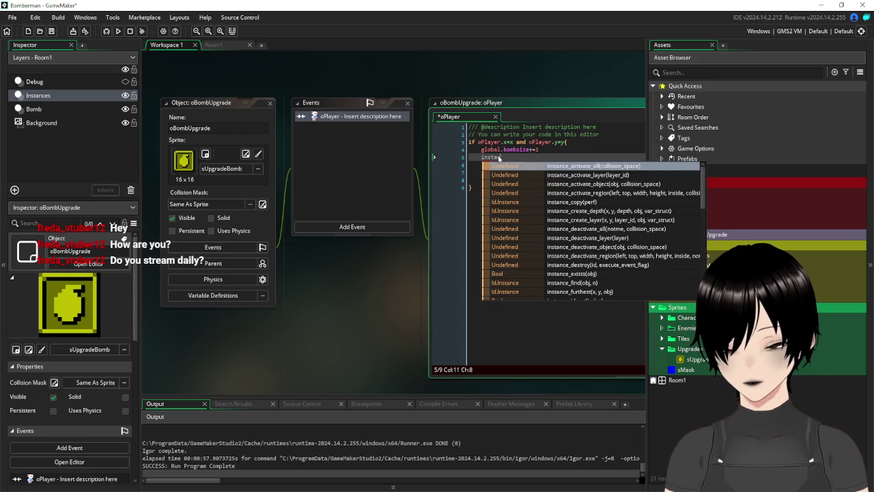
type("nce_destroy")
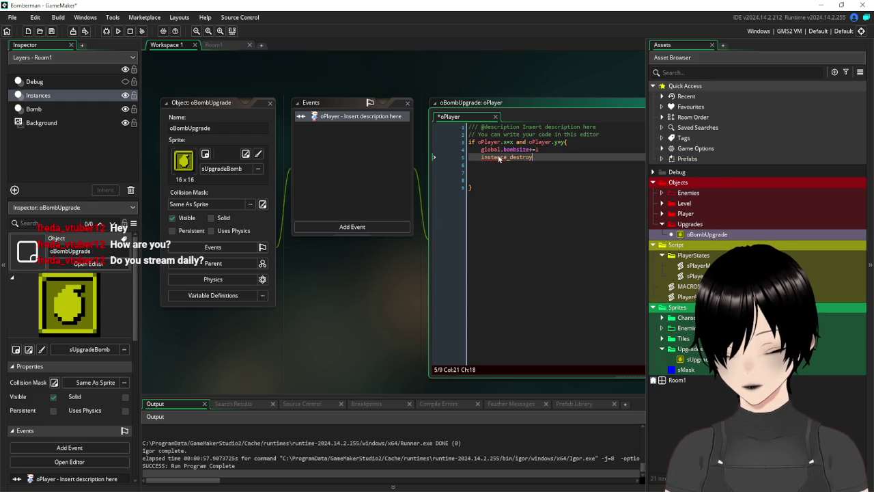
key("Return")
type(")")
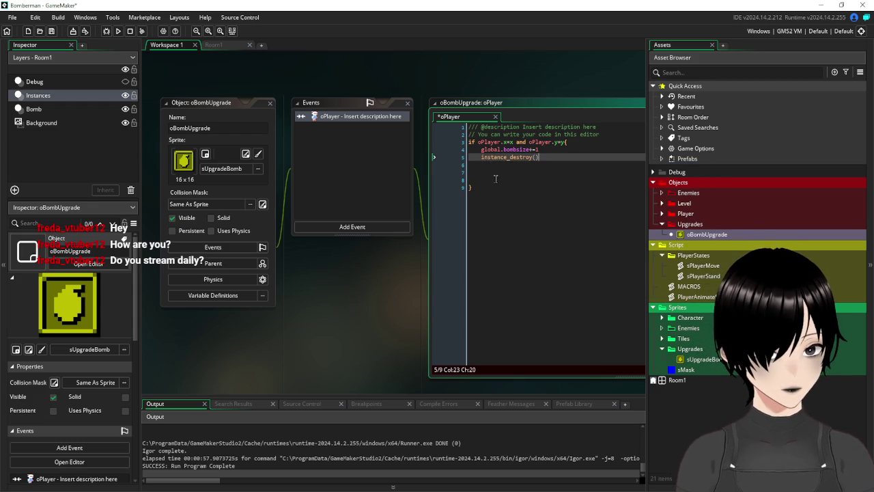
left_click(497, 181)
left_click_drag(497, 182, 467, 167)
key("BackSpace")
key("BackSpace")
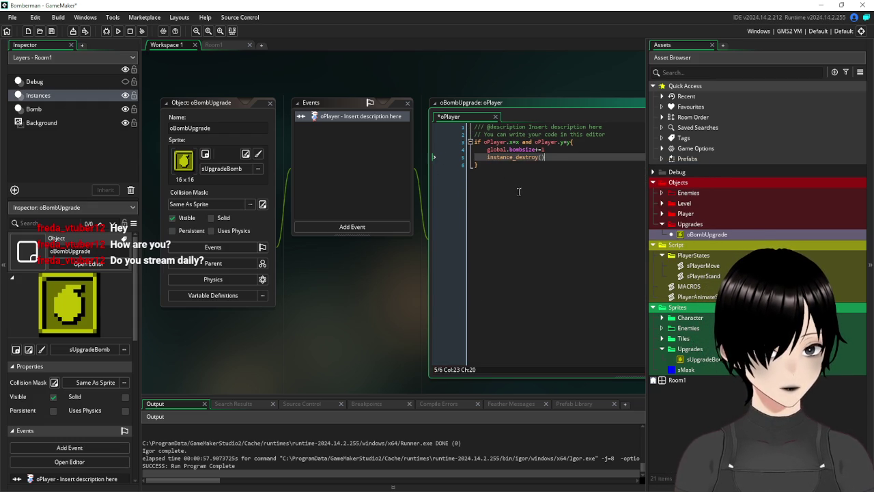
key("ctrl+s")
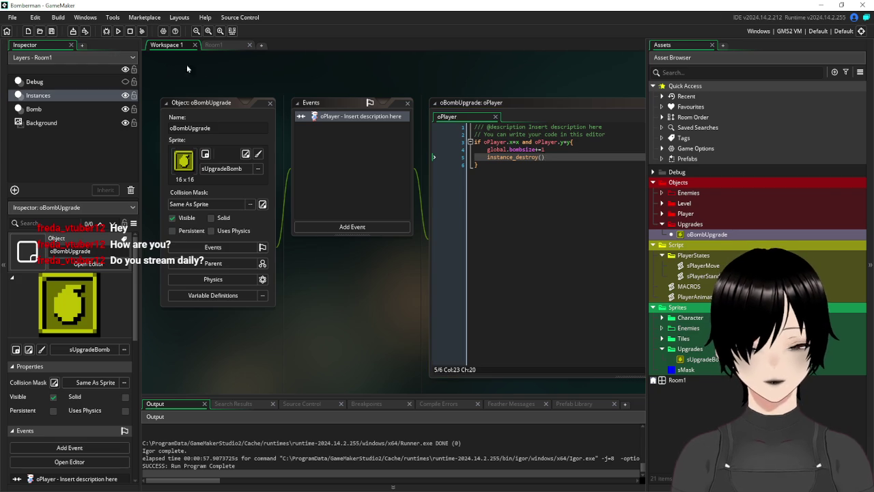
In Room1, delete the three red oTile2 brick tiles.
left_click(214, 45)
left_click(515, 181)
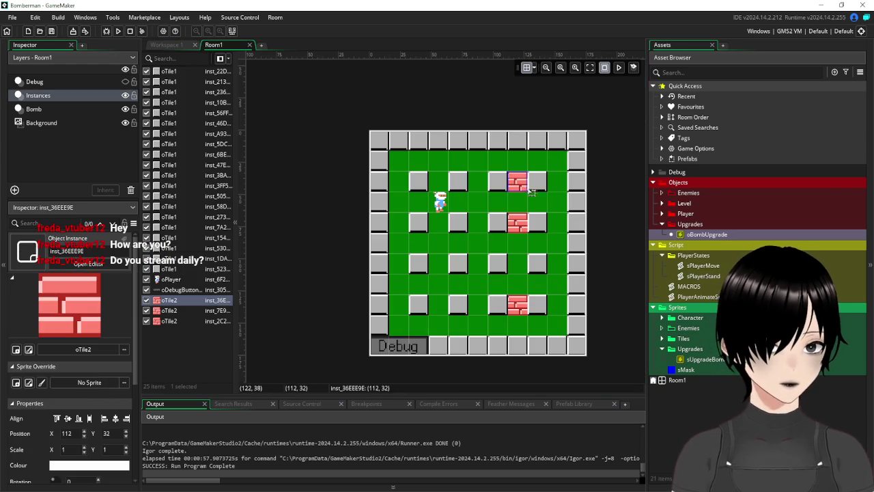
key("Delete")
left_click(518, 222)
key("Delete")
left_click(512, 309)
key("Delete")
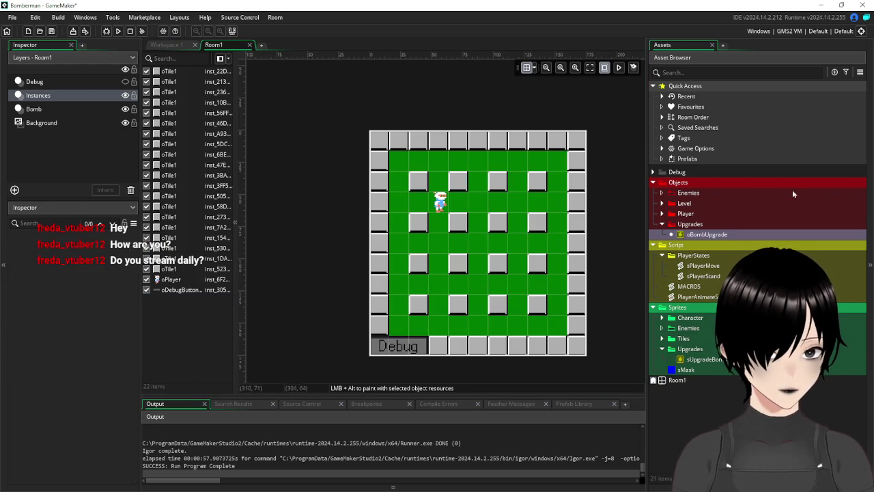
Place oBombUpgrade pickups in a column where the bricks were.
left_click_drag(518, 181, 518, 182)
mouse_move(707, 235)
left_mouse_down()
mouse_move(518, 222)
mouse_move(704, 237)
mouse_move(517, 263)
left_mouse_up()
left_click_drag(715, 238, 518, 304)
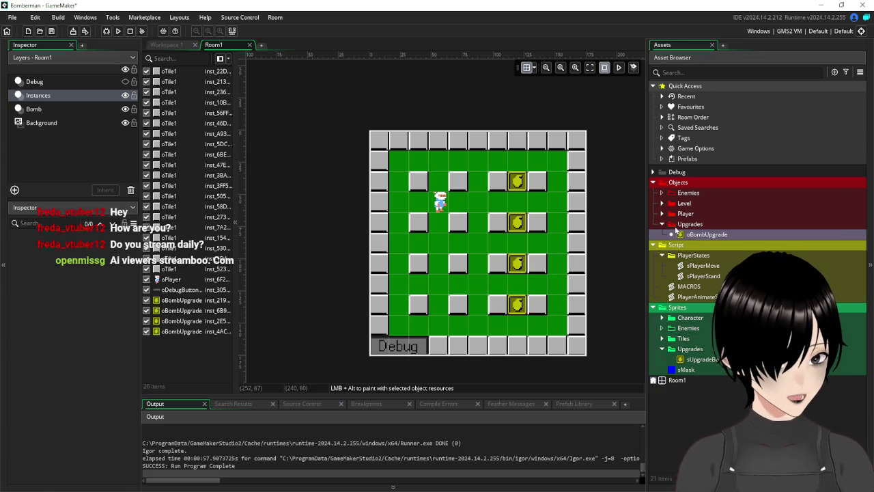
Change oPlayer's Create code so global.bombsize starts at 1 instead of 3, and save.
left_click(664, 214)
left_click(697, 246)
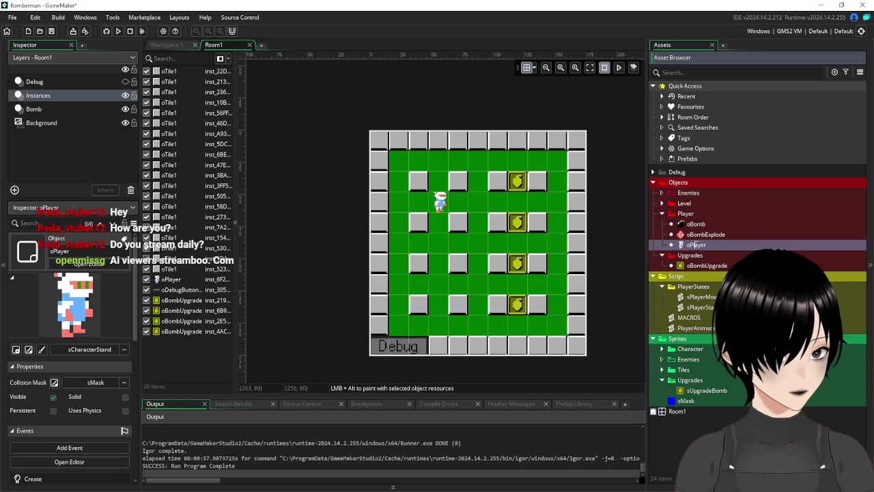
double_click(681, 244)
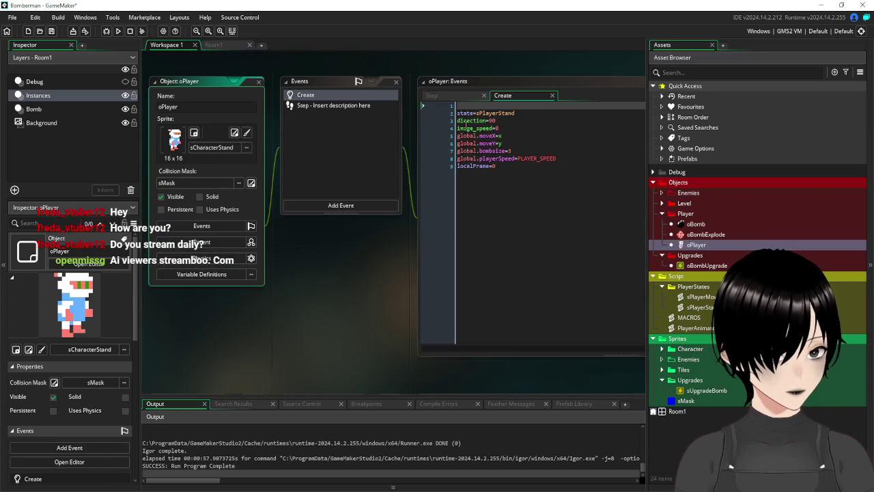
left_click(509, 151)
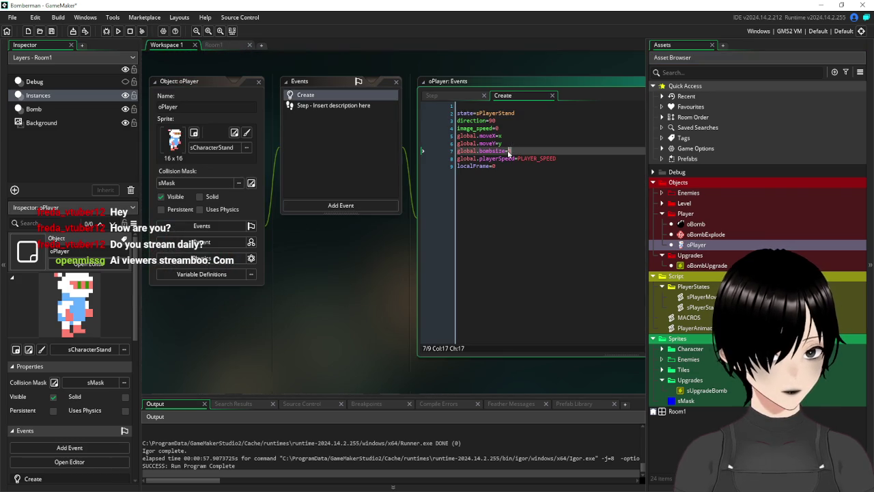
type("1")
key("ctrl+s")
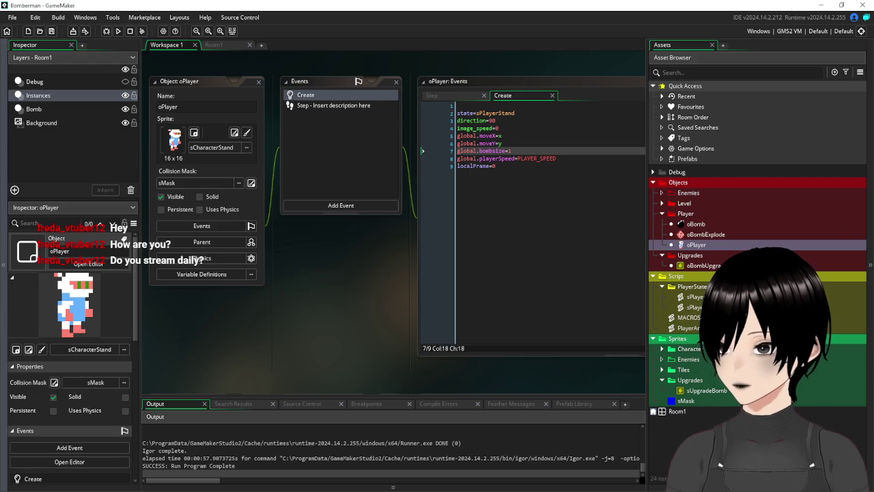
left_click(561, 192)
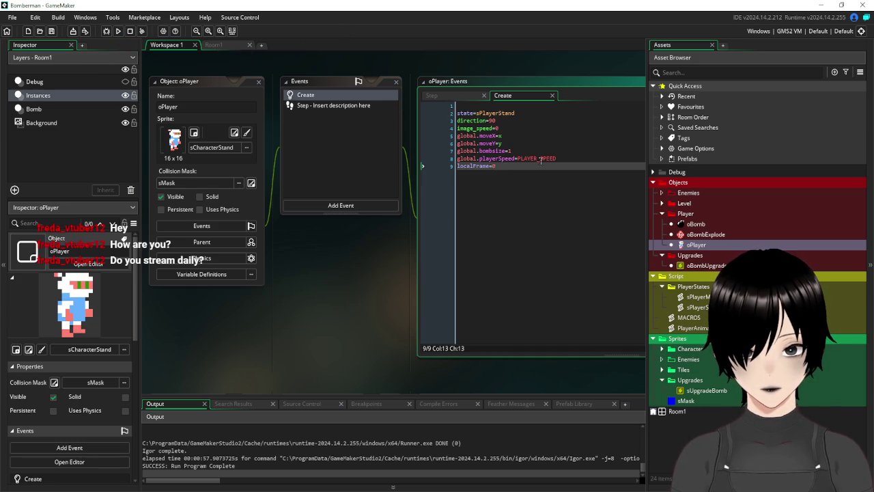
left_click(218, 45)
Run the game, try a bombsize Var watch in debug slot 2, then close the game.
key("F5")
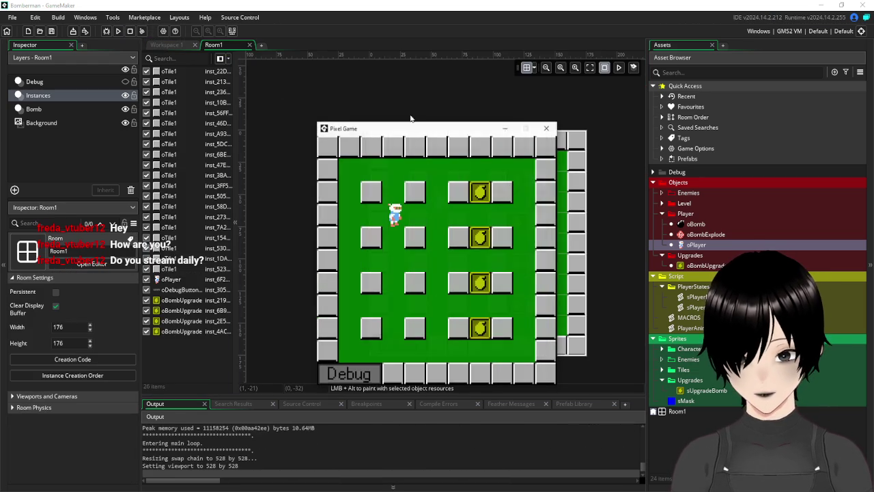
left_click(368, 374)
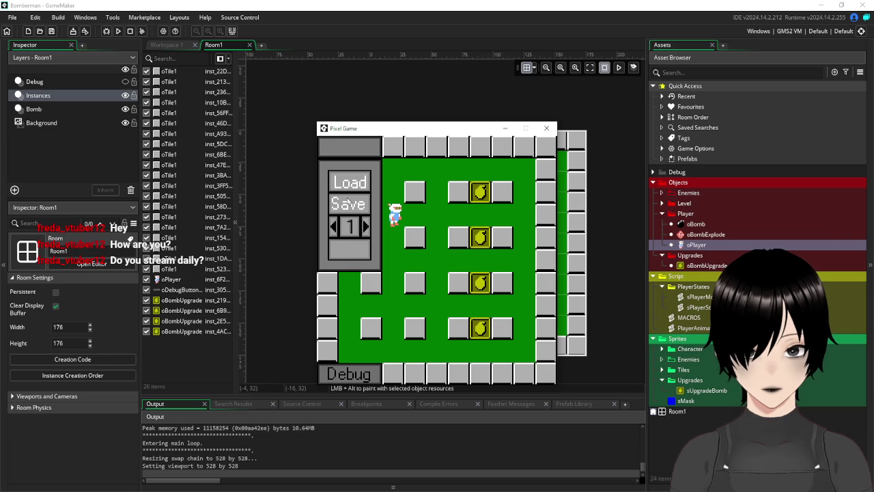
left_click(367, 228)
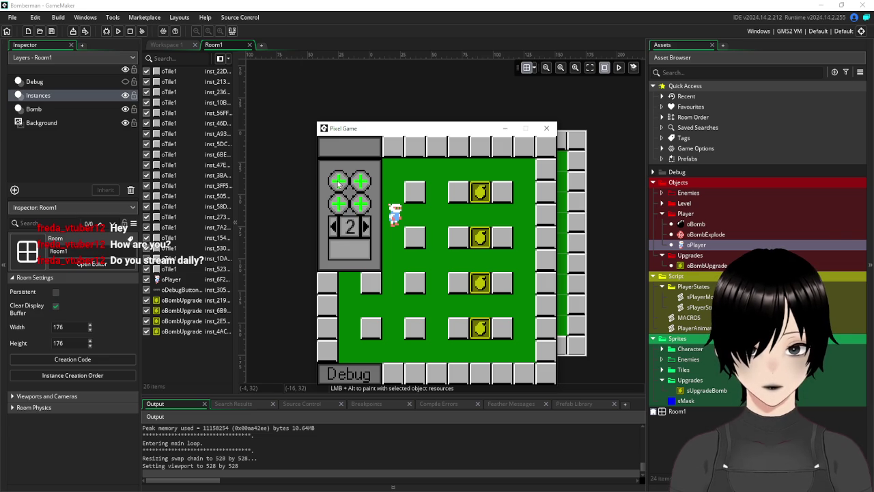
left_click(338, 181)
left_click(406, 171)
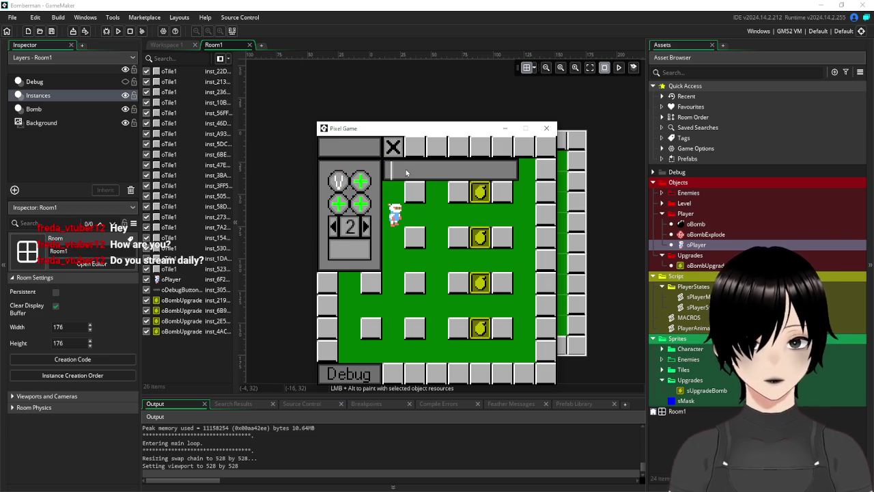
type("bom")
type("bsize")
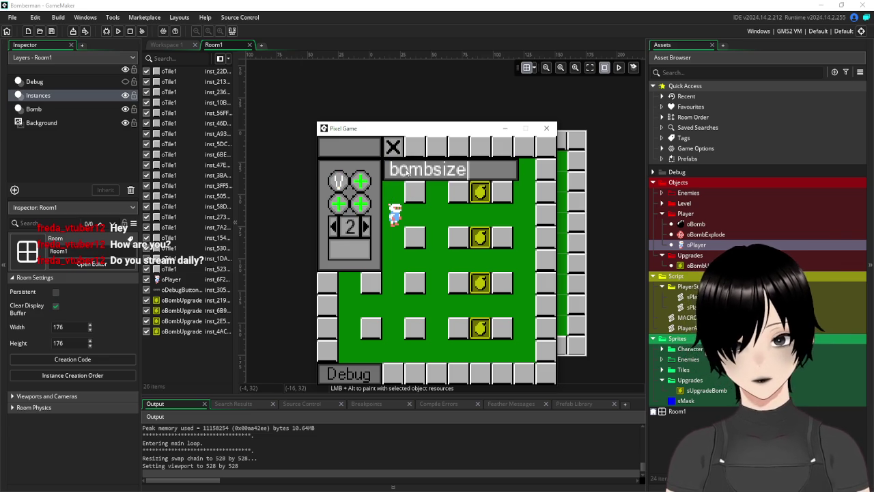
key("Return")
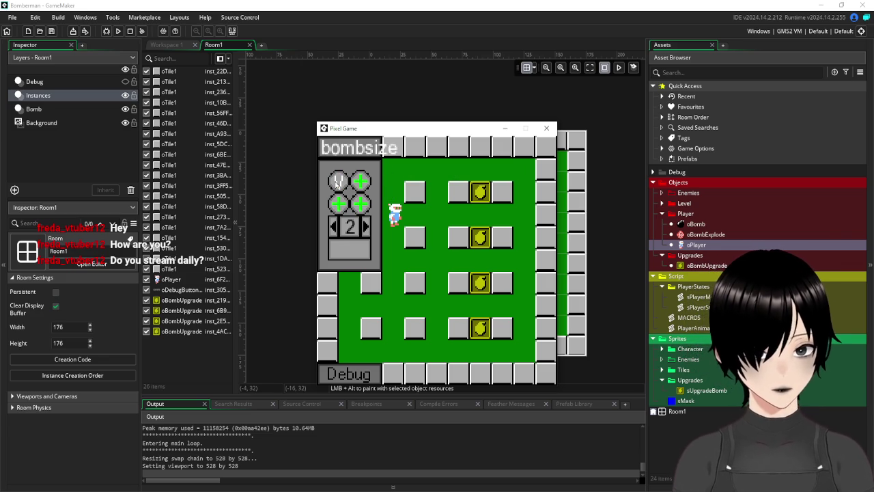
left_click(338, 182)
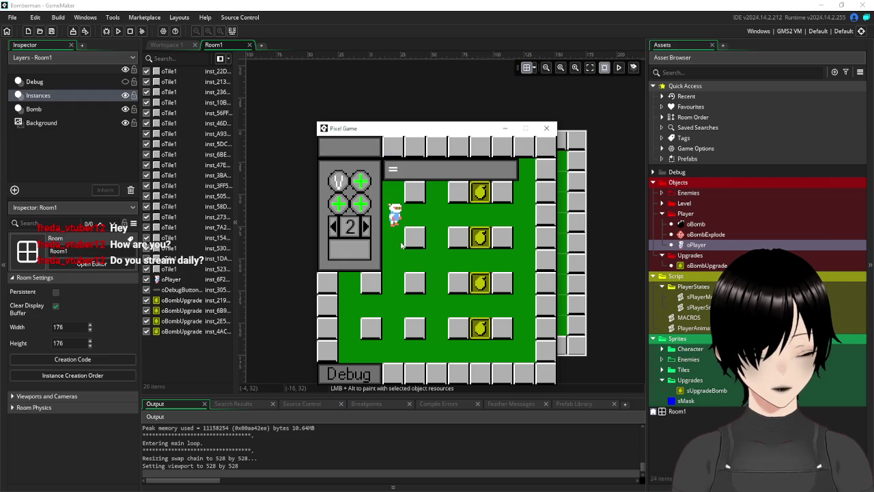
left_click(547, 128)
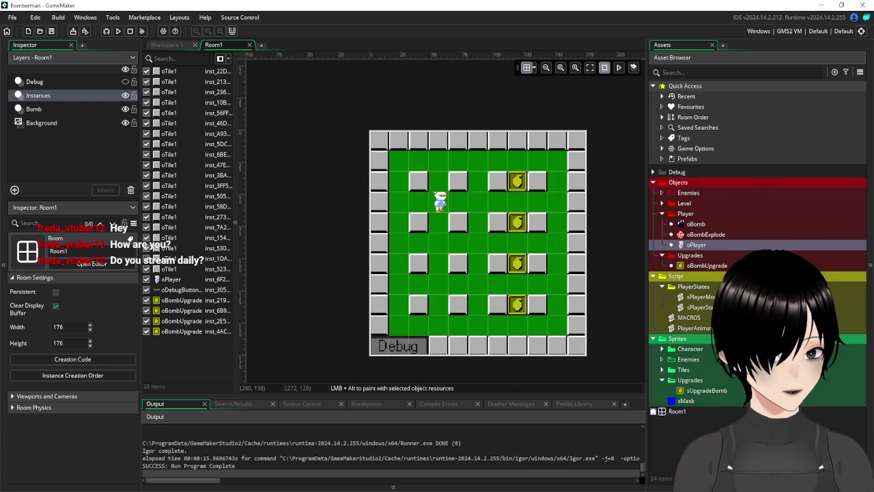
Add a bombsize:0 entry after gamespeed:0 in fDebugGlobals' arrayGlobals and save.
left_click(654, 173)
left_click(662, 182)
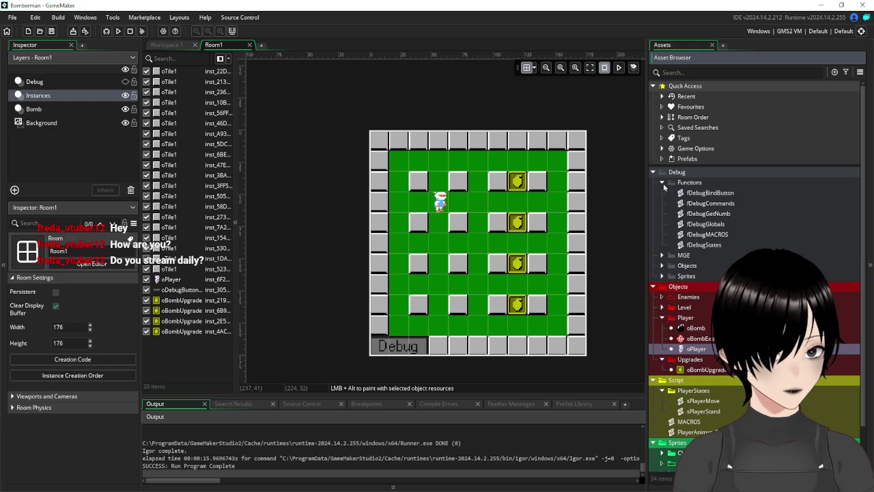
double_click(704, 224)
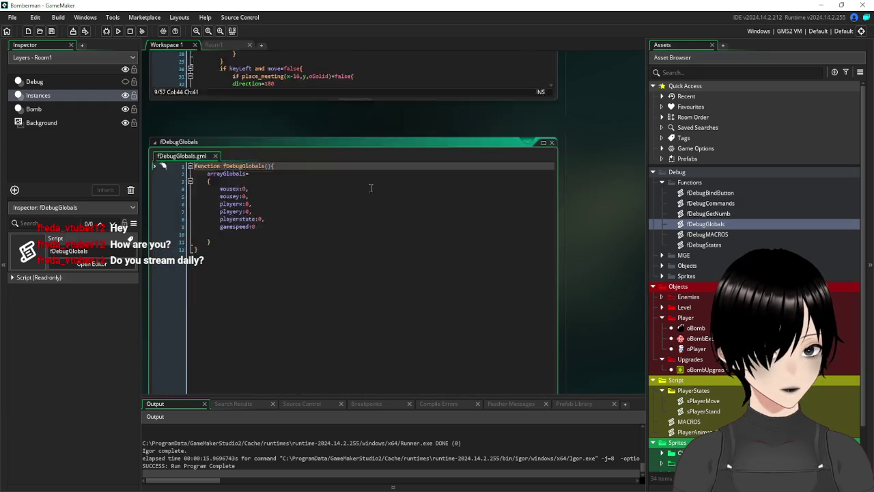
left_click(304, 165)
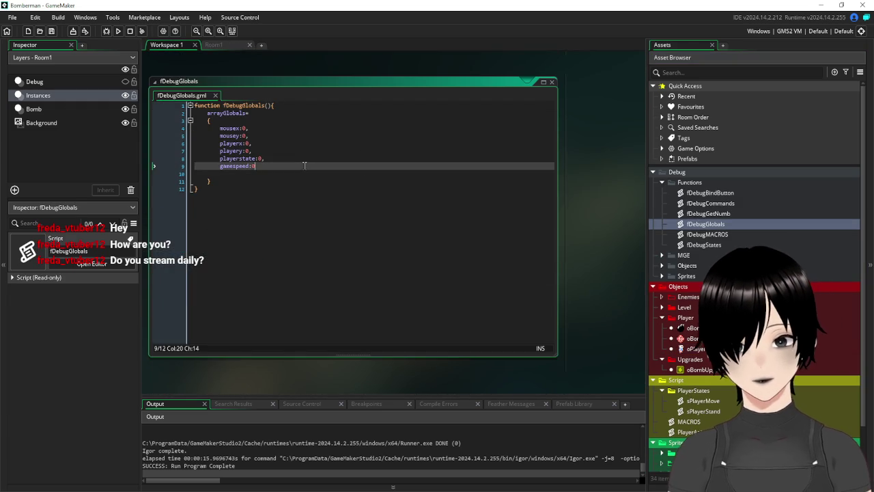
key("Return")
key("BackSpace")
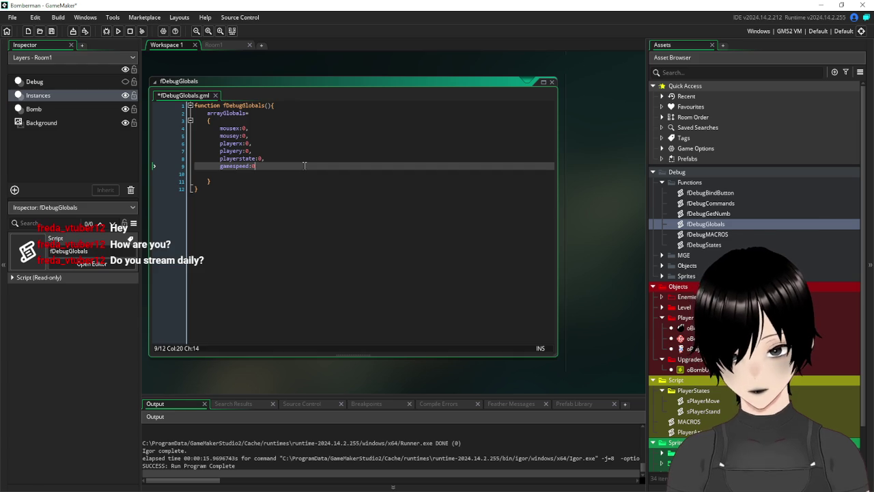
type(",")
key("Return")
type("bombsize:0")
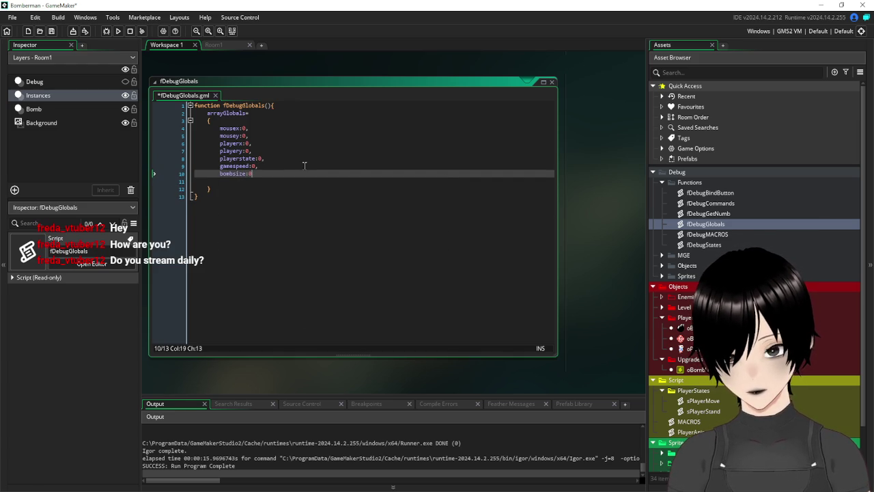
left_click(51, 31)
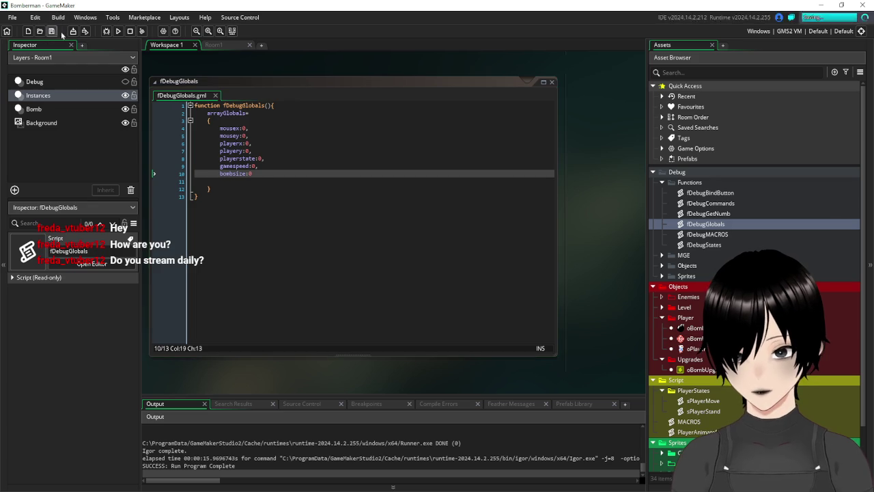
Run the game, add a bombsize Var watch on debug slot 2, then close the game.
left_click(118, 31)
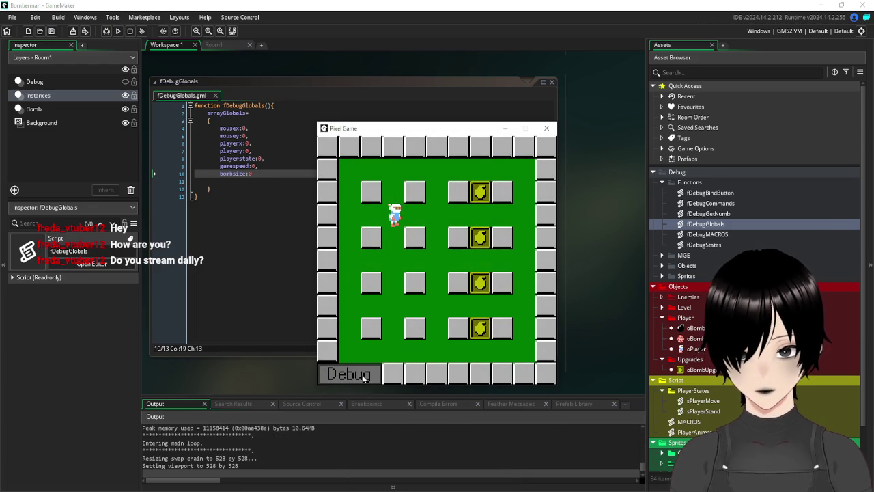
left_click(365, 378)
left_click(366, 227)
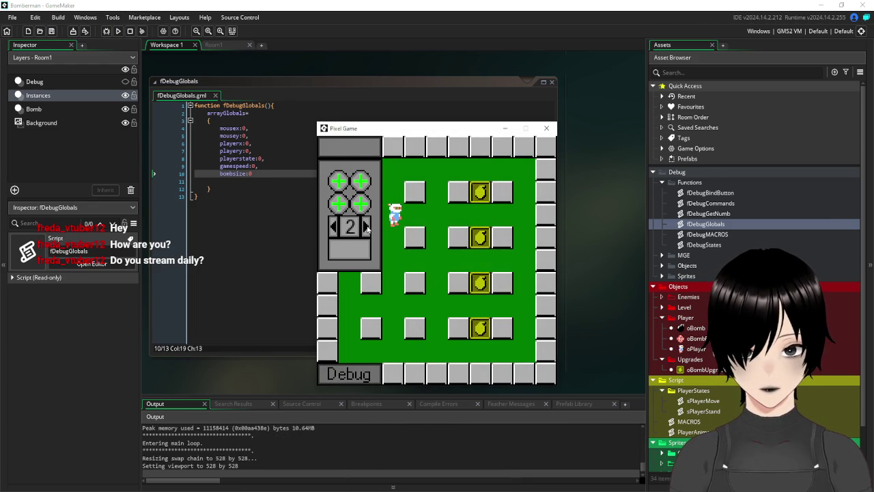
left_click(339, 179)
left_click(413, 169)
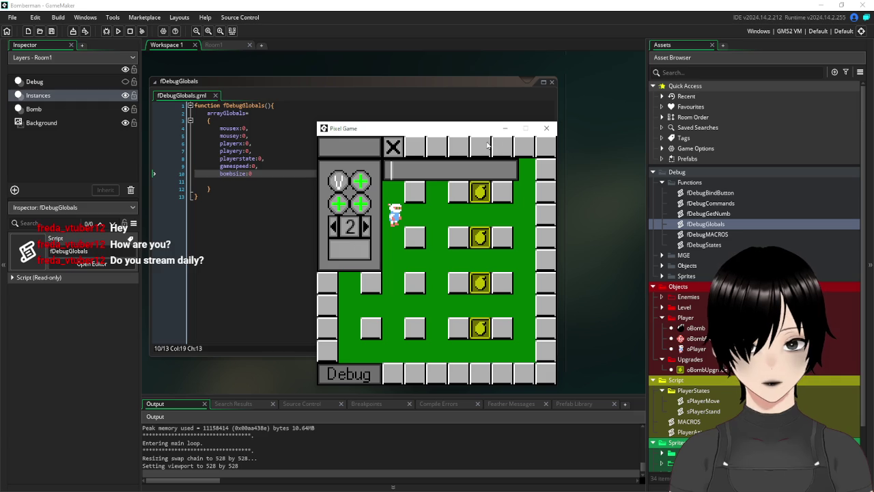
type("bombsize")
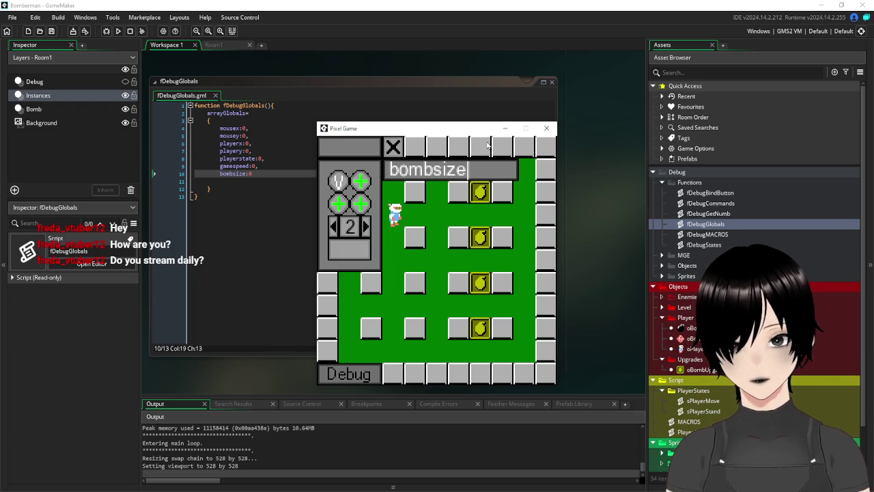
key("Return")
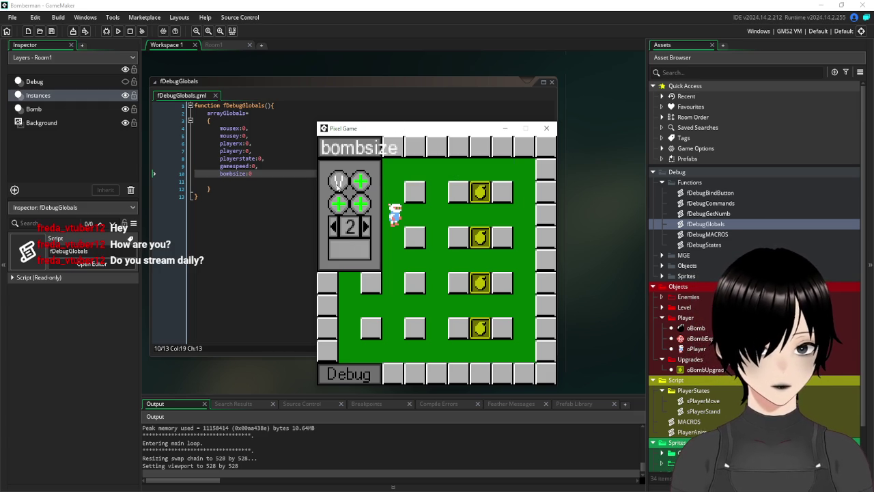
left_click(333, 180)
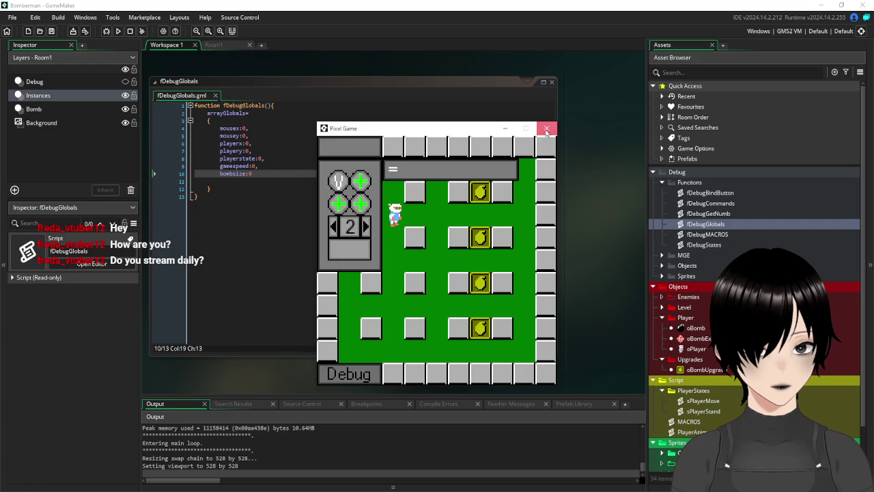
left_click(546, 130)
left_click(336, 186)
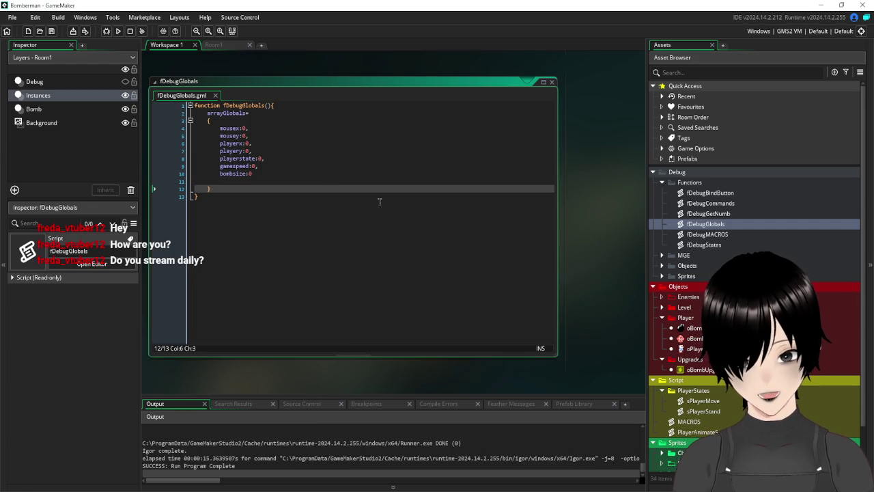
Open fDebugStates and insert a blank line 14 after the Move branch.
double_click(714, 244)
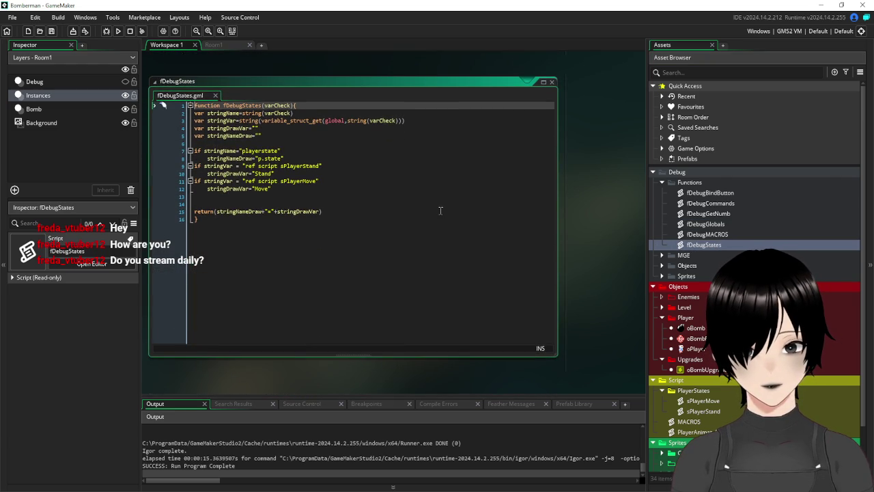
left_click(318, 151)
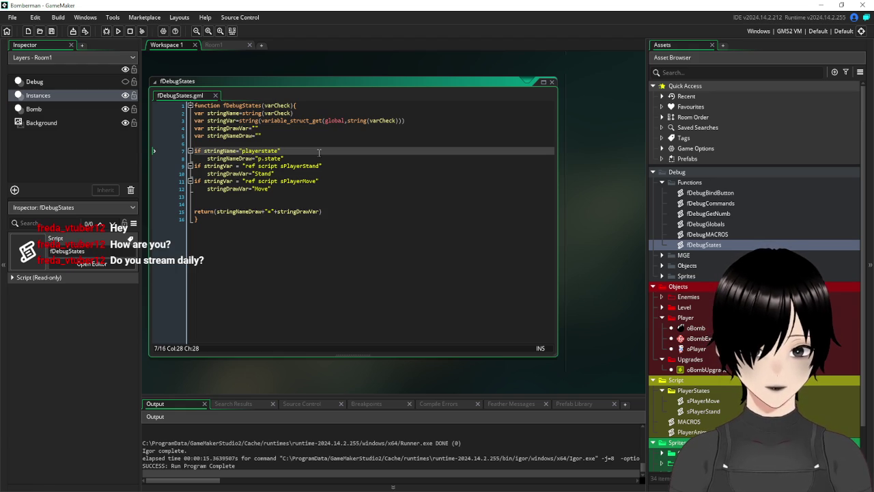
left_click(280, 195)
key("Return")
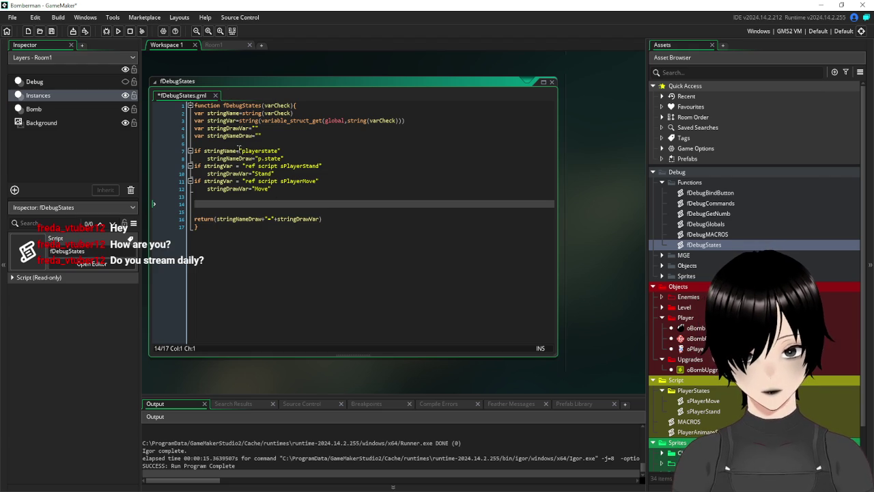
left_click(206, 151)
left_click(205, 150)
left_click(219, 201)
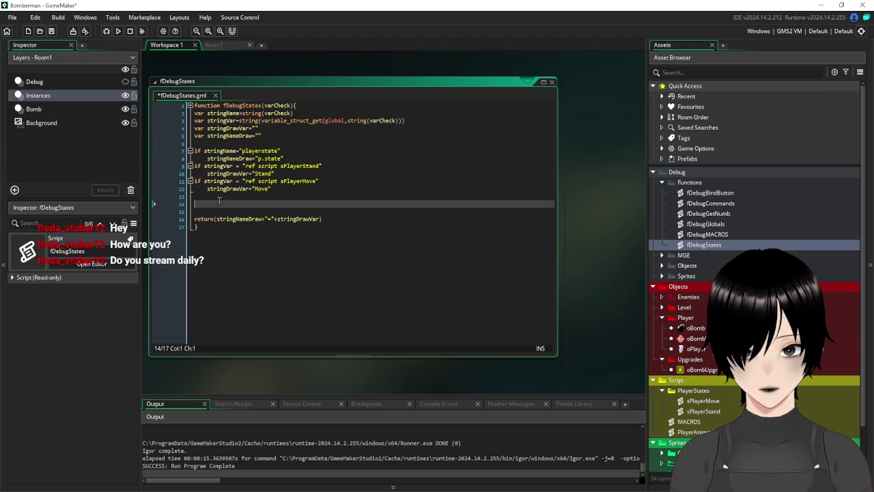
Copy line 7's playerstate if-check to line 14, rename it to bombsize, and open oPlayer.
left_click_drag(279, 150, 194, 151)
key("ctrl+c")
left_click(207, 196)
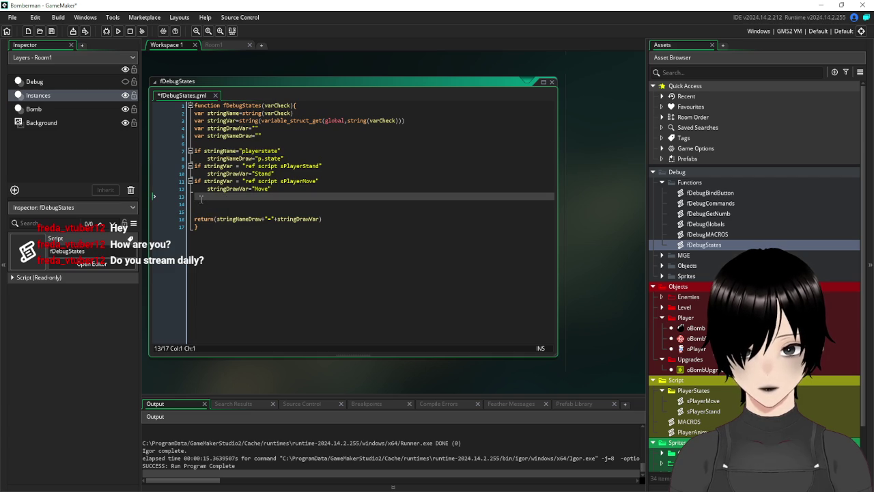
left_click(200, 203)
key("ctrl+v")
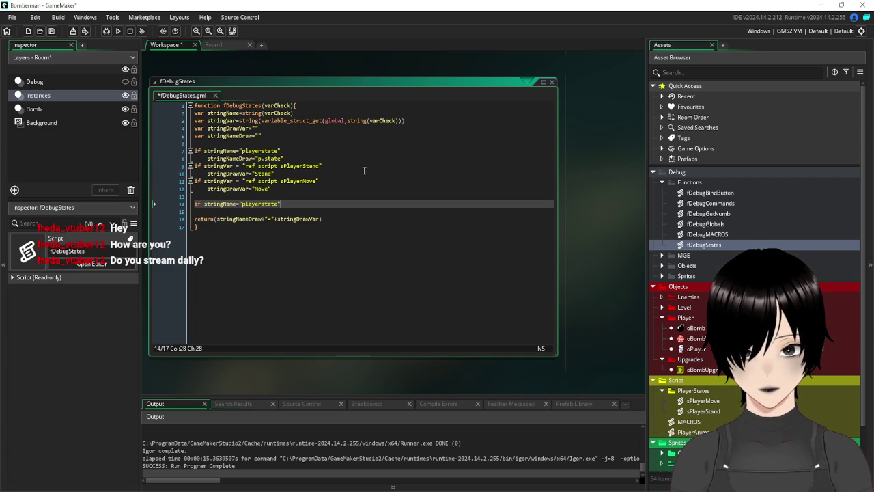
left_click_drag(279, 203, 243, 205)
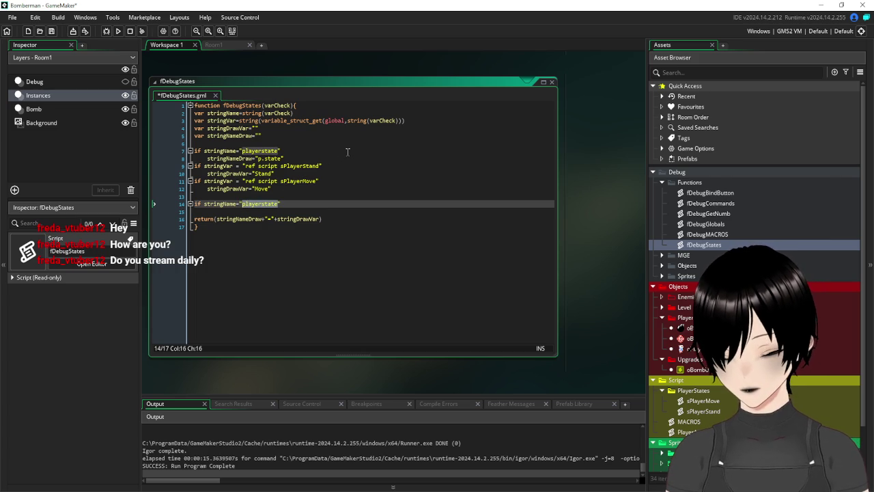
type("bombsize")
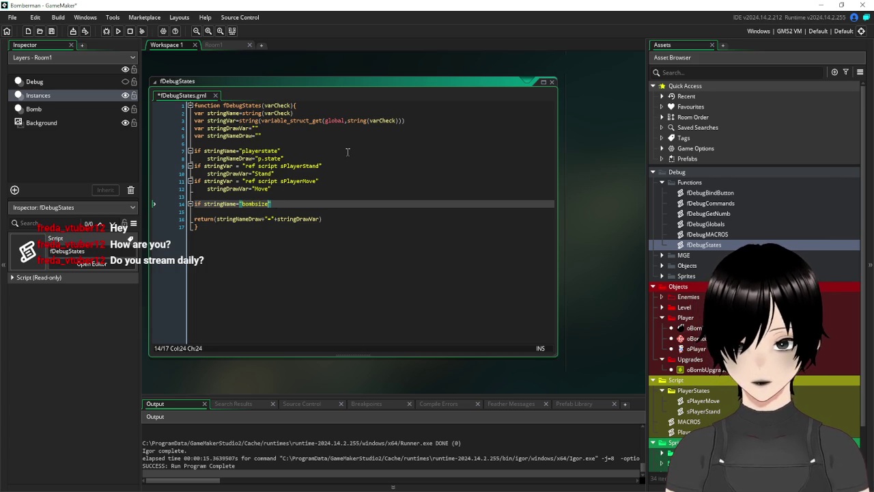
double_click(698, 348)
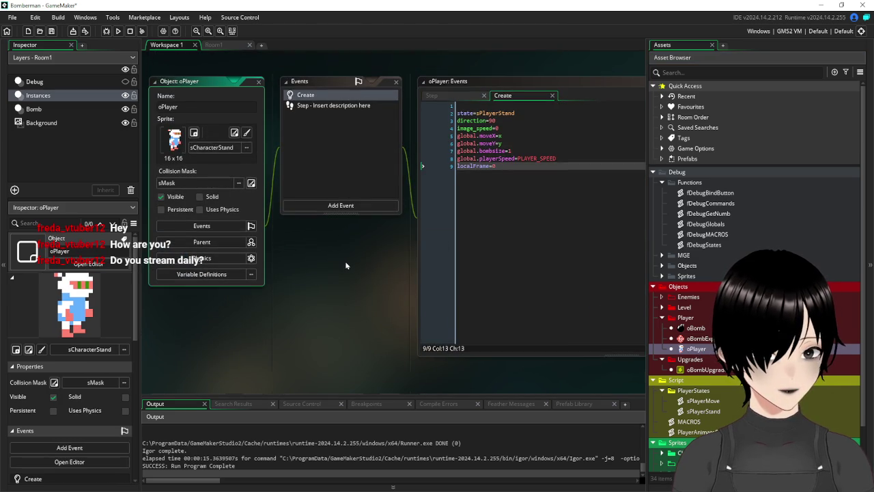
Scroll back to fDebugStates and close the quote so line 14 reads if stringName="bombsize".
scroll(345, 265, "down", 10)
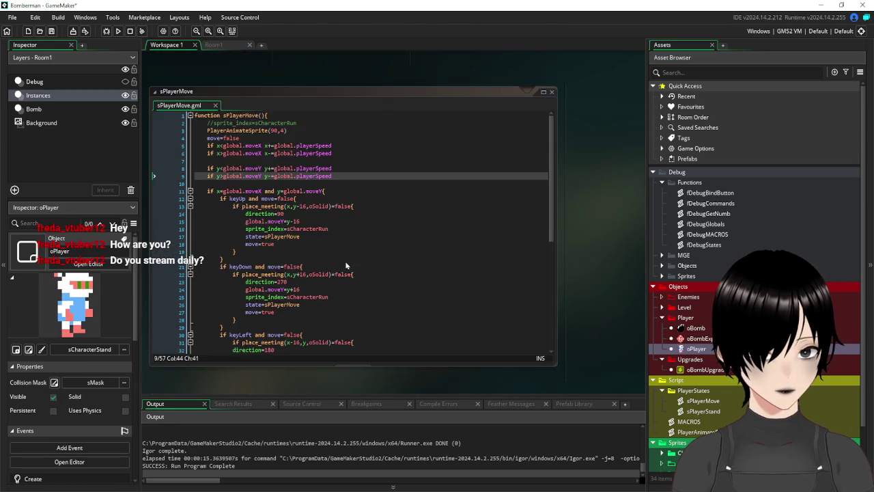
scroll(346, 265, "down", 10)
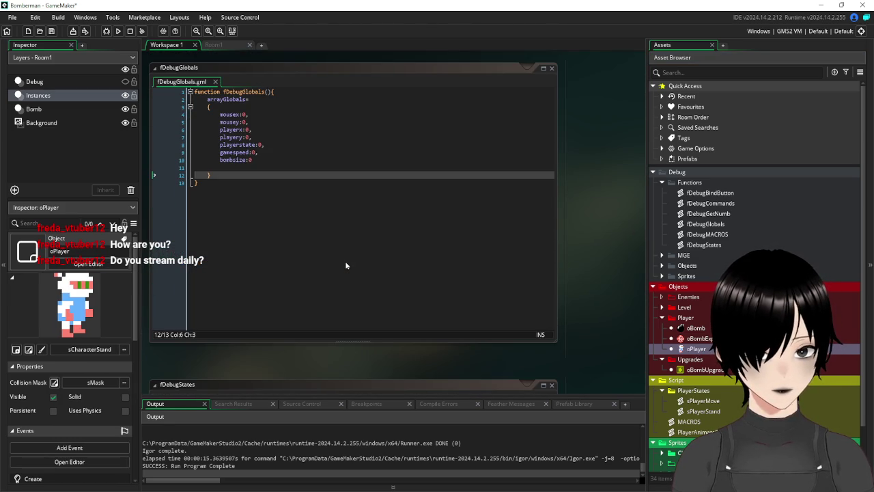
scroll(347, 265, "down", 8)
scroll(346, 265, "down", 2)
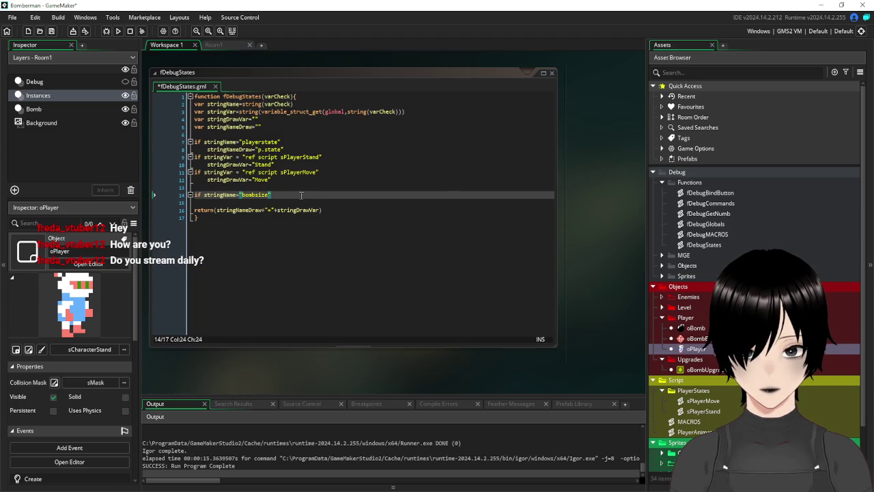
type("\"")
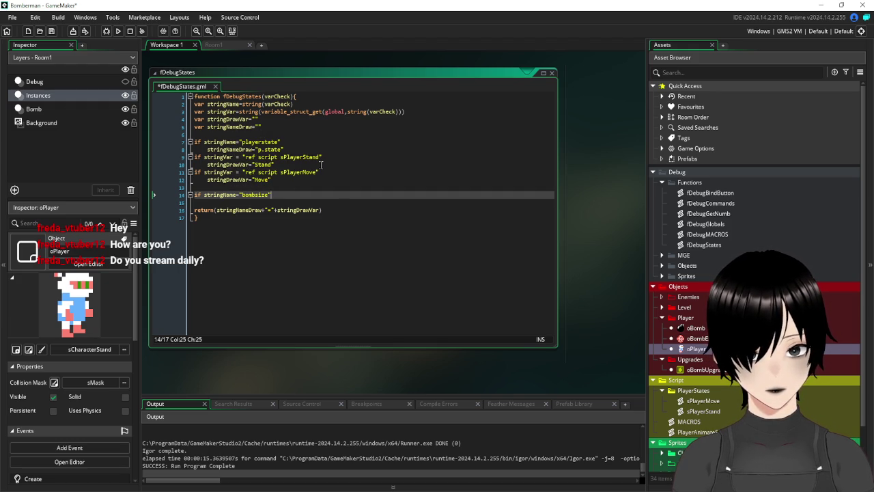
left_click(207, 112)
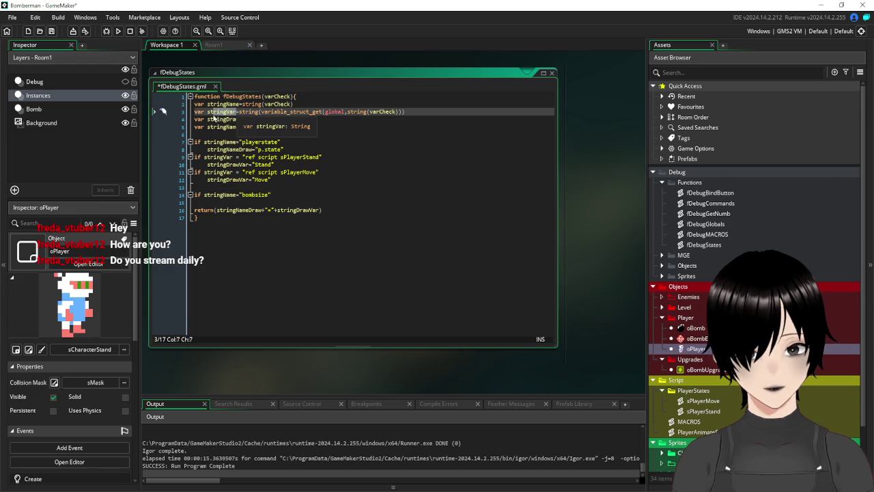
left_click(289, 195)
Add a { } block to the bombsize check containing stringDrawVar=stringVar.
type("{")
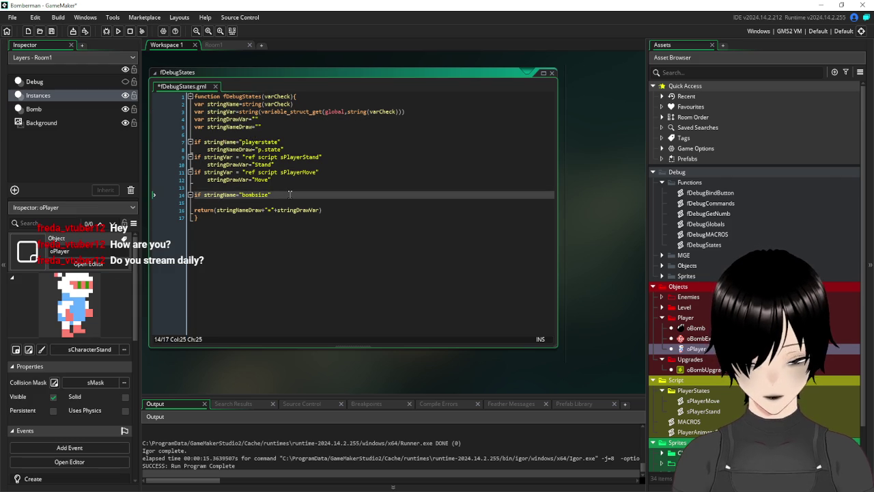
key("Return")
key("Return")
key("Return")
key("Return")
type("}")
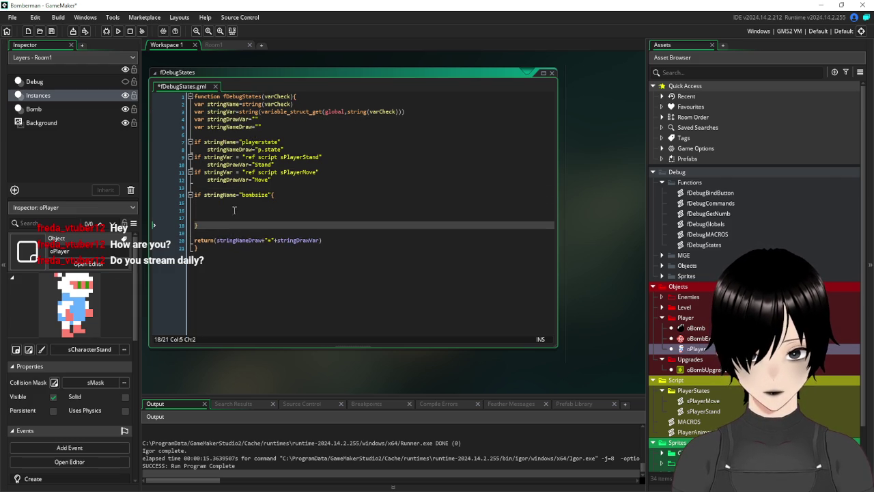
left_click(245, 201)
left_click(247, 208)
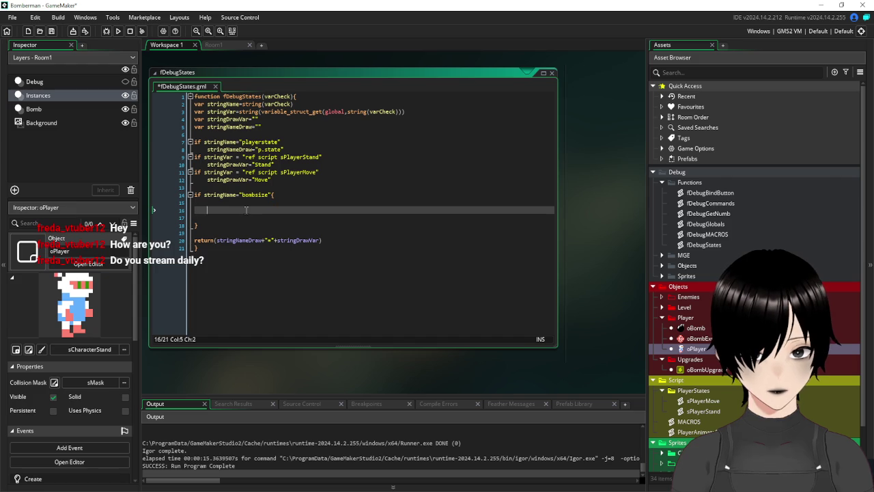
type("stringVar")
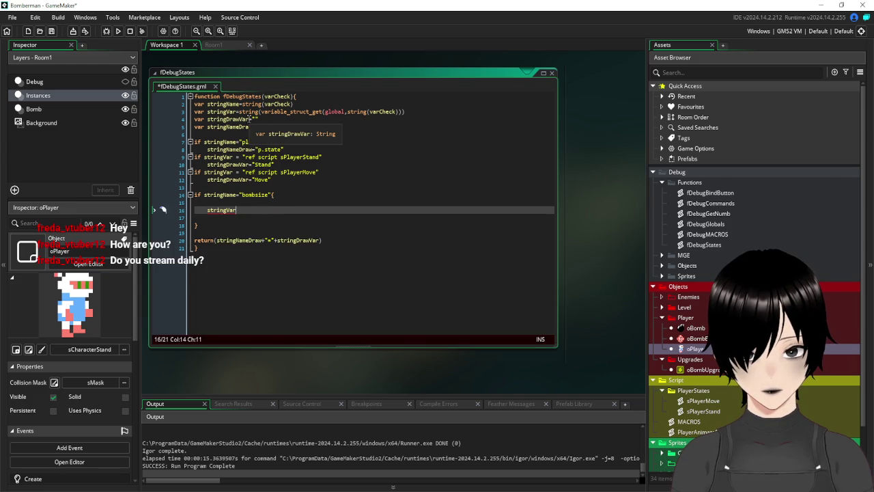
left_click(207, 119)
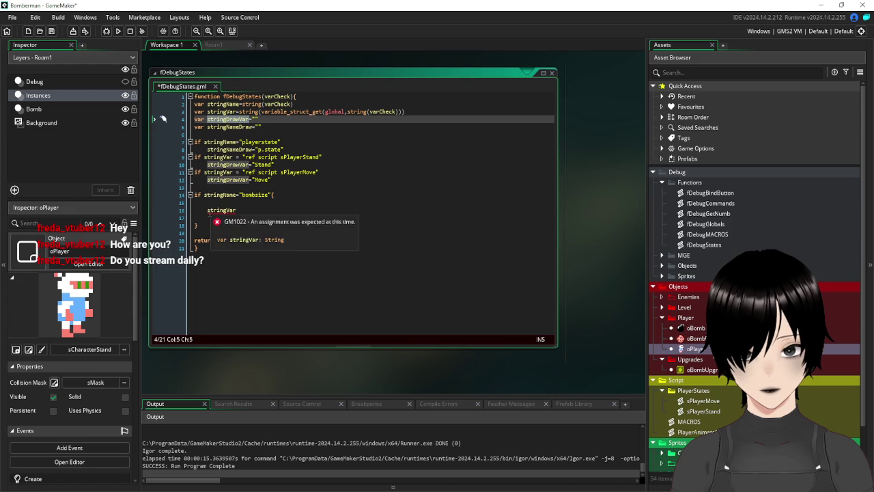
left_click(208, 210)
type("stringDrawVar")
type("=")
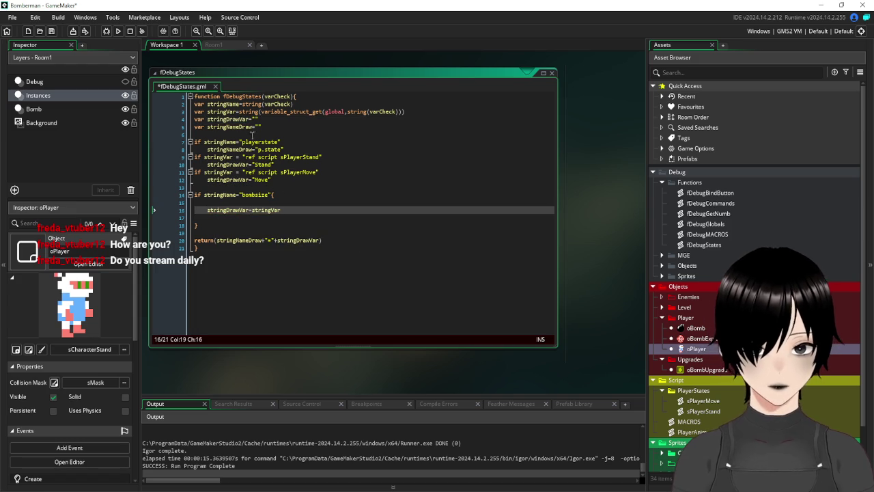
Add stringNameDraw="bombsize" inside the block and save the project.
left_click(255, 126)
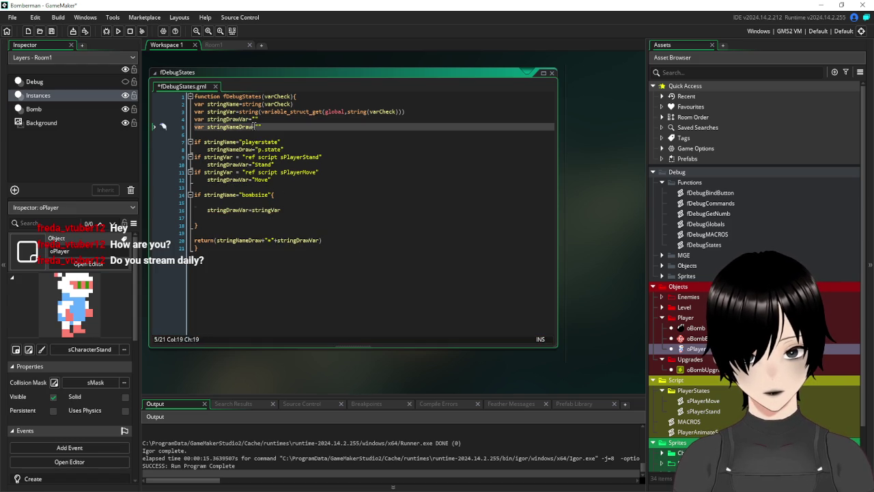
left_click(208, 126)
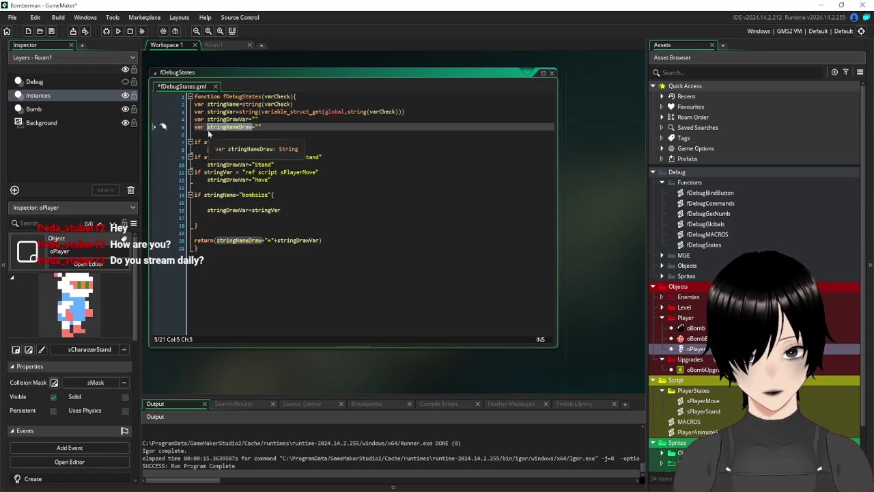
left_click(230, 202)
key("ctrl+v")
type("=")
left_click_drag(273, 195, 240, 196)
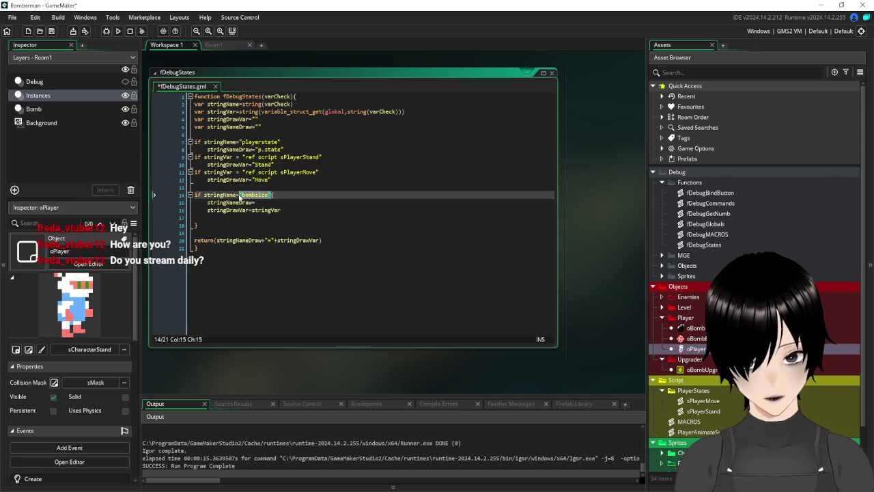
key("ctrl+c")
left_click(271, 202)
key("ctrl+v")
left_click(369, 289)
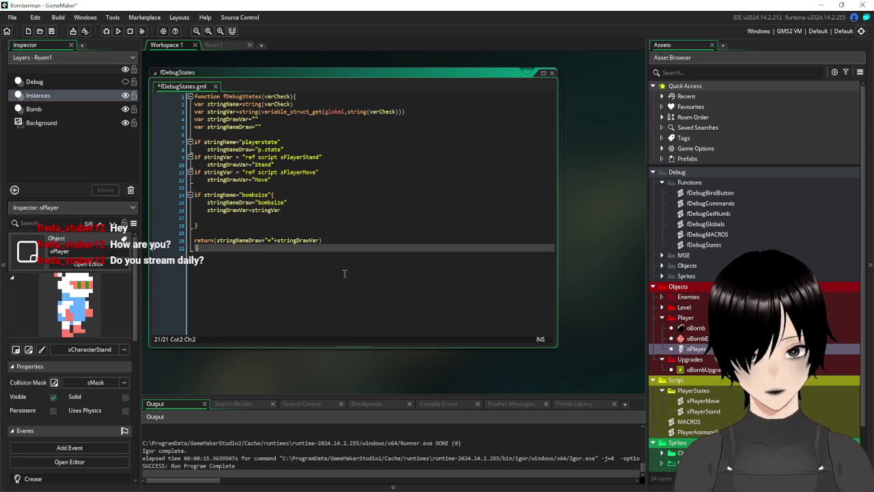
left_click(51, 30)
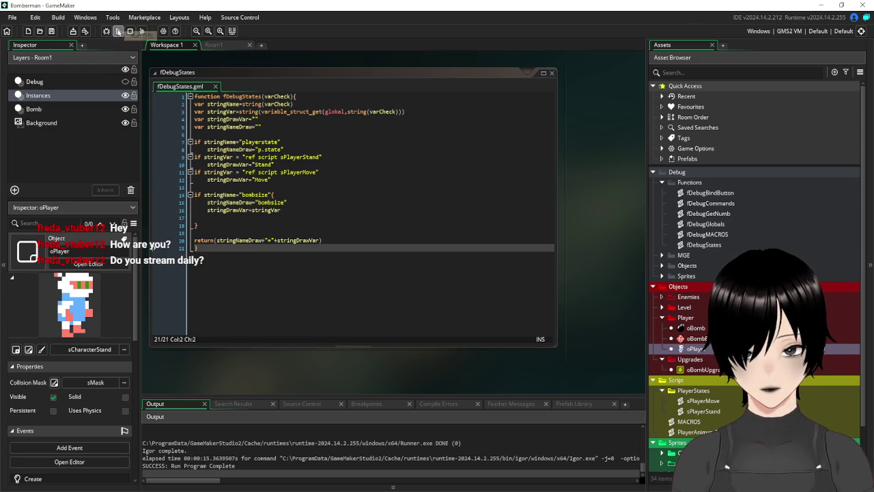
Run the game and add a bombsize Var watch on debug panel page 2.
left_click(118, 31)
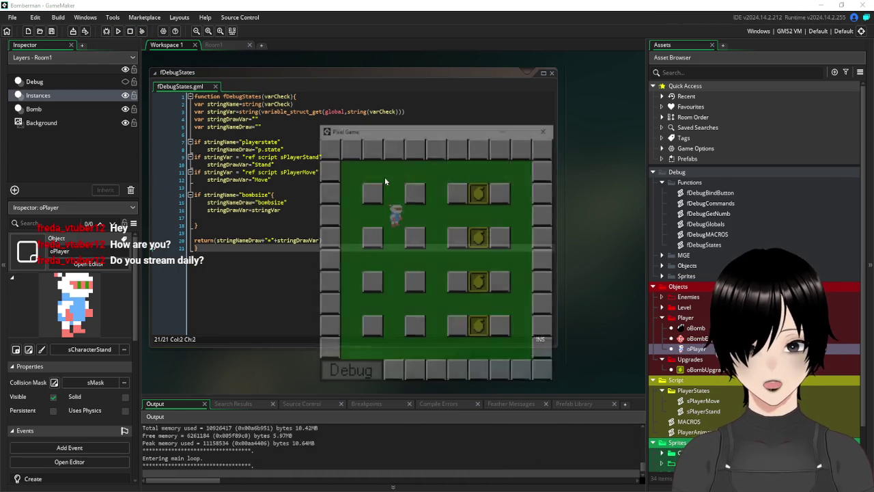
left_click(365, 376)
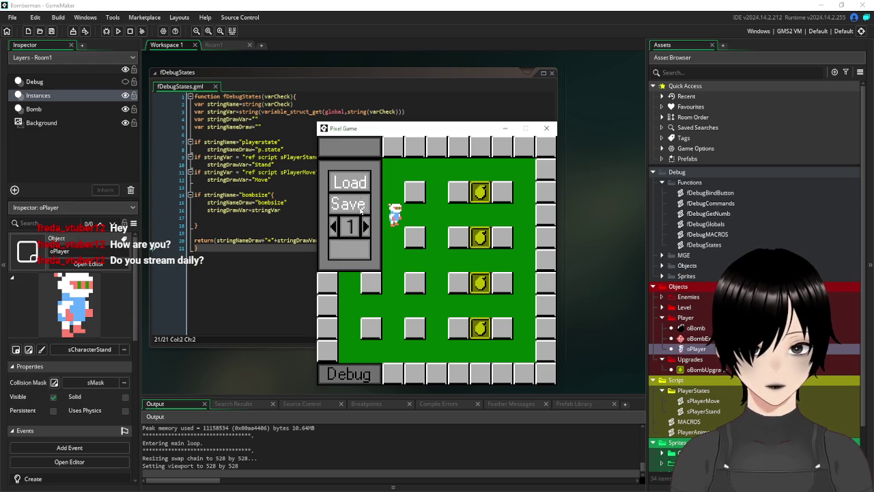
left_click(365, 228)
left_click(339, 182)
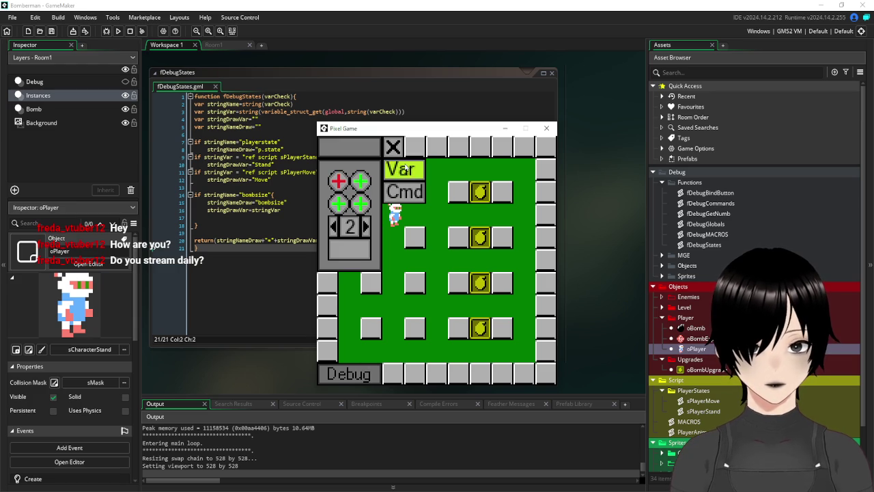
left_click(412, 170)
type("bo")
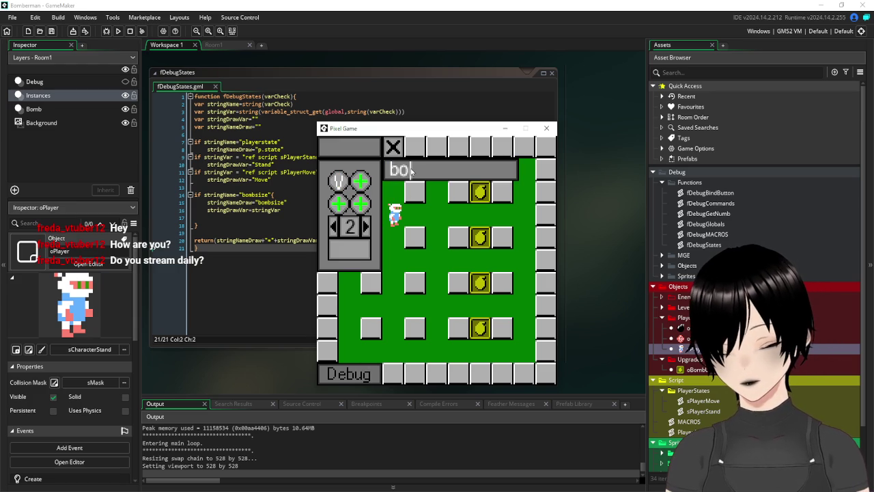
type("mbsize")
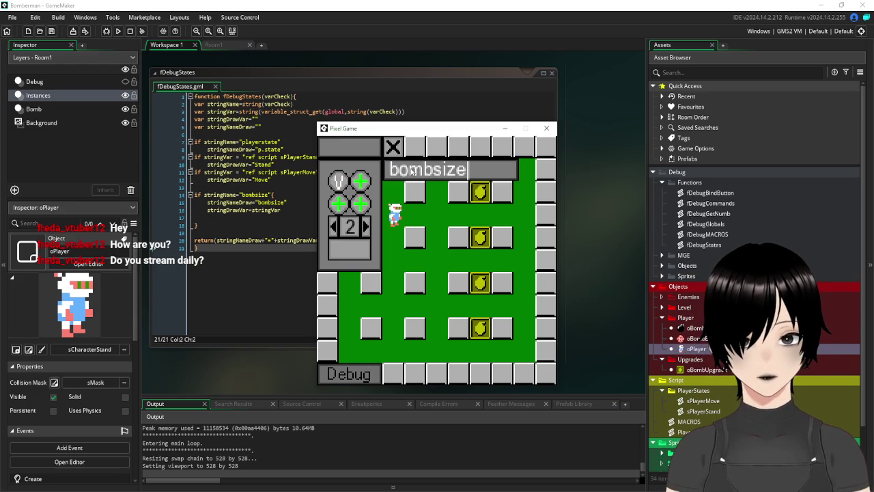
key("Return")
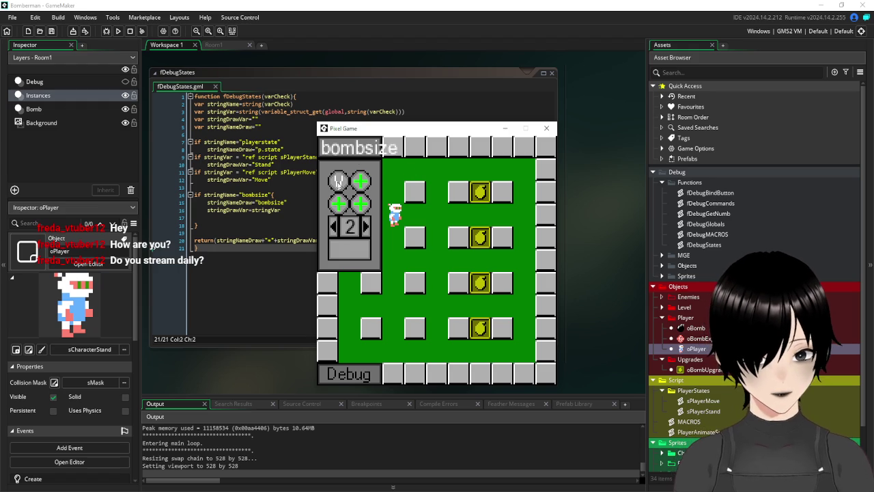
left_click(337, 182)
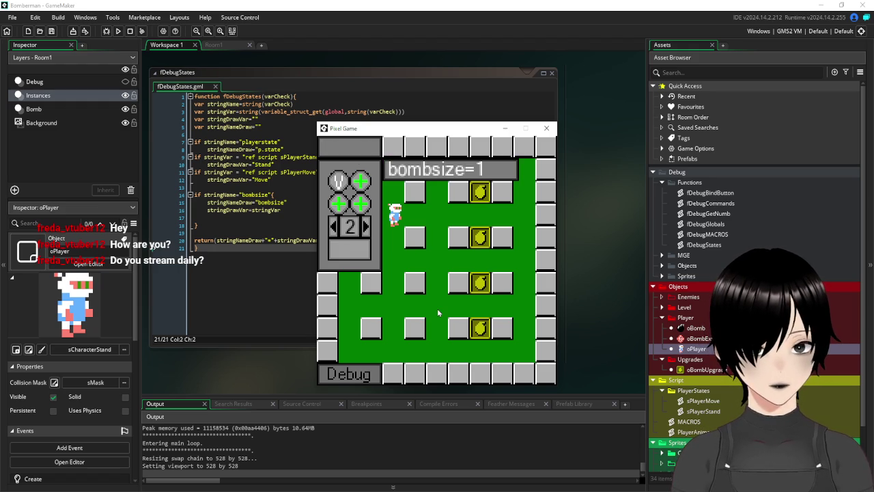
Bomb through the bricks and collect the top-row bomb upgrade.
key("Right")
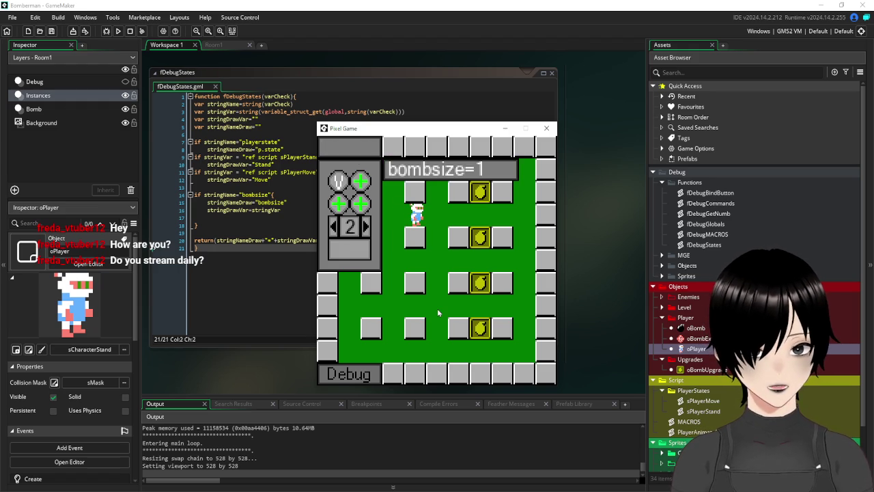
key("Down")
key("space")
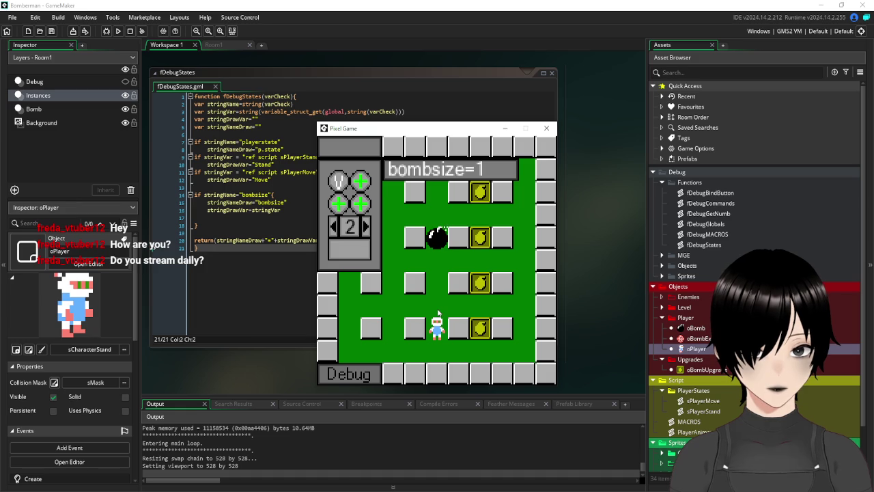
key("Up")
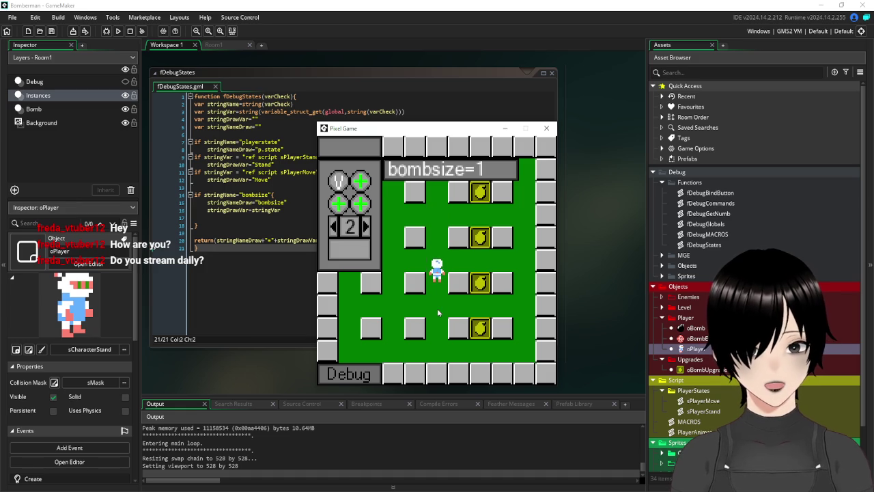
key("Up")
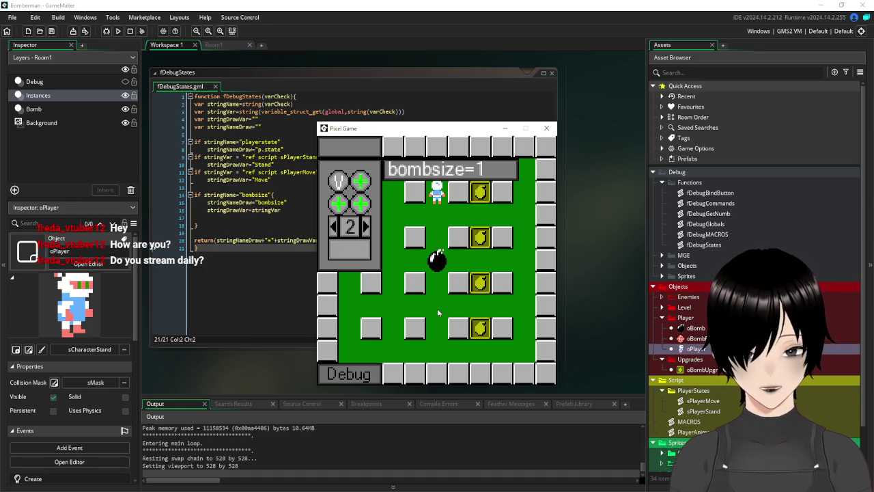
key("Down")
key("Right")
key("Up")
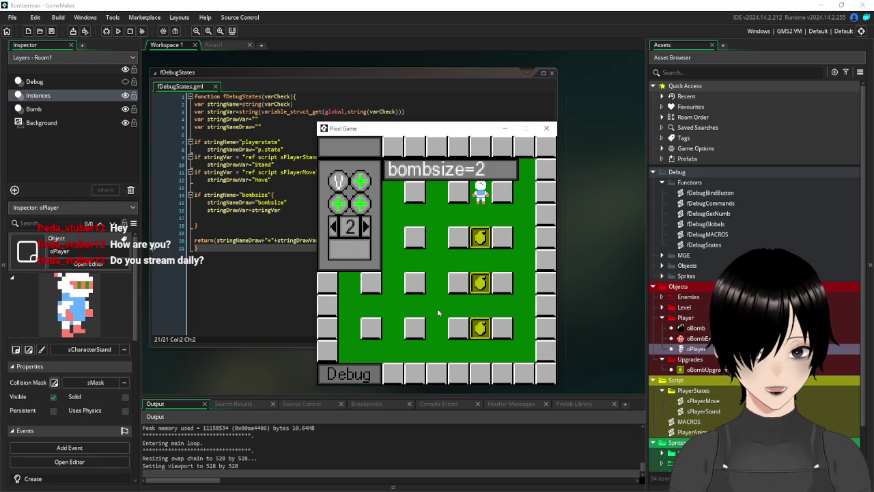
key("Left")
key("space")
key("Down")
key("Down")
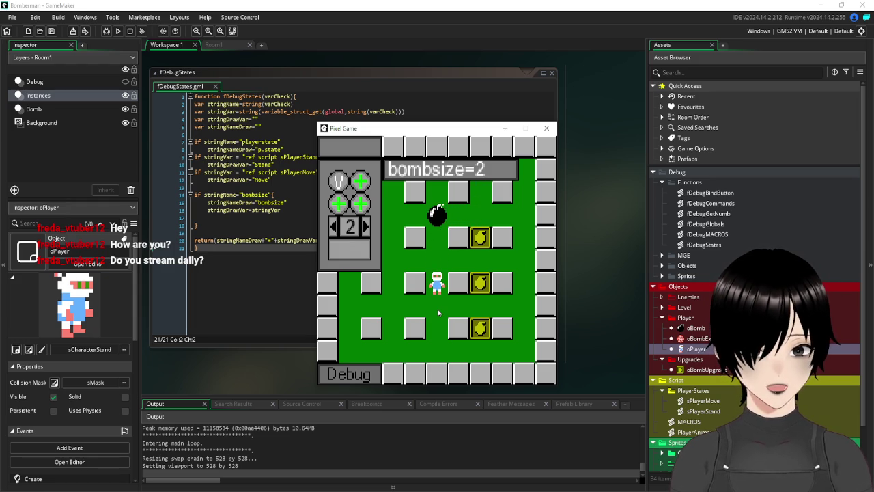
Collect the remaining three bomb upgrades, raising bombsize to 5, then remove the overlay value.
key("Up")
key("Right")
key("Down")
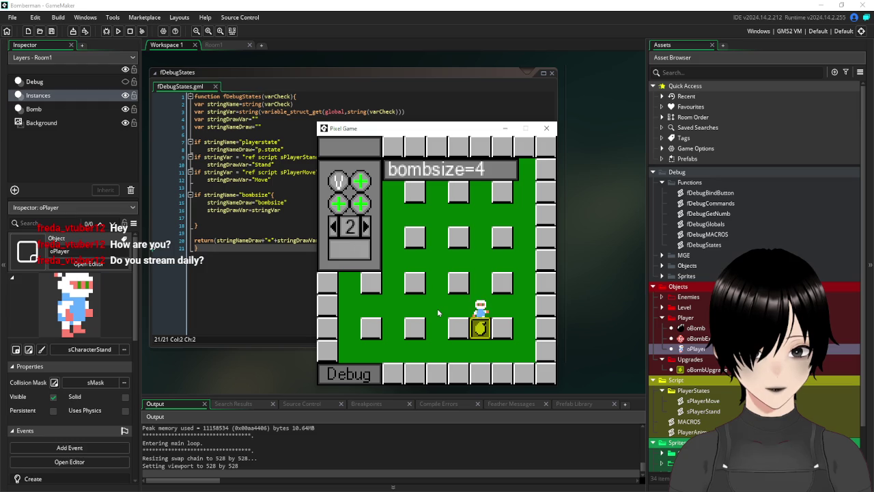
key("space")
key("Up")
key("Left")
key("Left")
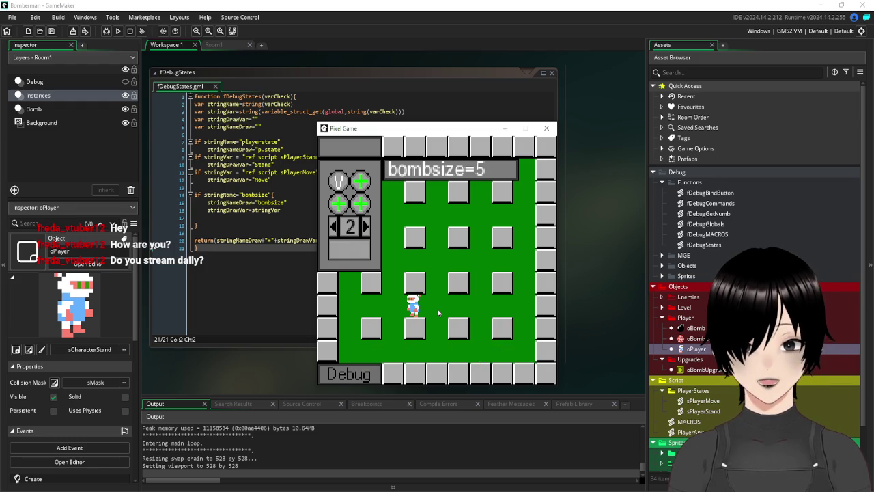
left_click(339, 203)
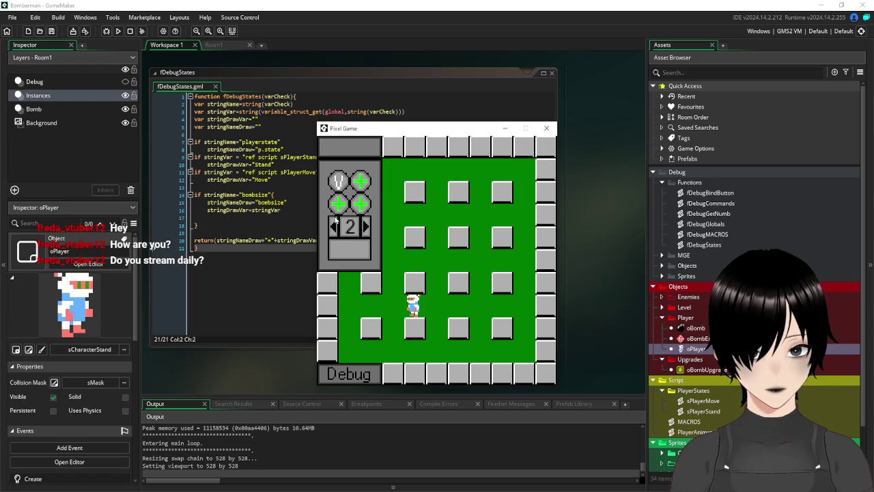
Save from debug page 1, abort the resulting code error, and return to Room1.
left_click(335, 230)
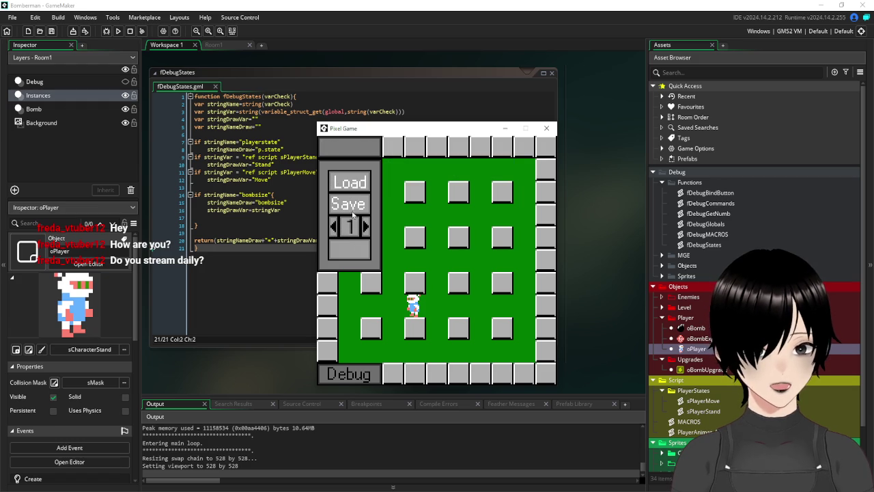
left_click(353, 205)
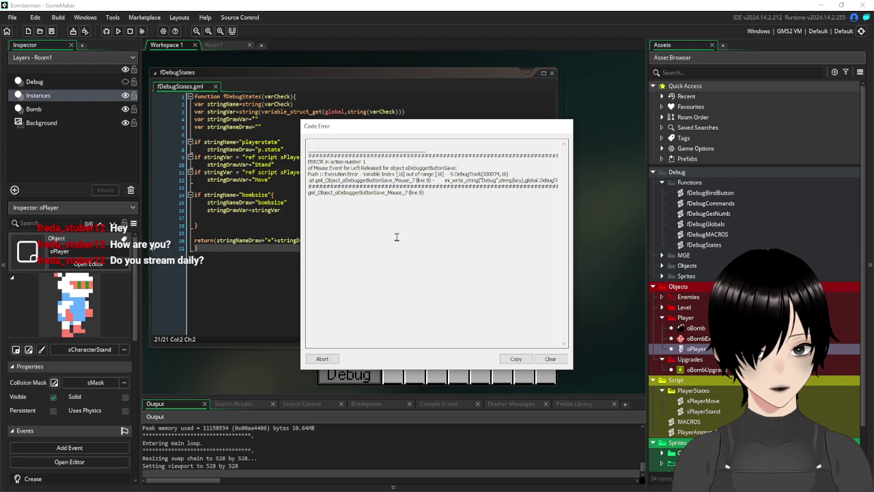
left_click(323, 359)
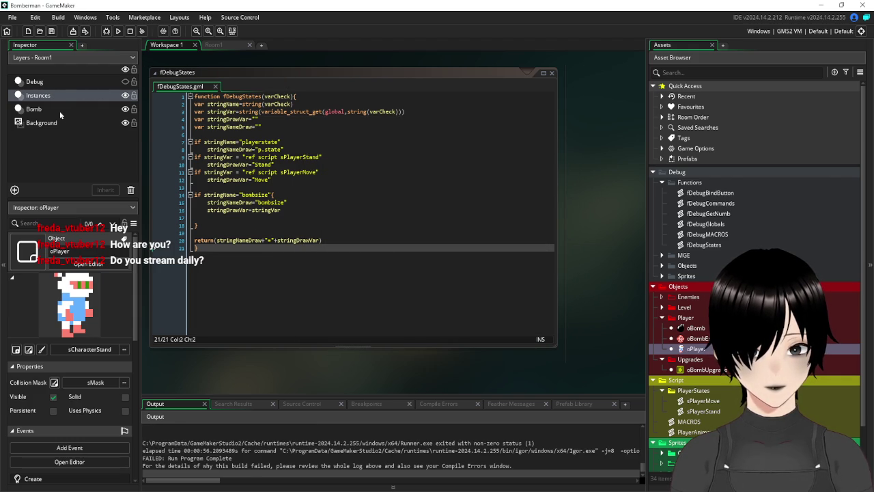
left_click(222, 47)
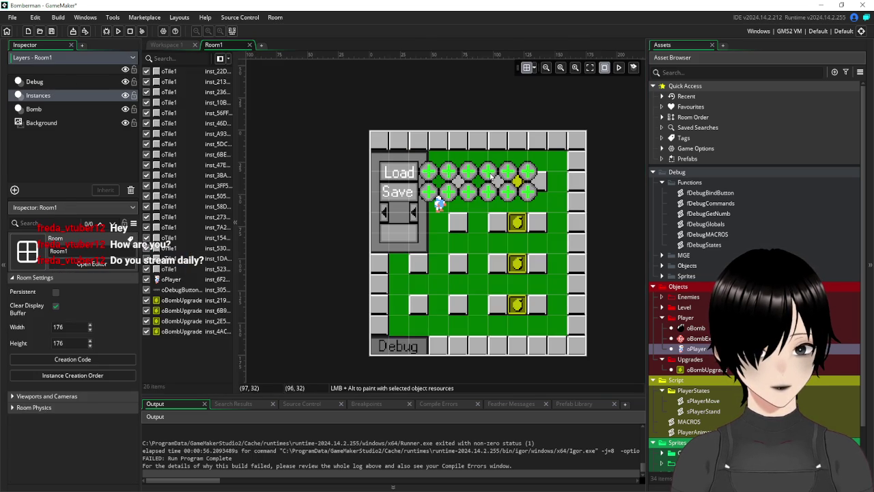
Place several more oDebuggerButton1 plus buttons along the top-right of Room1's Debug layer.
left_click(662, 183)
left_click(661, 203)
mouse_move(716, 226)
left_mouse_down()
mouse_move(559, 173)
mouse_move(586, 170)
mouse_move(711, 228)
left_mouse_up()
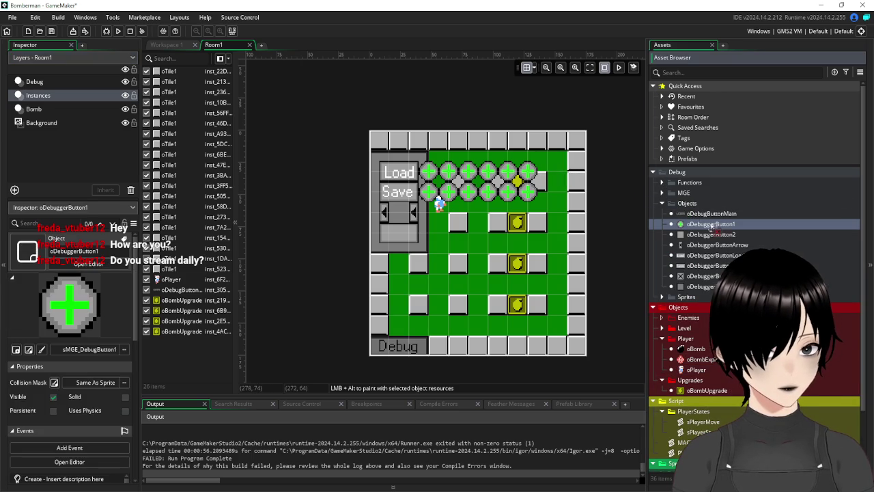
left_click(56, 84)
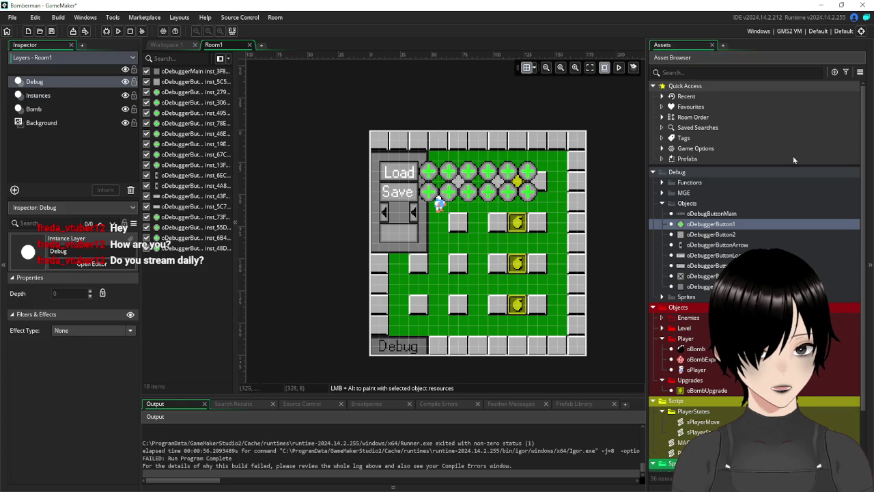
left_click_drag(719, 232, 547, 172)
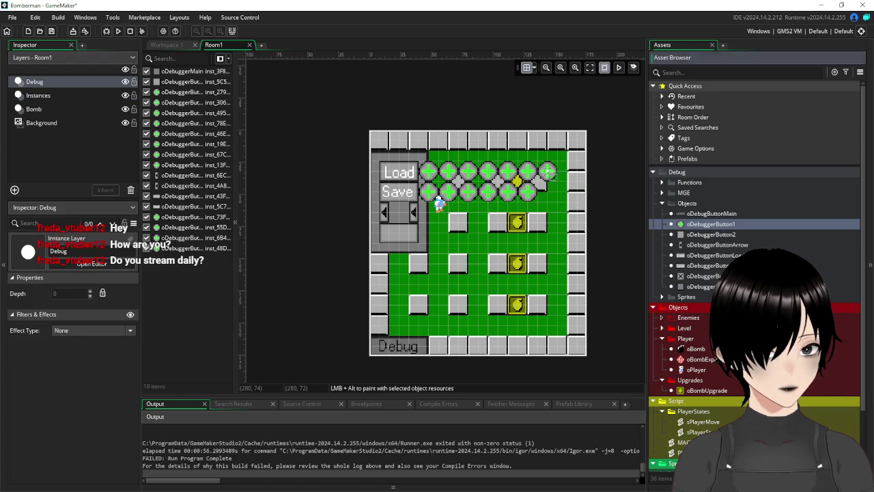
mouse_move(714, 227)
left_mouse_down()
mouse_move(597, 192)
mouse_move(567, 172)
left_mouse_up()
mouse_move(697, 230)
left_mouse_down()
mouse_move(633, 224)
mouse_move(559, 194)
mouse_move(577, 202)
left_mouse_up()
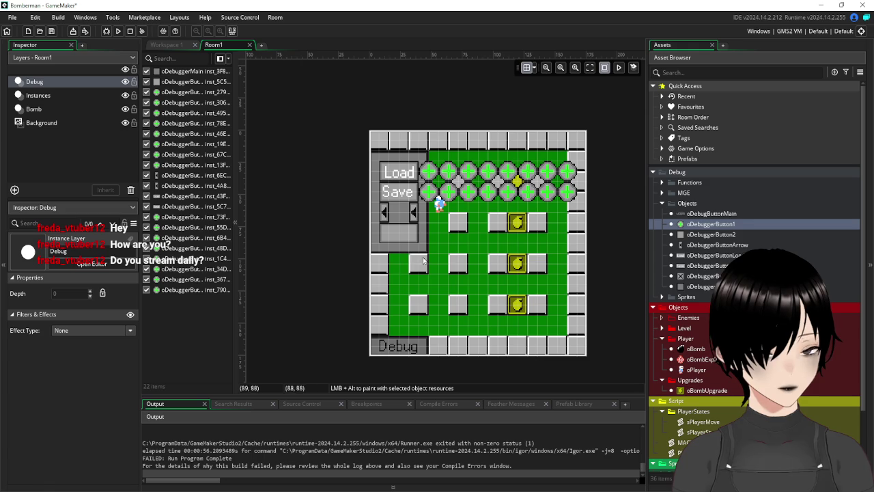
Hide the Debug layer and return to the bombsize check in fDebugStates.
left_click(125, 82)
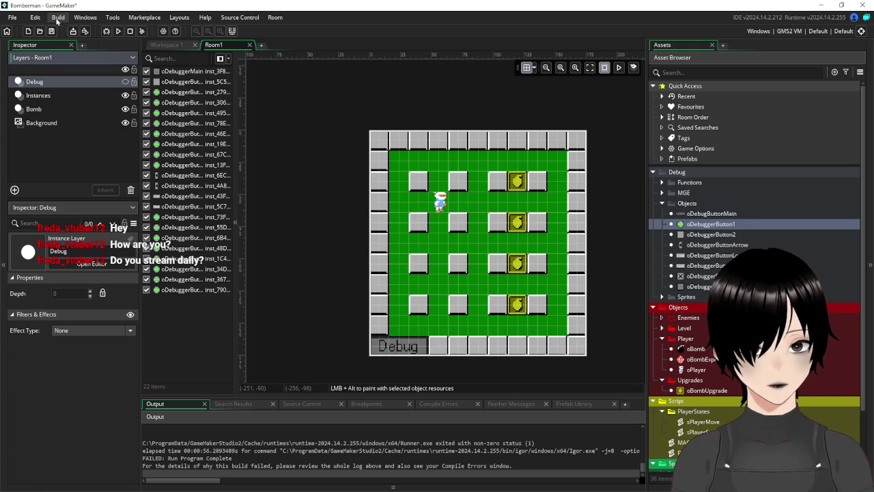
left_click(174, 46)
left_click(361, 192)
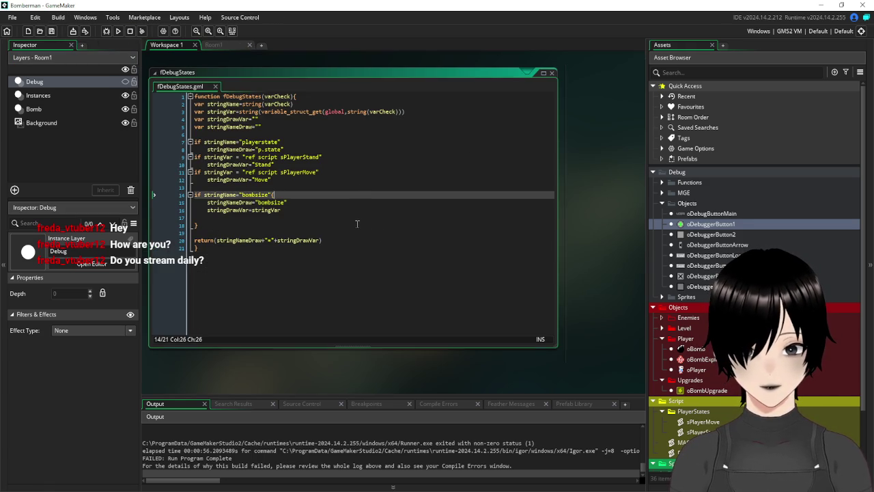
Review the end of fDebugStates, then run the Pixel Game build again.
left_click(356, 224)
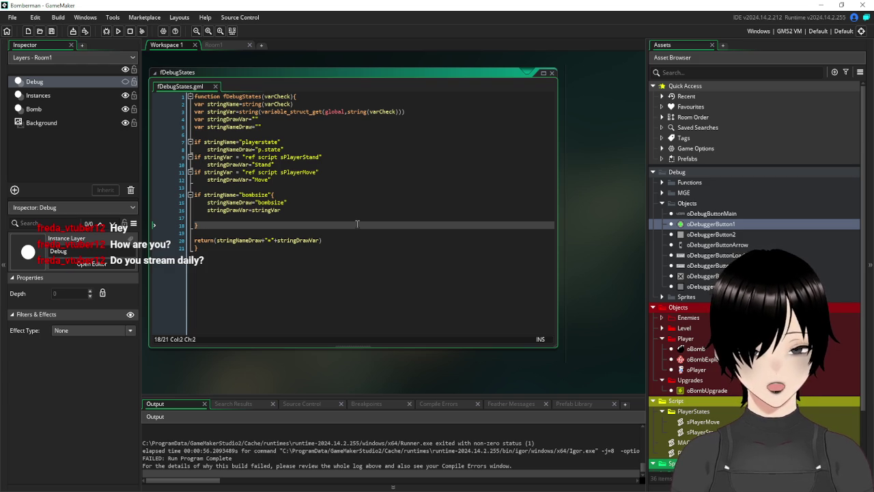
scroll(392, 265, "down", 3)
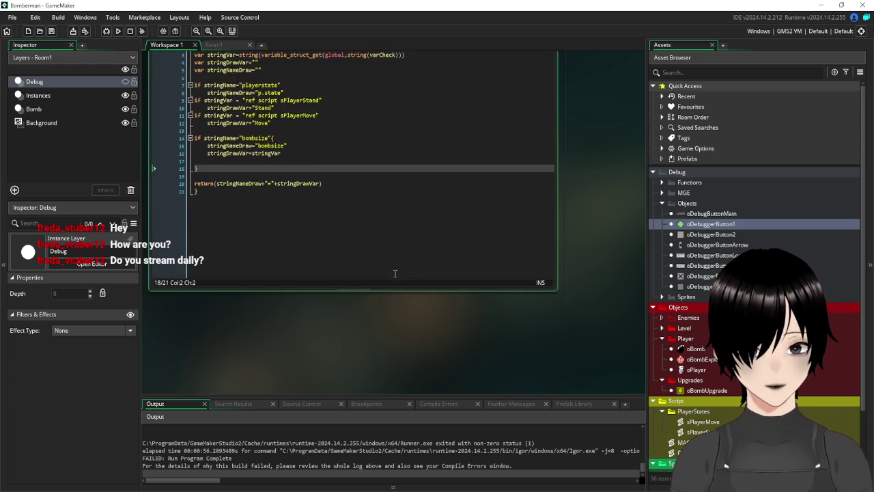
scroll(618, 244, "up", 7)
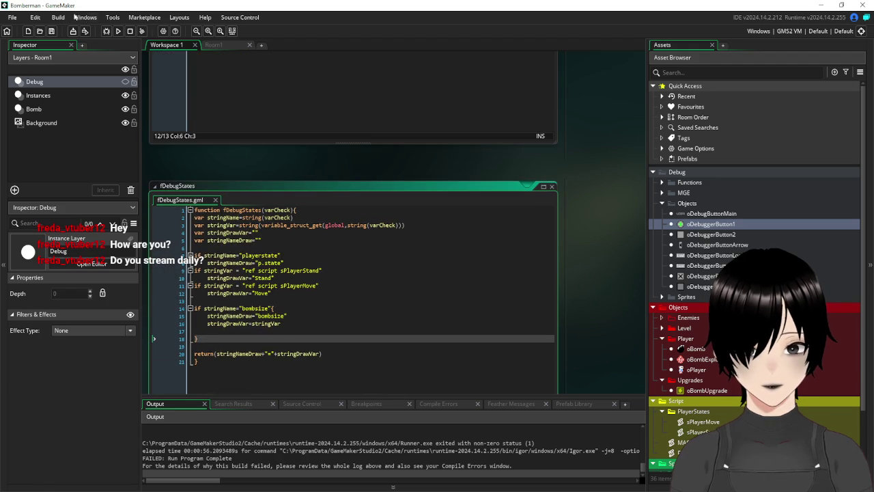
left_click(118, 34)
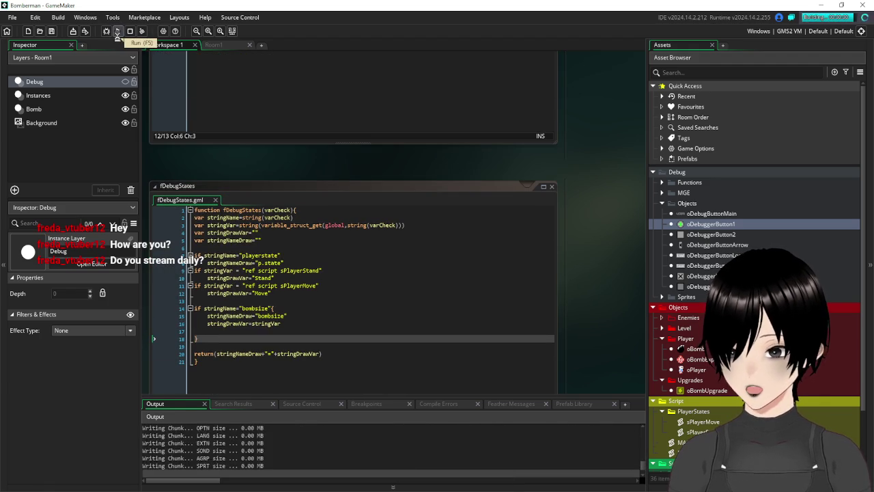
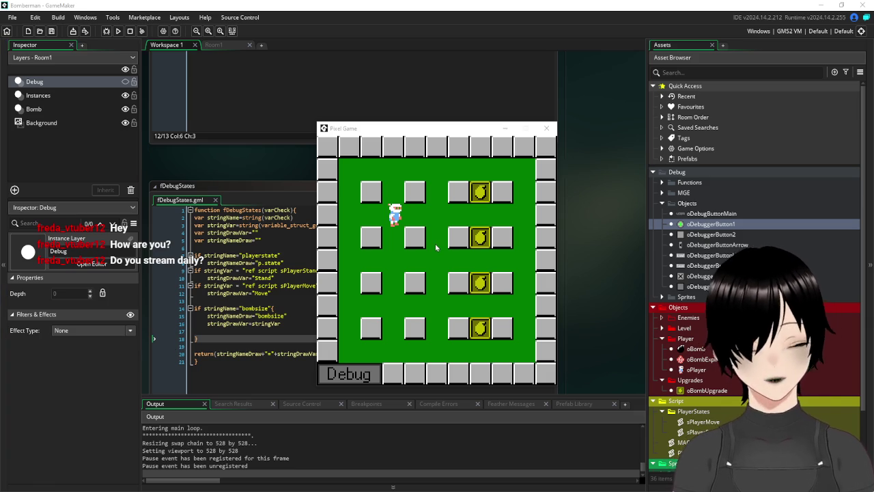
Open the in-game debug panel and page through it to the watch slots.
left_click(348, 375)
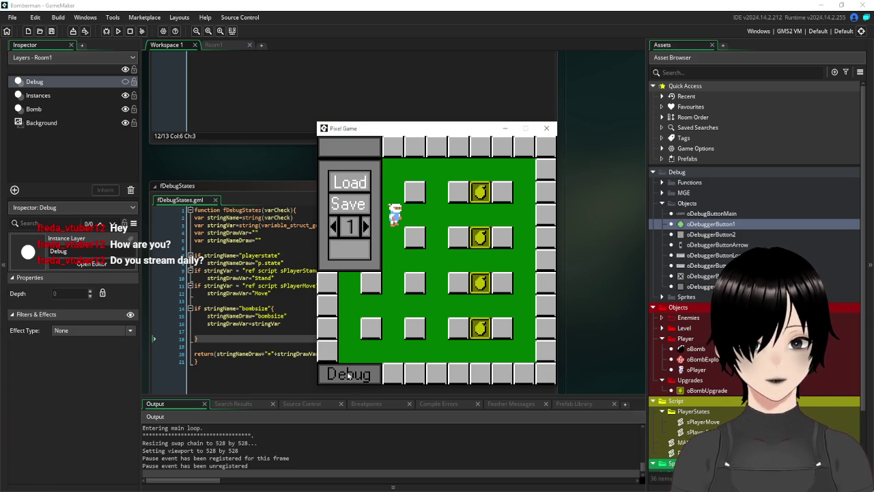
left_click(367, 228)
left_click(335, 227)
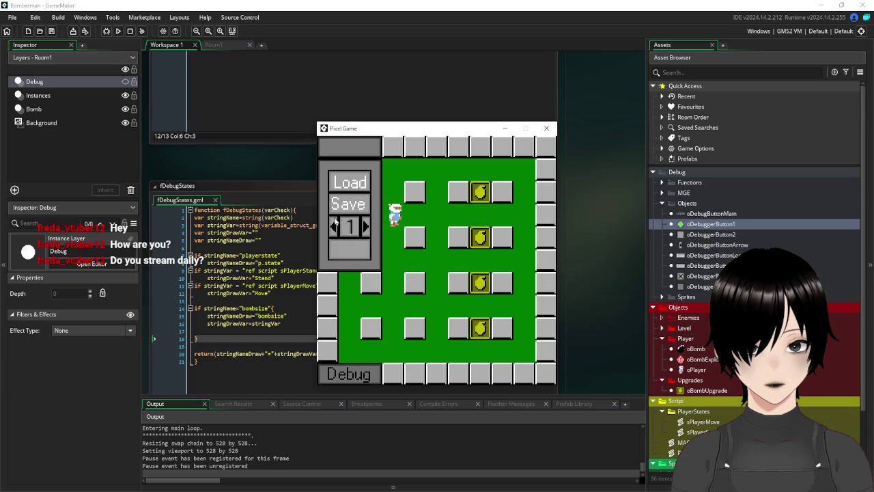
left_click(365, 228)
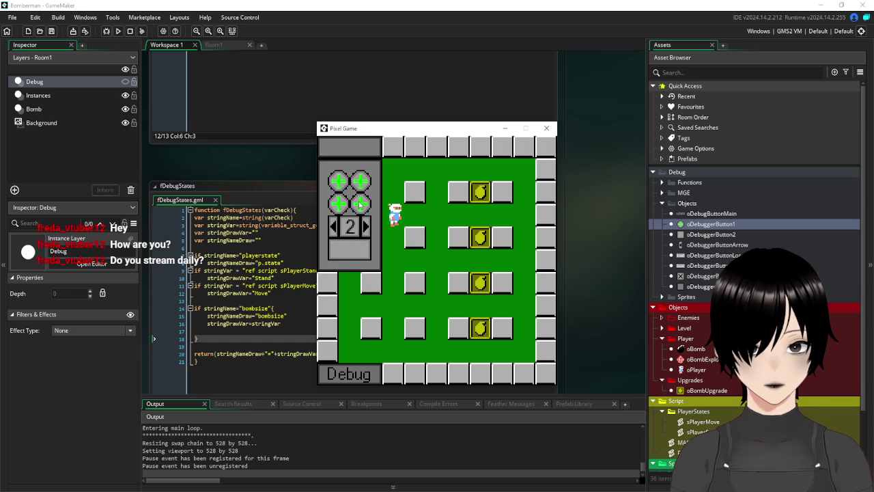
left_click(366, 228)
left_click(366, 228)
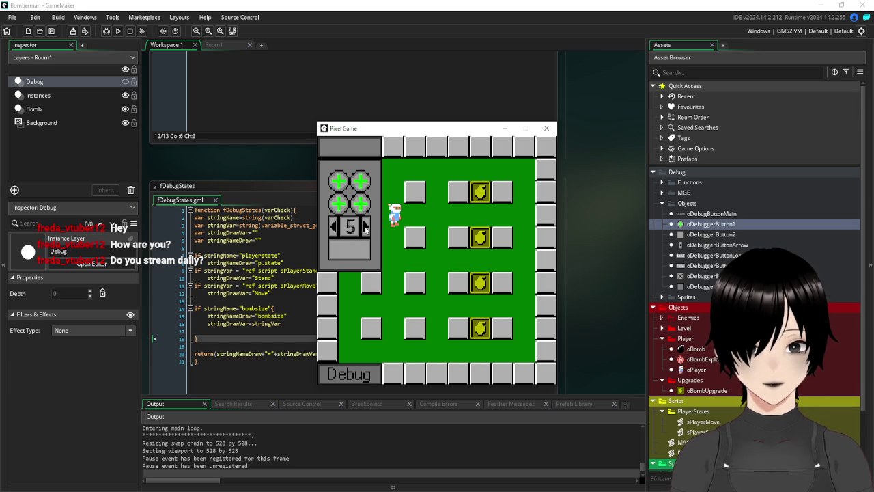
left_click(366, 228)
left_click(366, 228)
left_click(333, 228)
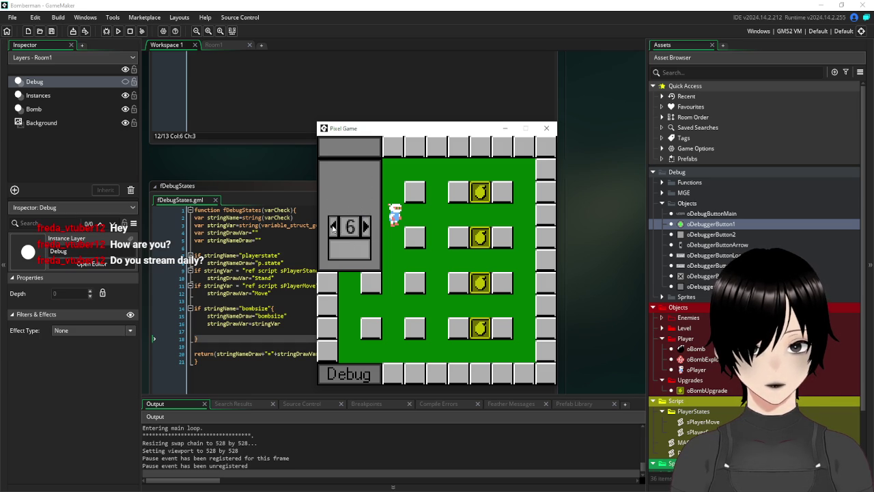
left_click(333, 228)
left_click(333, 228)
left_click(333, 228)
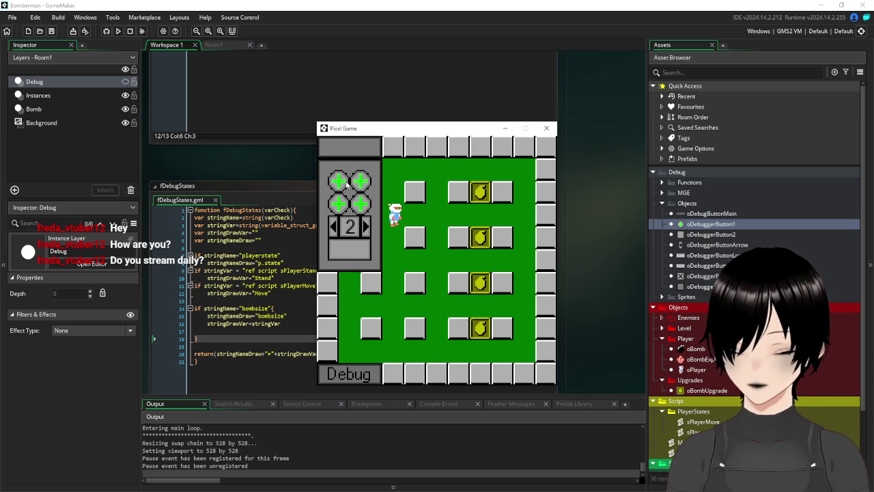
Add a variable watch for bombsize, then save the debug values from page 1.
left_click(347, 179)
left_click(410, 170)
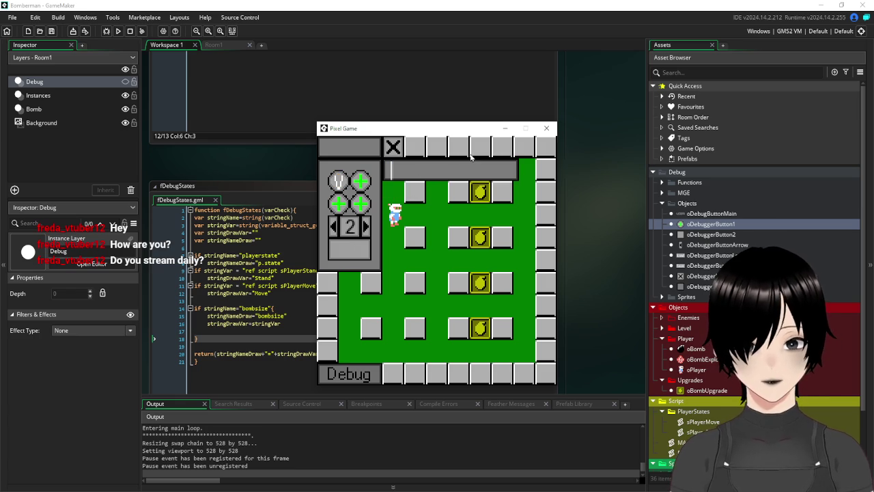
type("bomb")
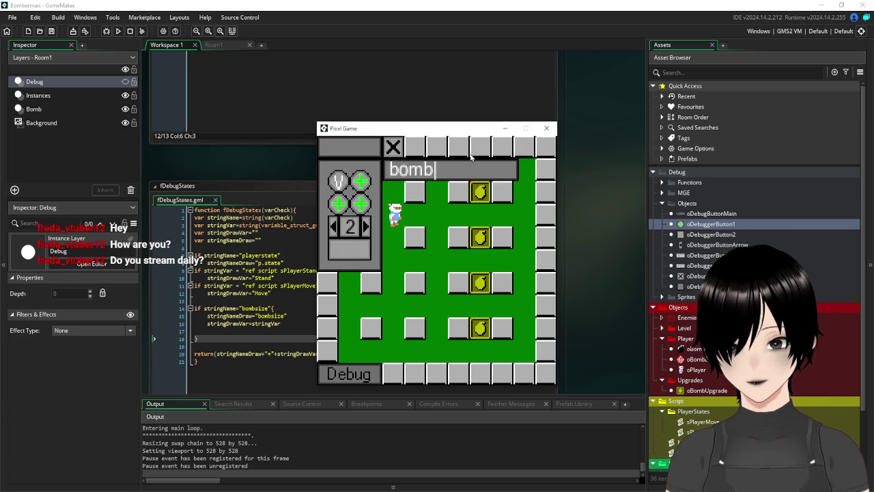
type("size")
key("Return")
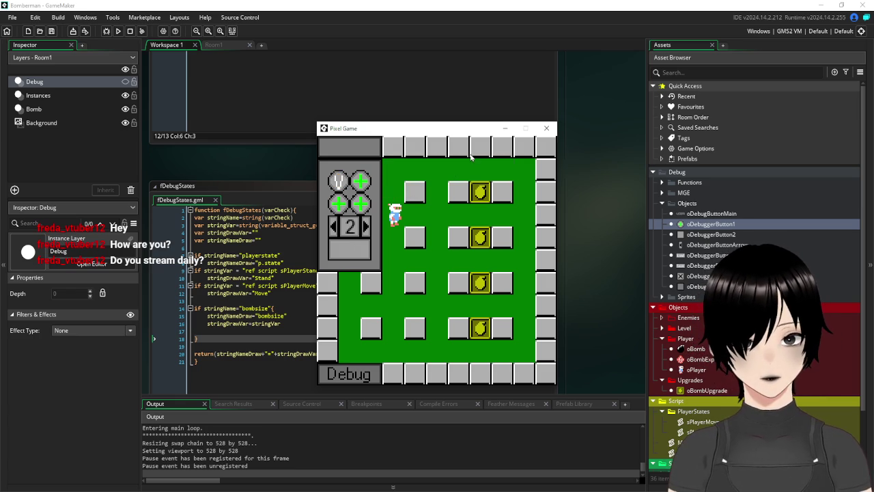
left_click(336, 226)
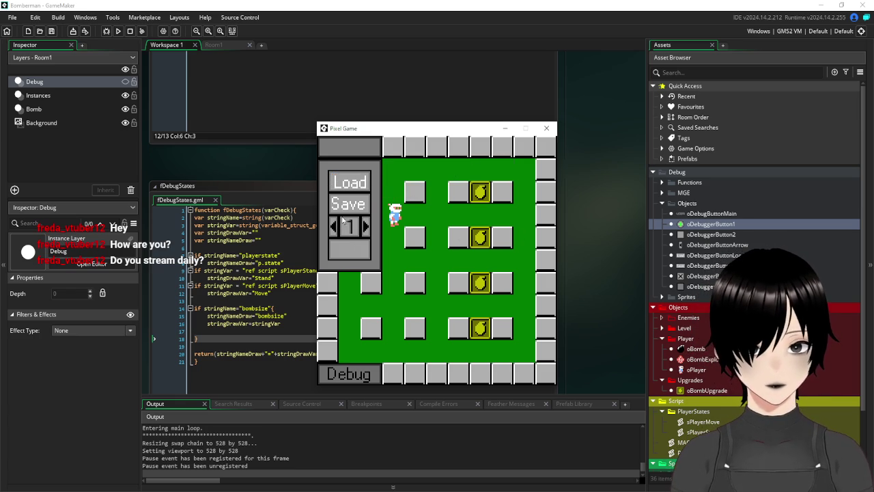
left_click(350, 207)
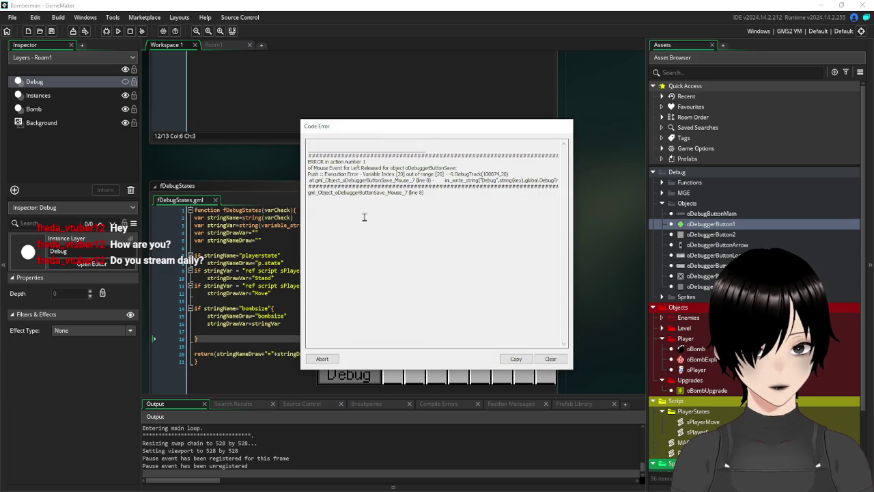
Abort the crashed game and close the fDebugStates and fDebugGlobals code windows.
left_click(329, 361)
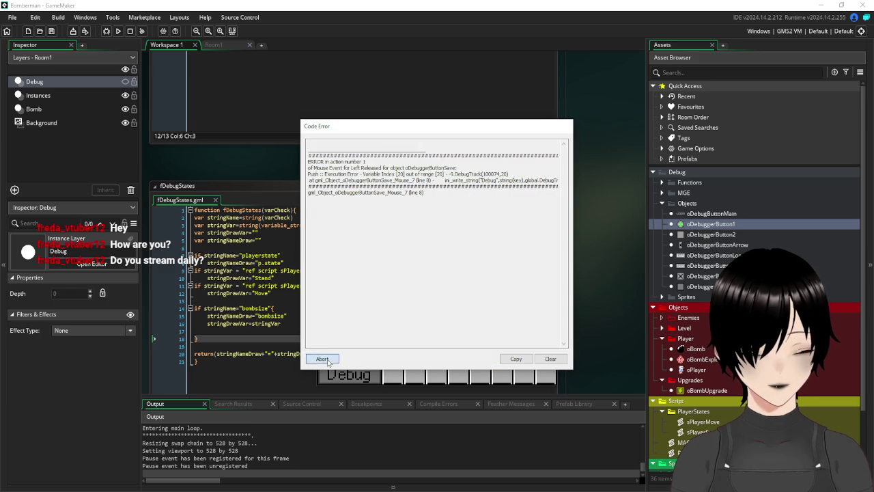
left_click(222, 43)
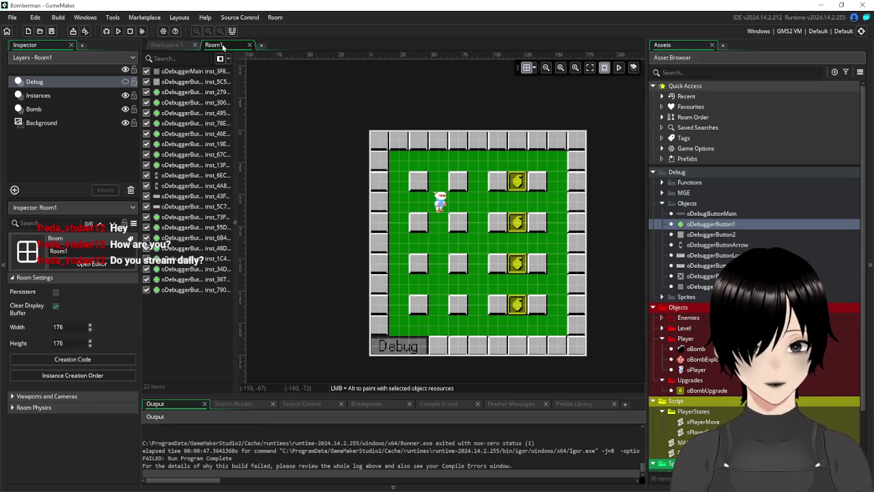
left_click(175, 45)
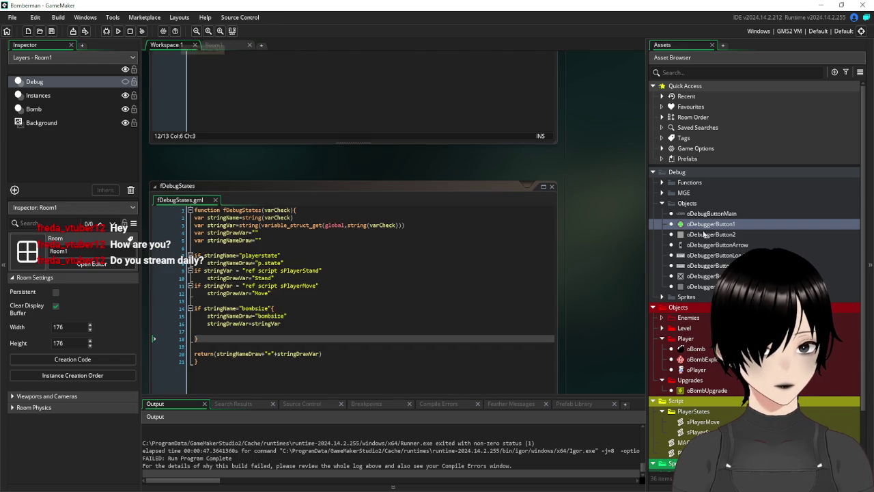
left_click(553, 187)
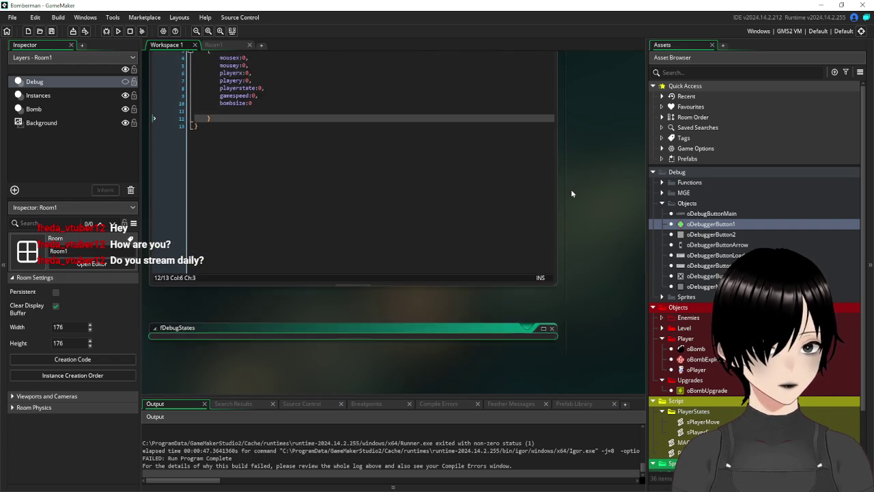
left_click(553, 240)
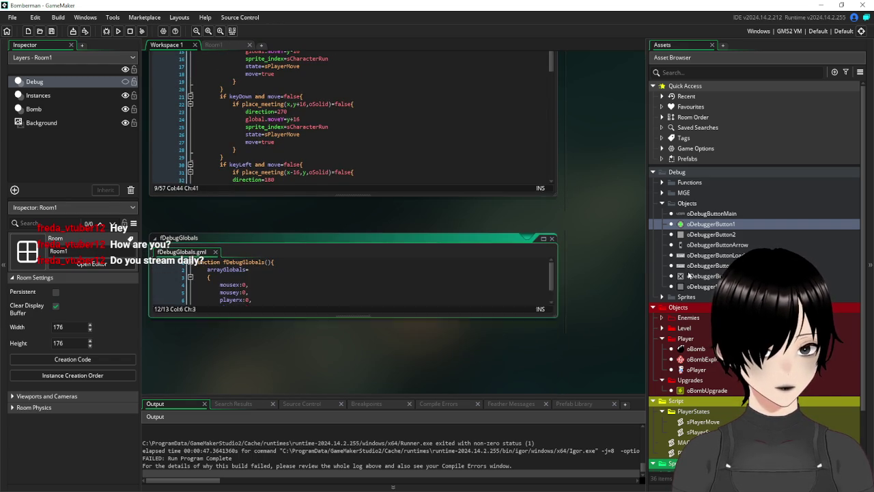
Change oDebuggerButtonSave's save loop bound to key<16, save the project and rerun the game.
double_click(707, 265)
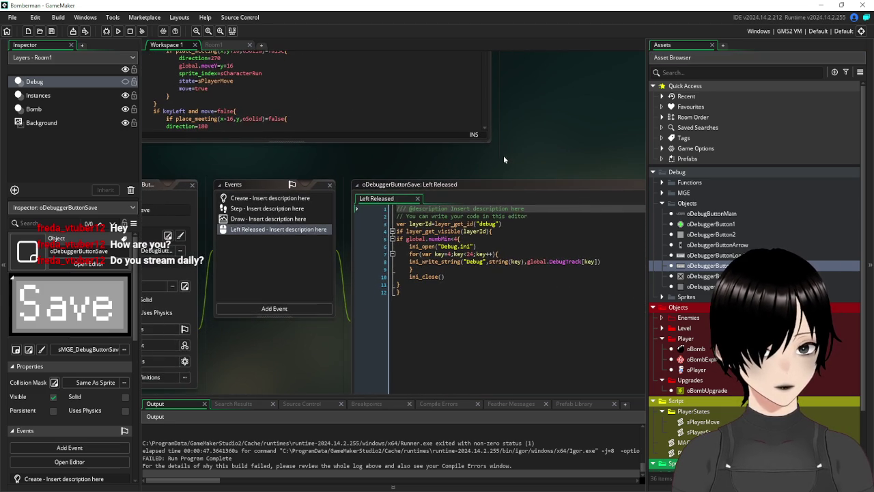
left_click(474, 253)
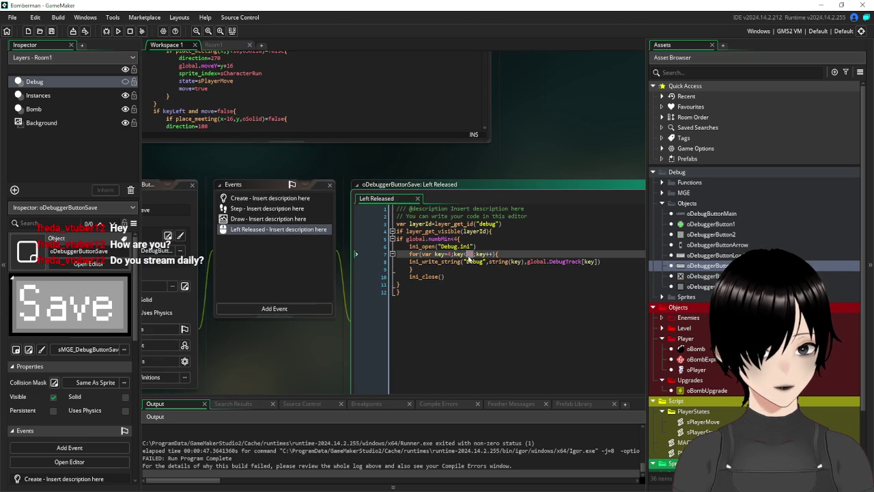
type("16")
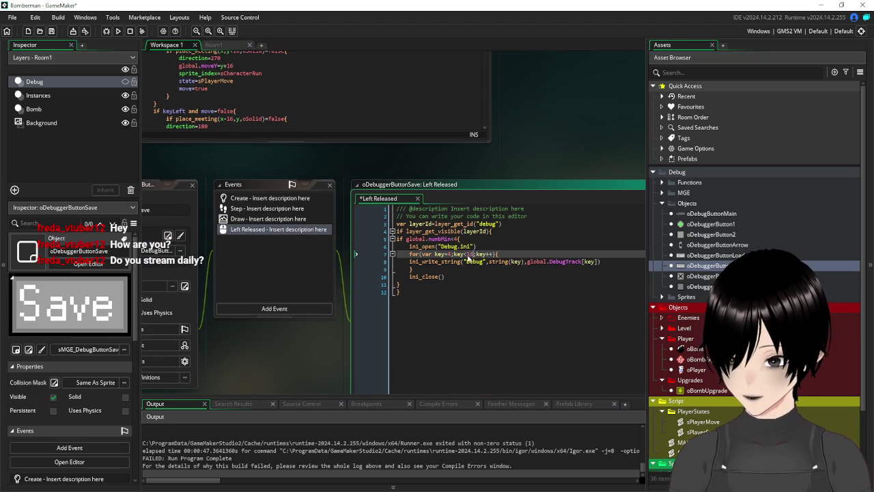
left_click(543, 359)
left_click(52, 31)
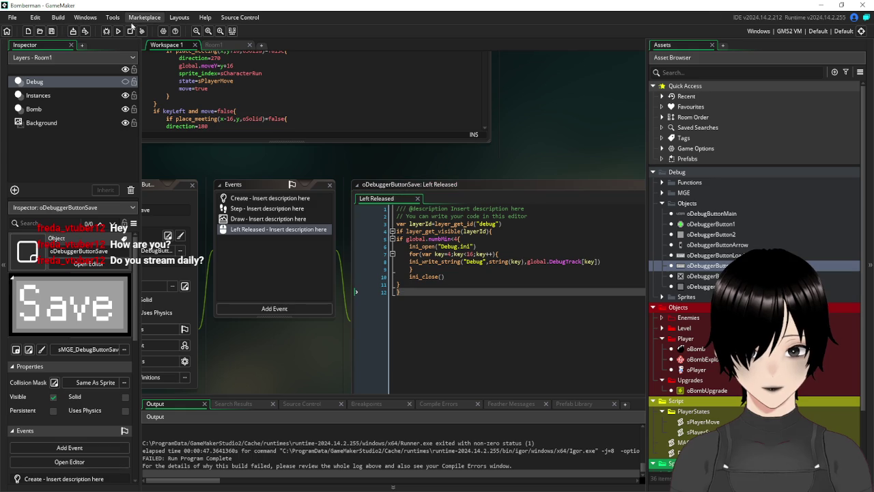
left_click(118, 31)
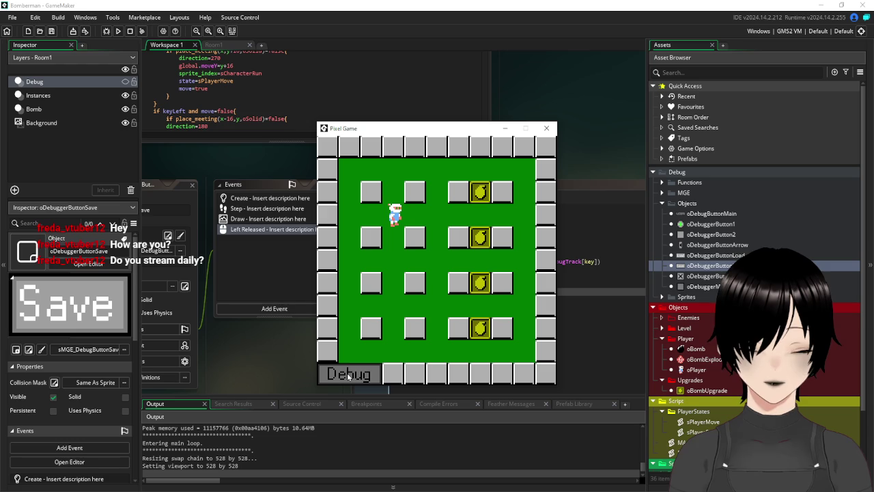
Add a bombsize variable watch in the debug panel and flip between its pages.
left_click(348, 376)
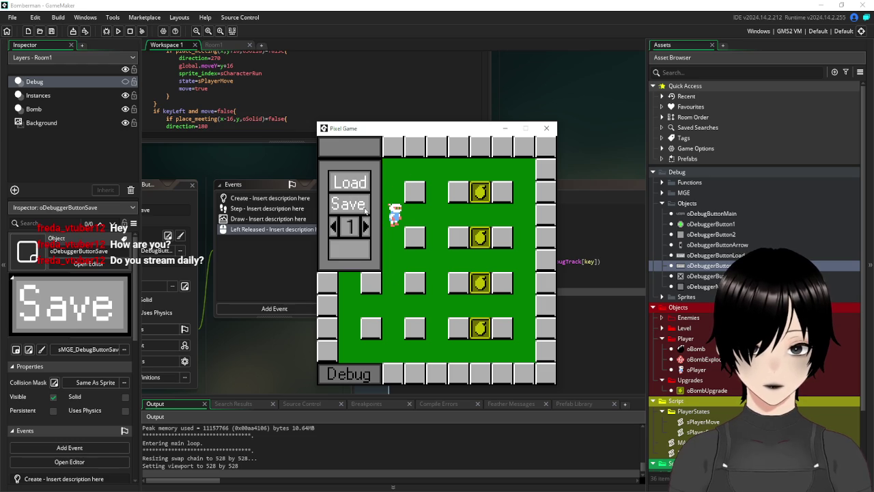
left_click(366, 227)
left_click(339, 183)
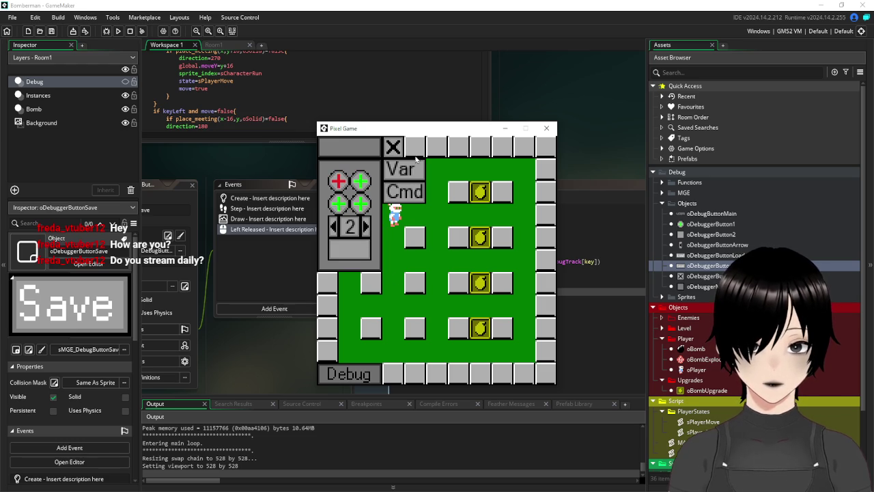
left_click(410, 170)
type("bombsize")
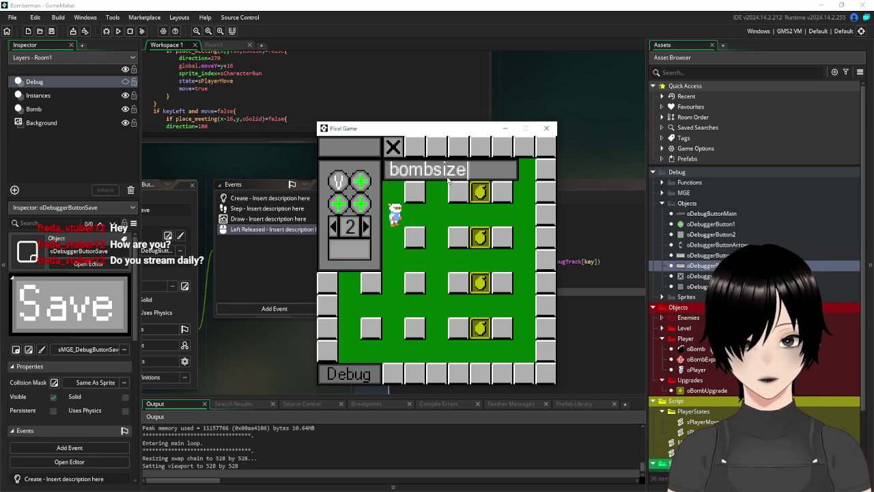
key("Return")
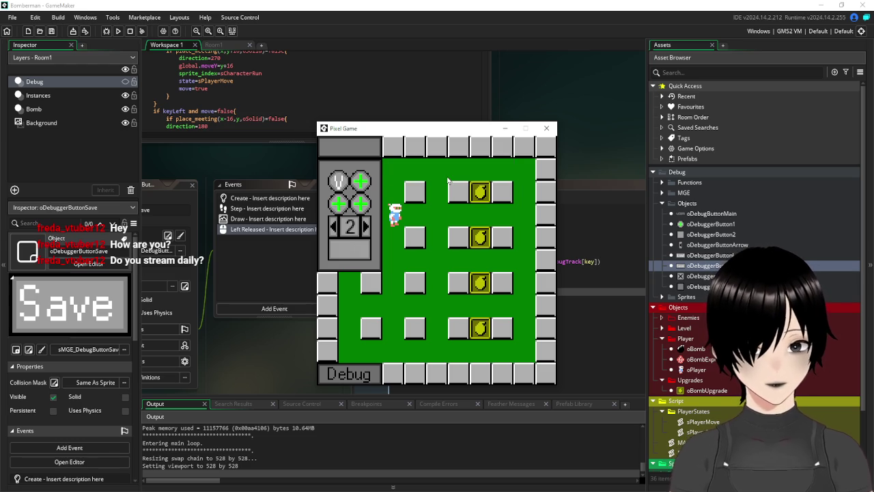
left_click(335, 231)
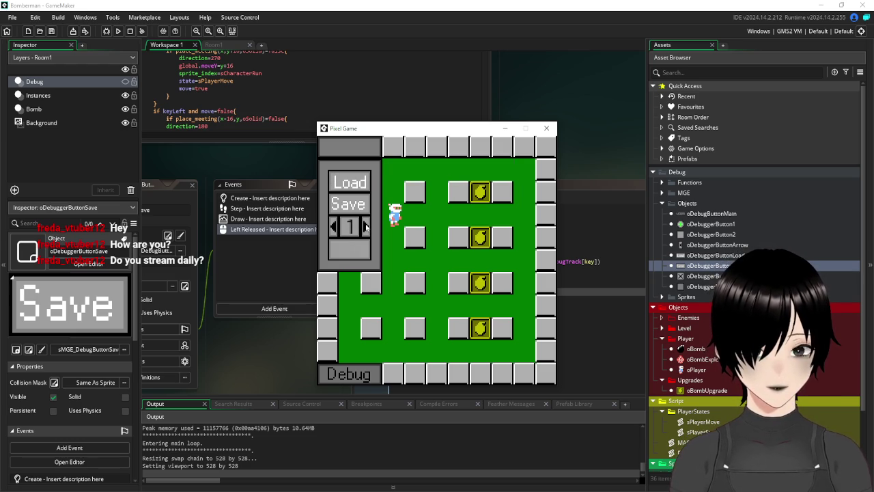
left_click(366, 228)
left_click(335, 226)
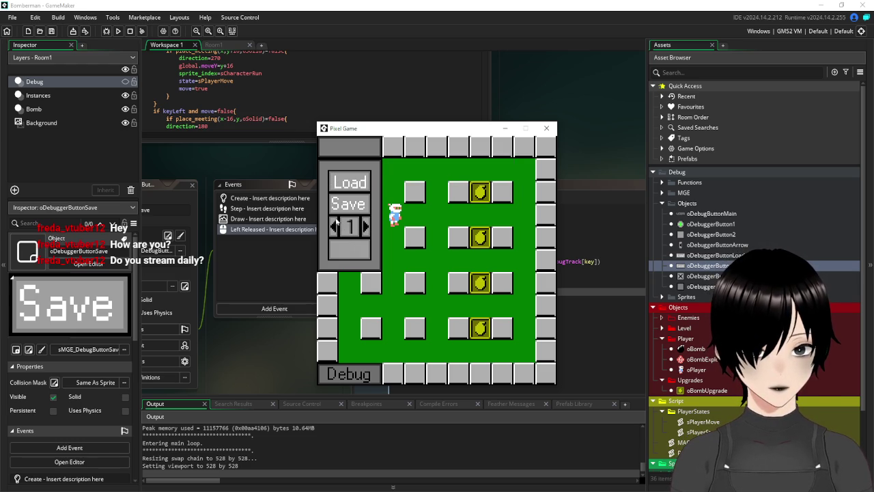
Walk the player over the bomb upgrades, then close the game and return to Room1.
key("Right")
key("Up")
key("Down")
key("Down")
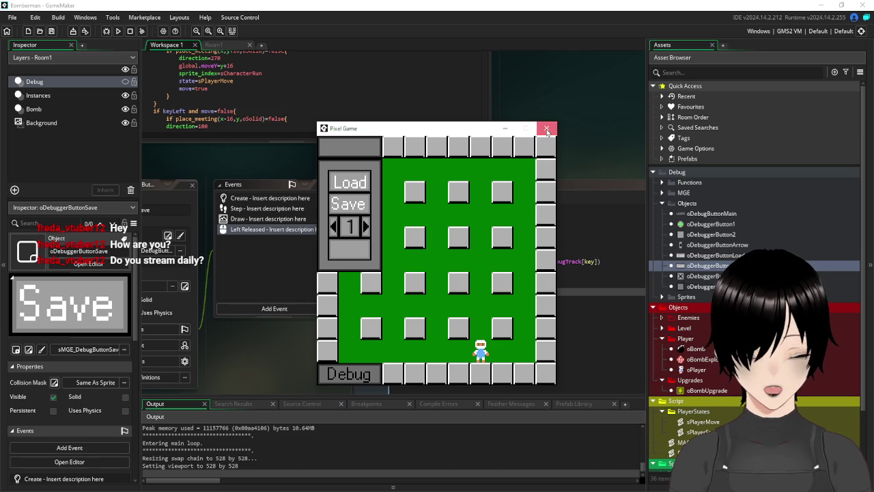
left_click(550, 129)
left_click(47, 144)
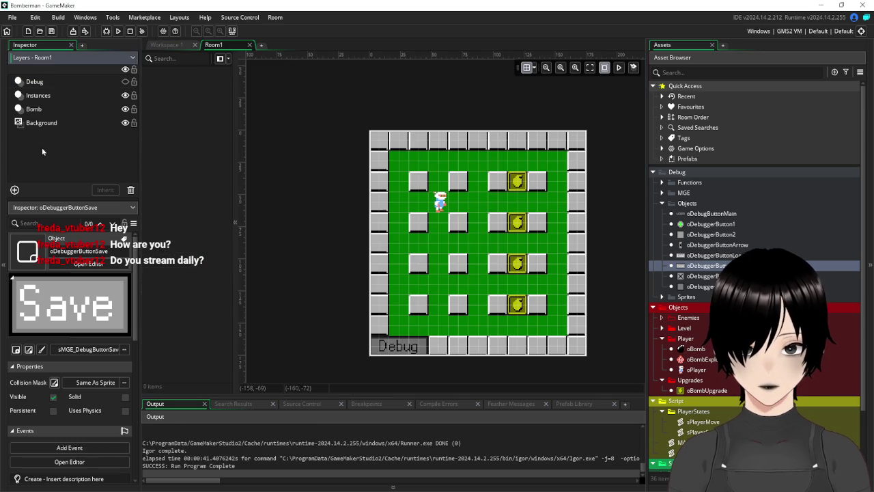
Add an instance layer named Upgrades and move it below the Instances layer.
left_click(14, 190)
left_click(67, 217)
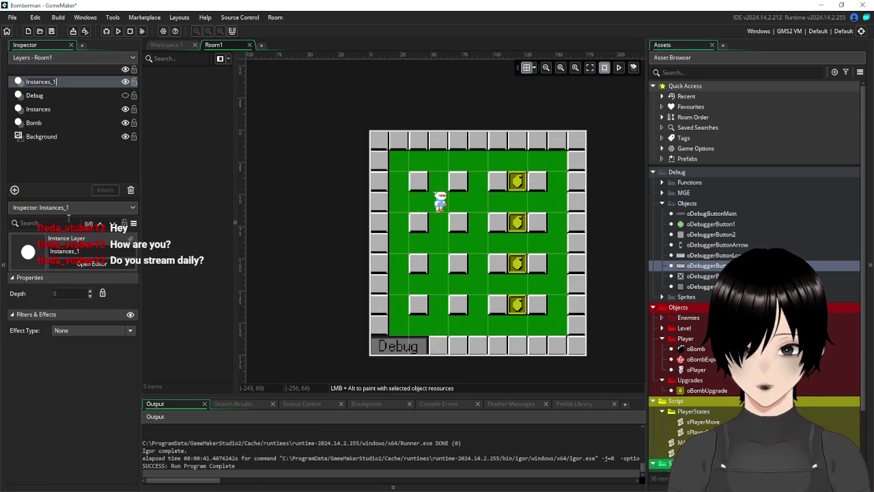
type("U")
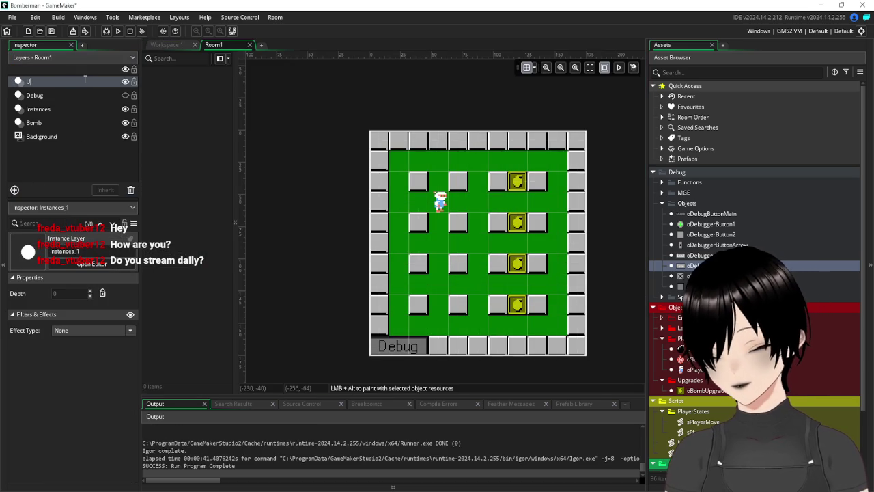
type("pgrades")
key("Return")
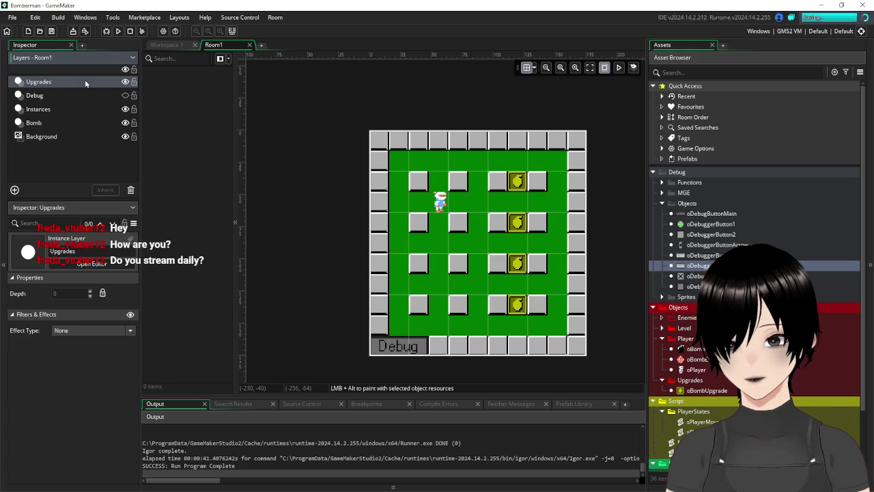
mouse_move(42, 82)
left_mouse_down()
mouse_move(49, 123)
mouse_move(43, 118)
left_mouse_up()
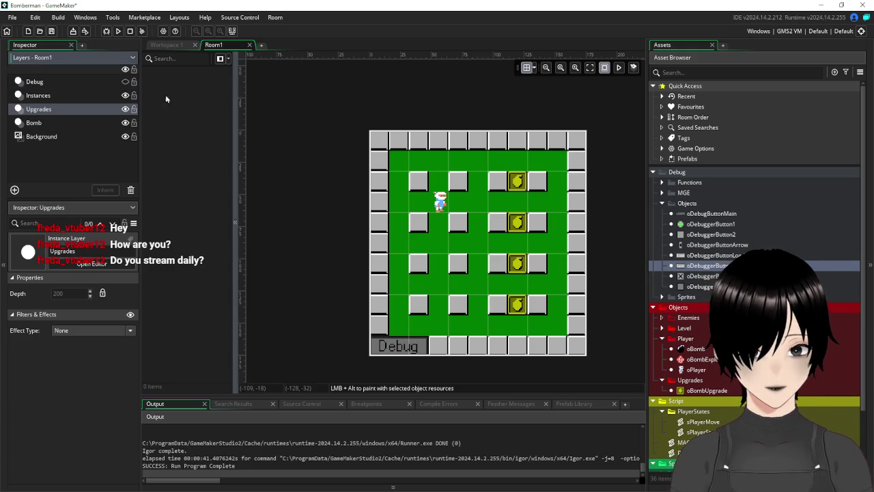
Delete the four oBombUpgrade instances from the Instances layer.
left_click(54, 96)
left_click(519, 185)
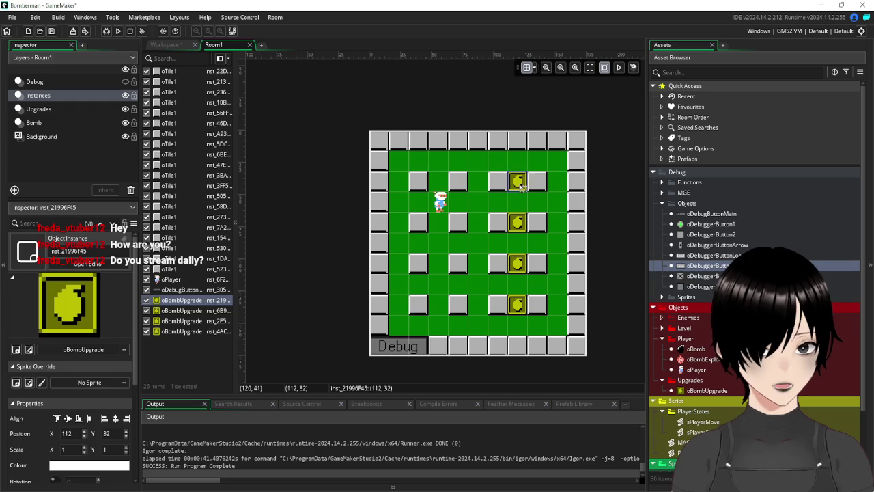
key("Delete")
left_click(519, 222)
key("Delete")
left_click(517, 263)
key("Delete")
left_click(517, 304)
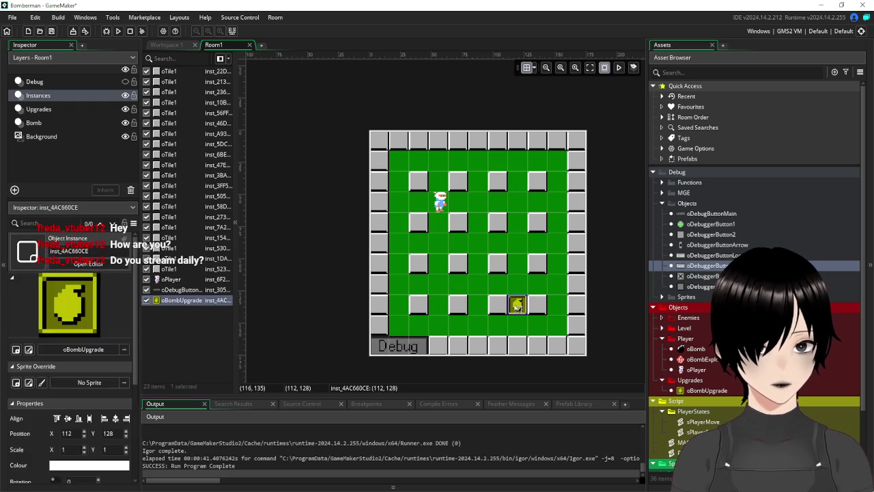
key("Delete")
Select the Upgrades layer with oBombUpgrade as the brush and set the room grid to 16 by 16.
left_click(39, 110)
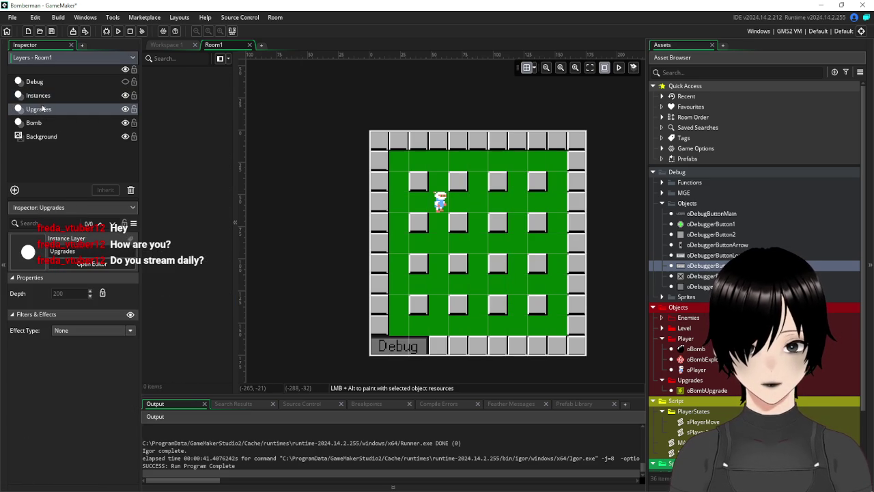
left_click(709, 391)
mouse_move(710, 393)
left_mouse_down()
mouse_move(526, 197)
mouse_move(593, 254)
mouse_move(654, 365)
mouse_move(712, 393)
left_mouse_up()
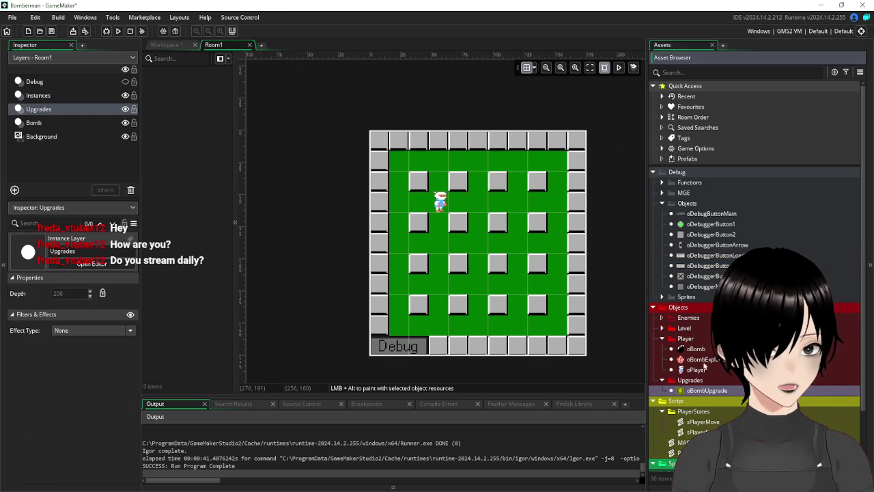
left_click(74, 111)
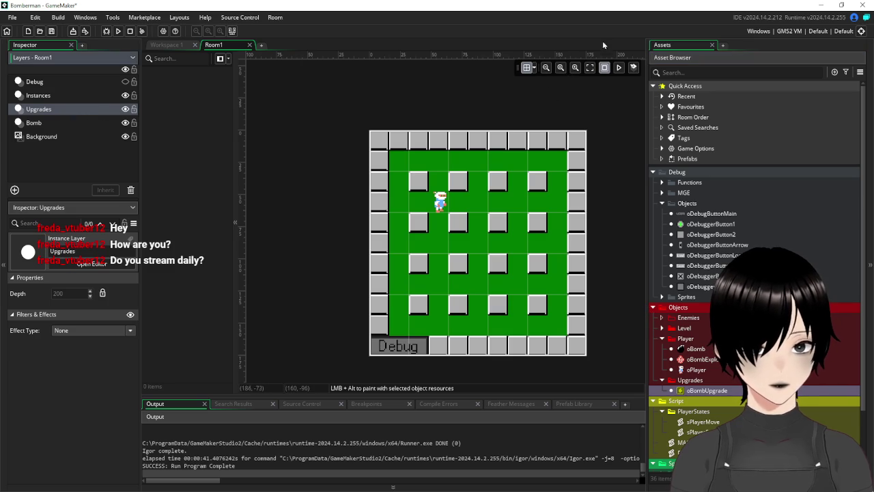
left_click(534, 68)
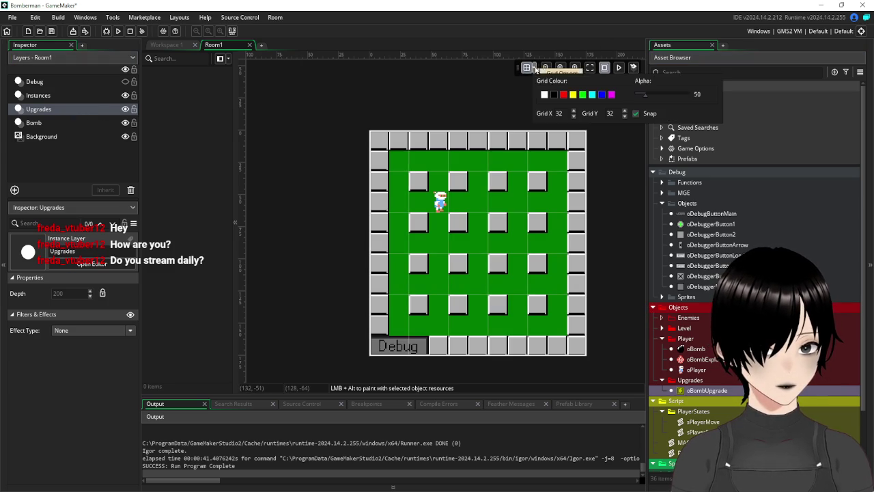
left_click(623, 115)
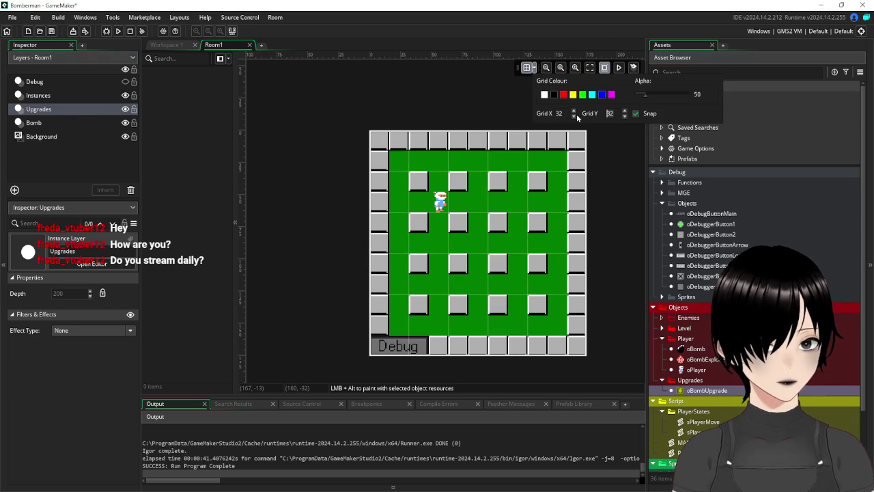
type("16")
left_click_drag(559, 113, 540, 113)
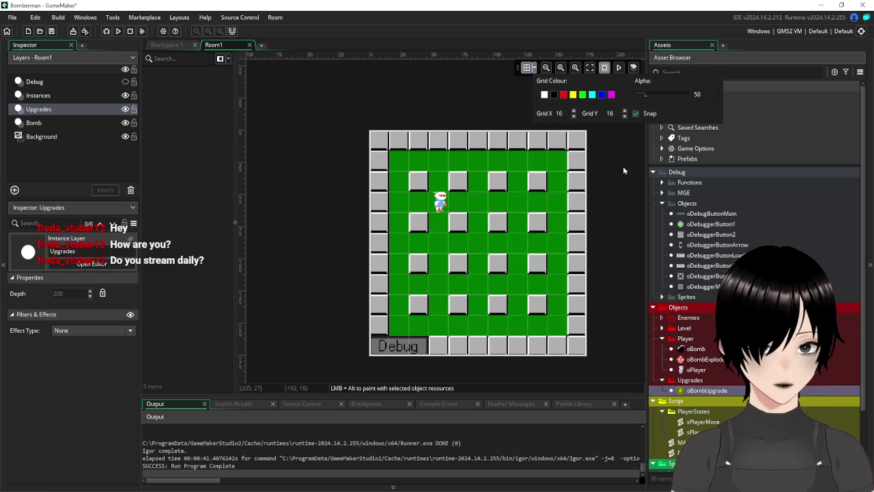
Place four oBombUpgrade instances in one column beside the top-right pillar and run the game.
left_click(517, 180, "alt")
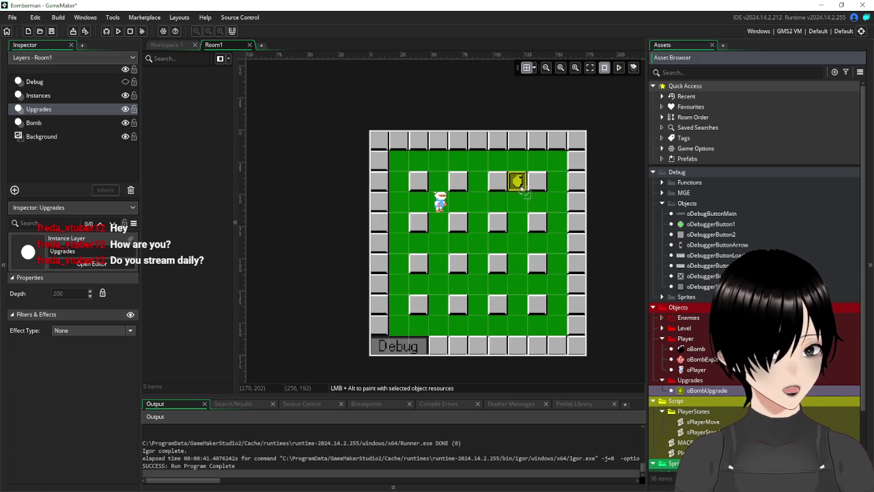
left_click_drag(708, 391, 519, 223)
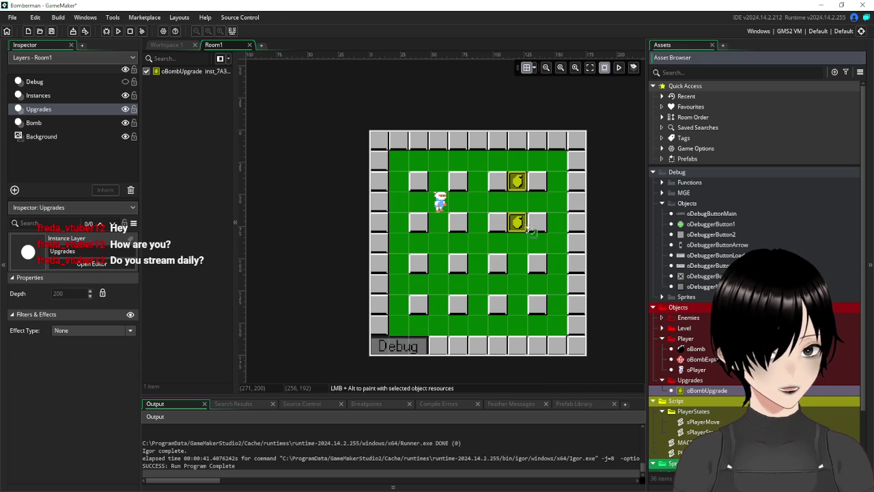
left_click_drag(709, 395, 519, 265)
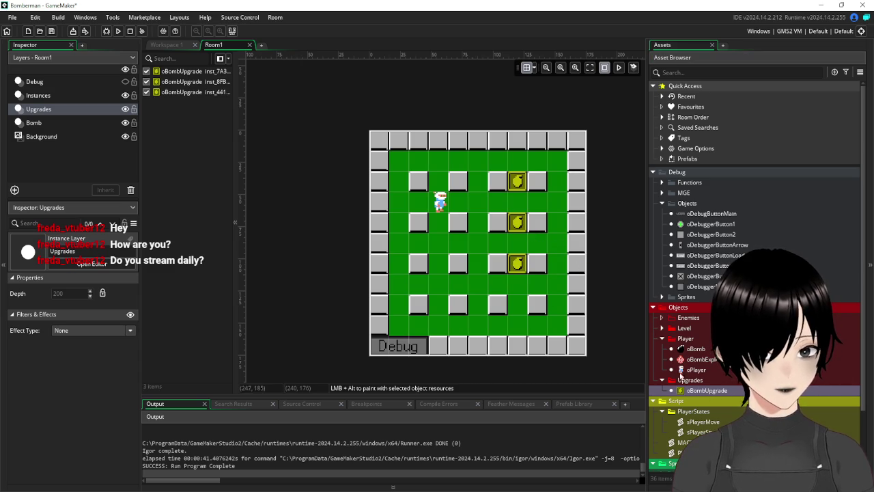
mouse_move(704, 391)
left_mouse_down()
mouse_move(536, 324)
mouse_move(519, 306)
left_mouse_up()
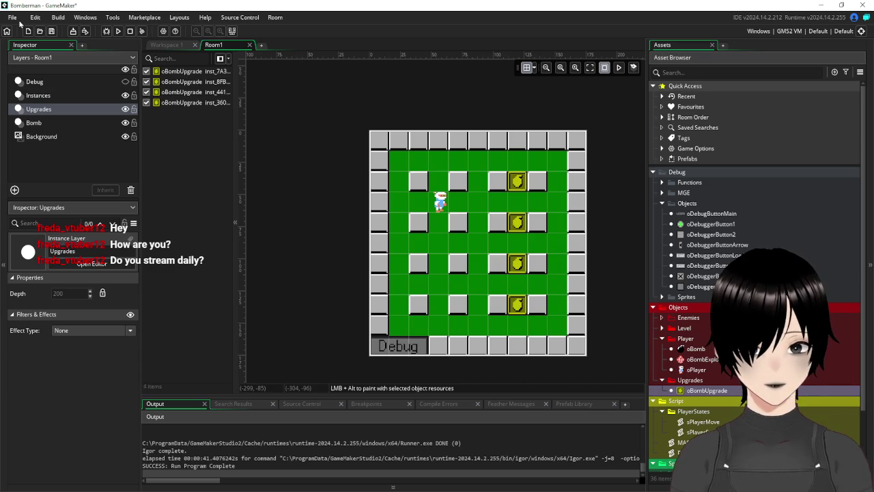
left_click(117, 31)
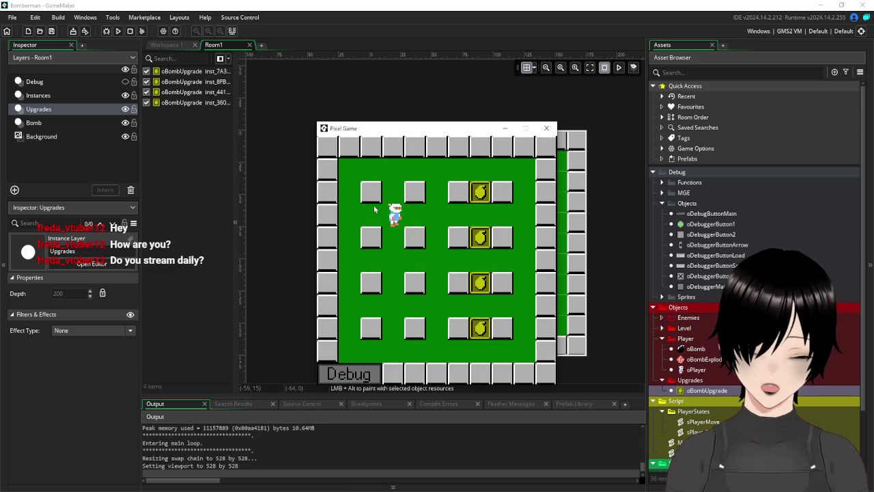
Open the debug panel on the upgrades page to show the bombsize value.
left_click(355, 375)
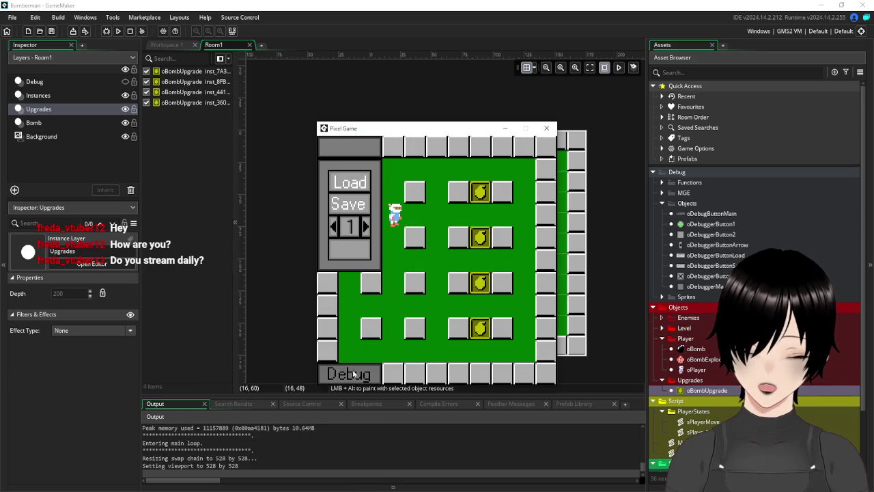
left_click(365, 228)
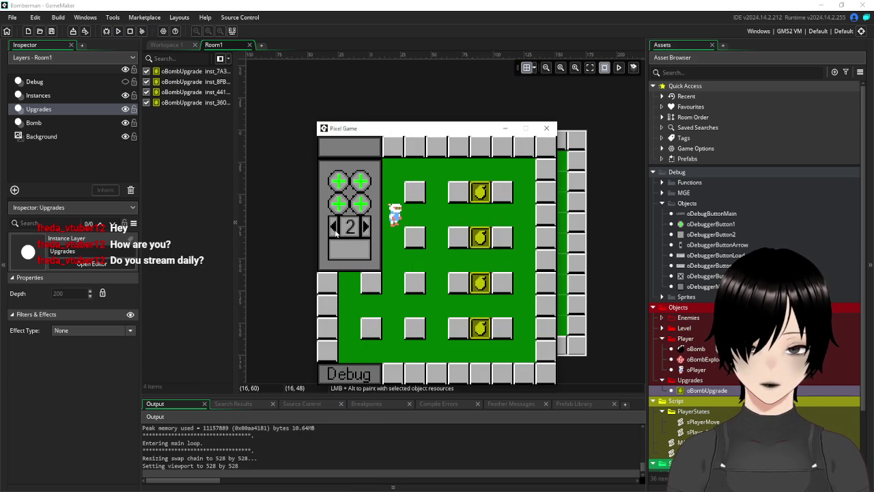
left_click(334, 229)
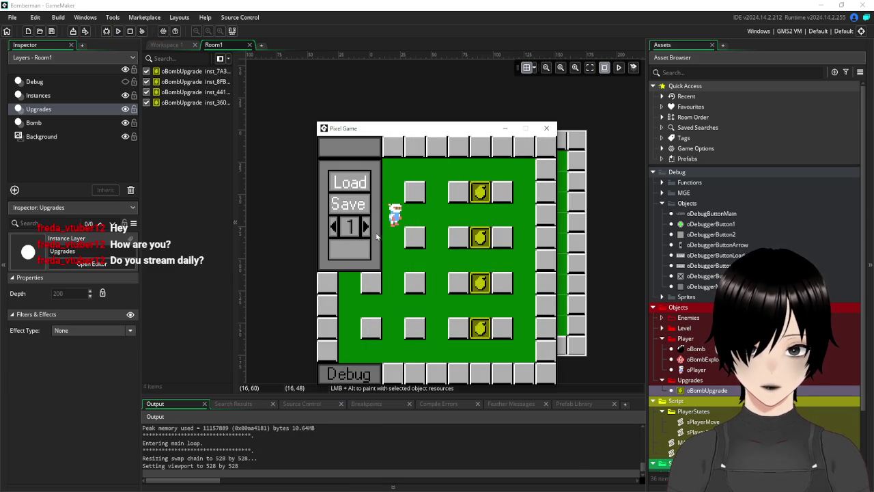
left_click(368, 230)
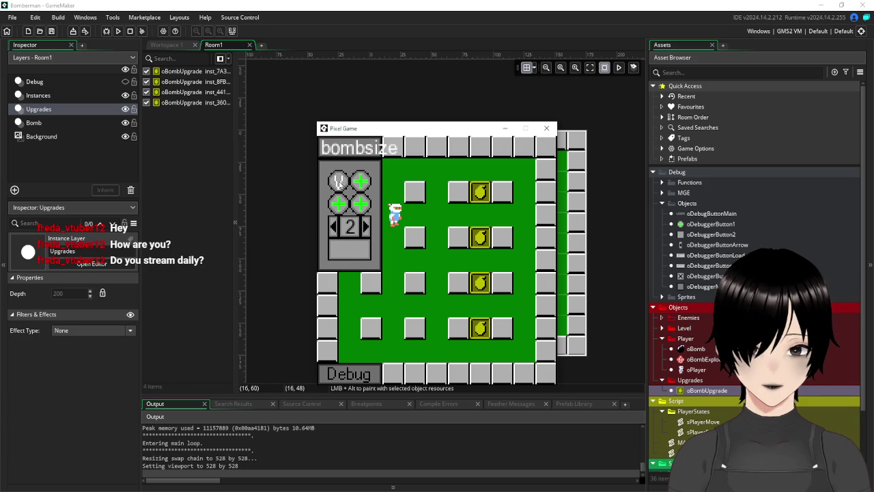
left_click(338, 181)
Walk the player down the column to collect the bomb upgrades.
key("Right")
key("Left")
key("Right")
key("Up")
key("Down")
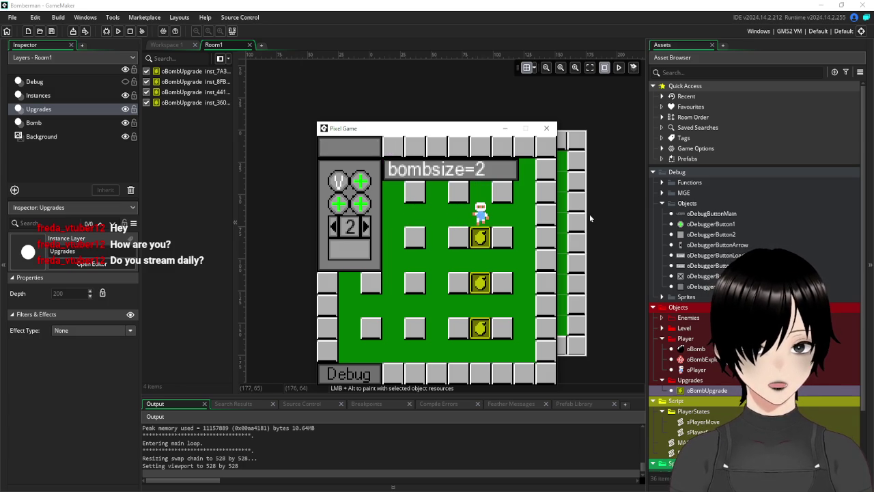
key("Down")
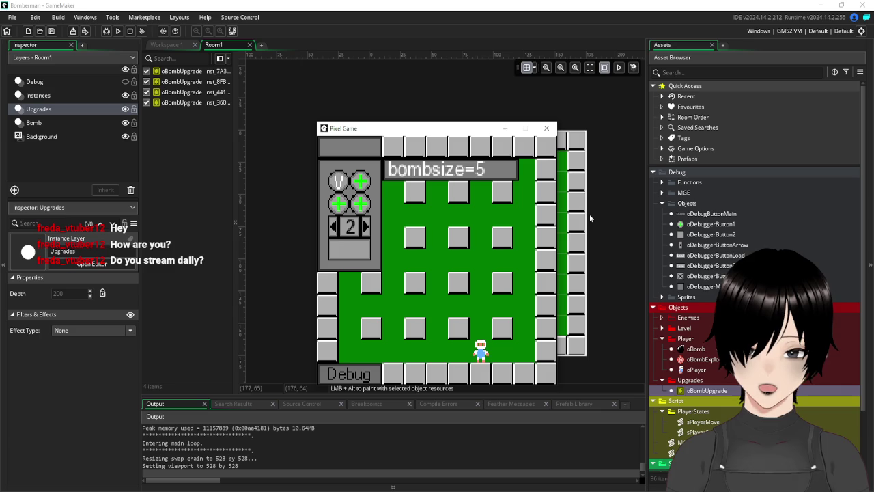
Drop bombs along the bottom row, stepping the player out of each blast.
key("space")
key("Up")
key("Left")
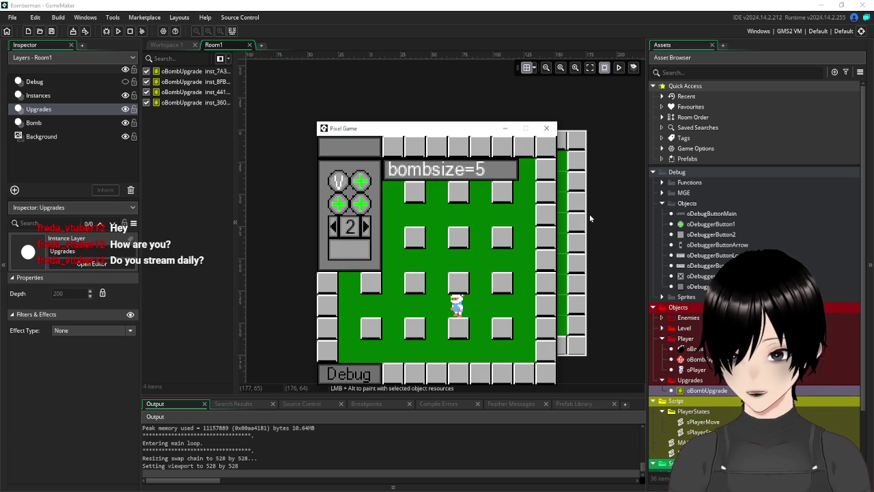
key("space")
key("Left")
key("Down")
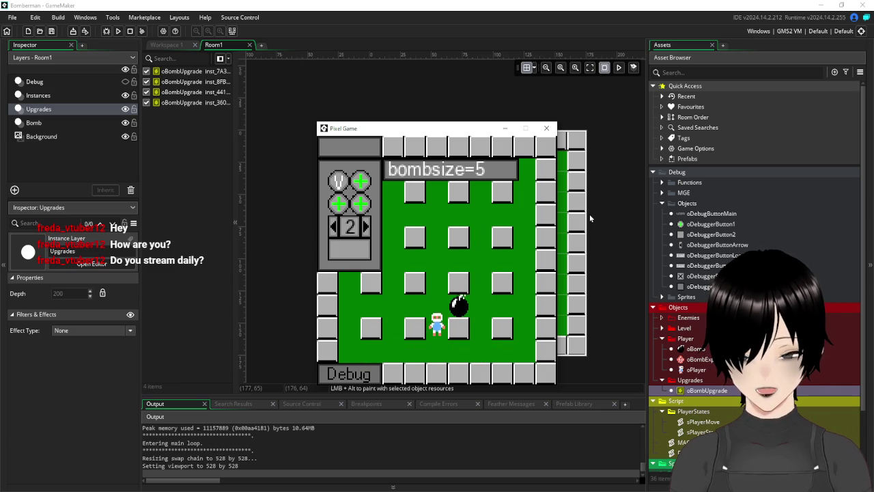
key("space")
key("Up")
key("Right")
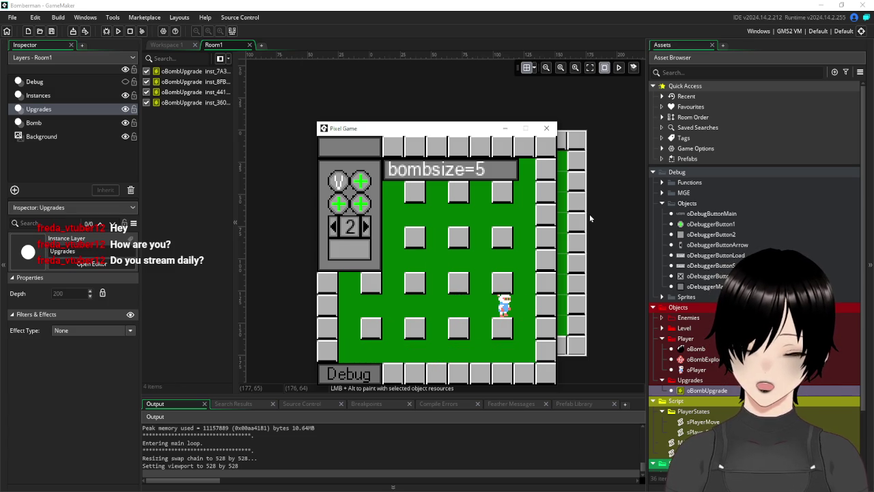
Drop more bombs, including one in the bottom-right corner, then close the debug panel and game.
key("Right")
key("Left")
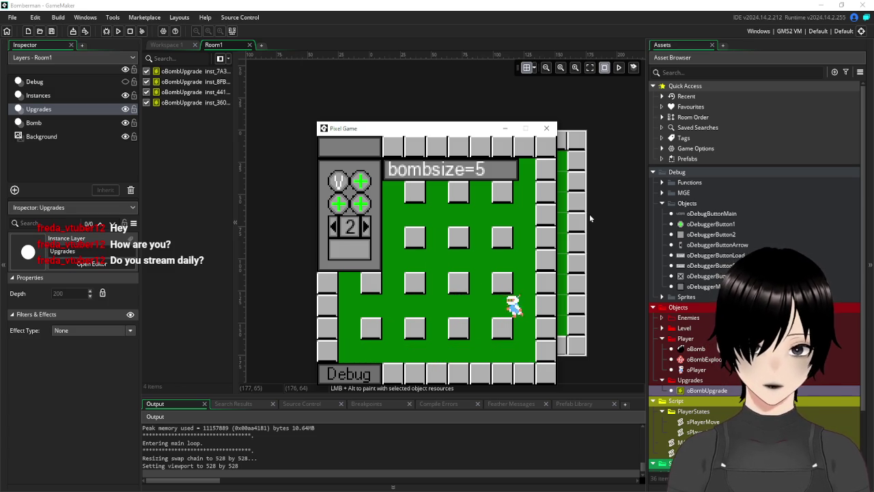
key("Up")
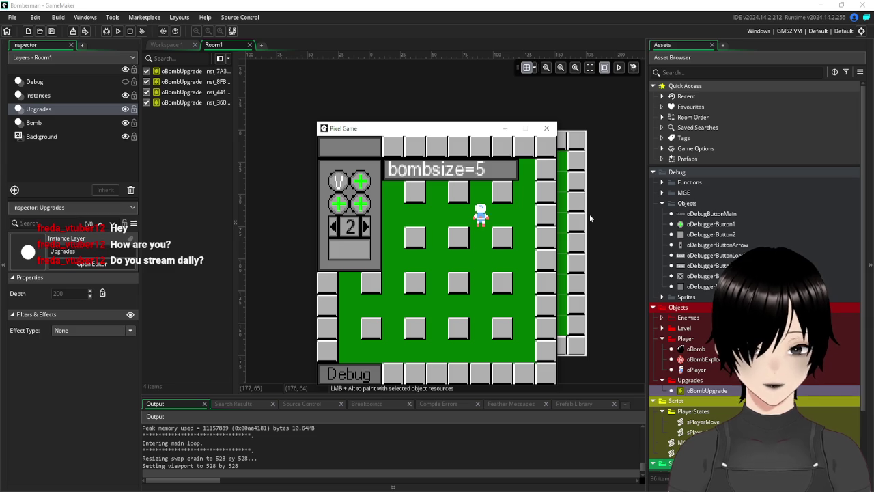
key("Left")
key("Down")
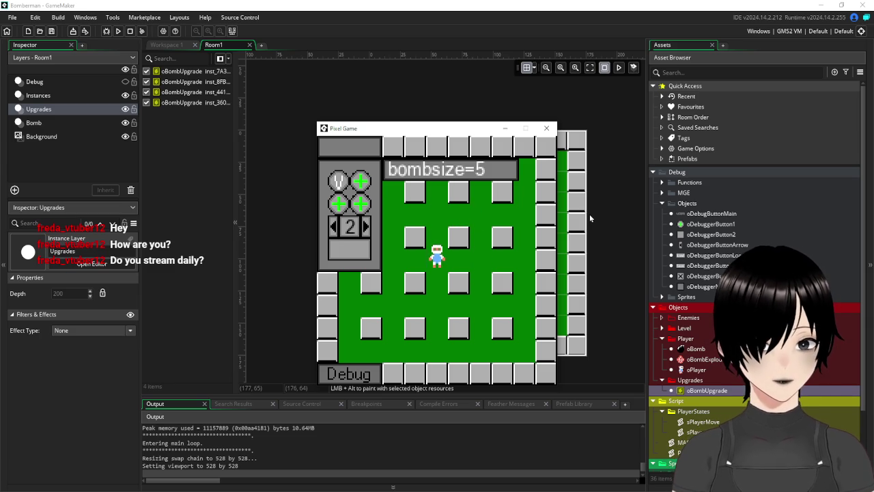
key("space")
key("Right")
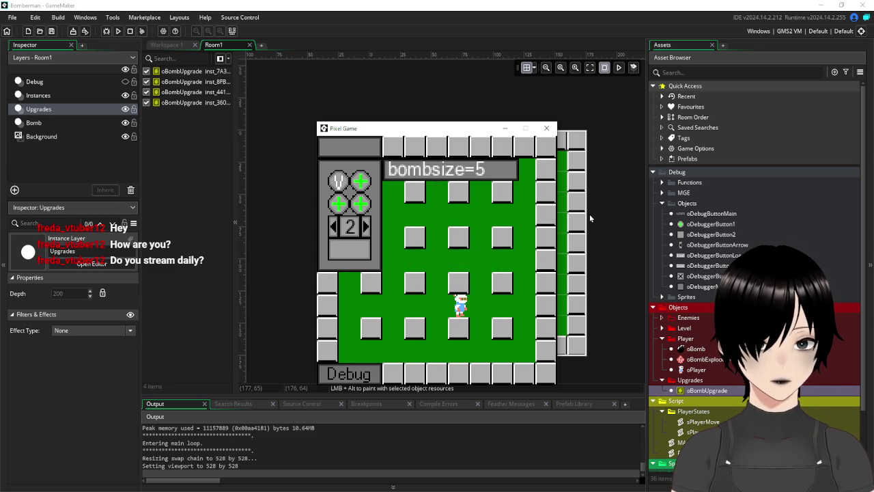
key("Right")
key("Right")
key("Down")
key("space")
key("Left")
key("Up")
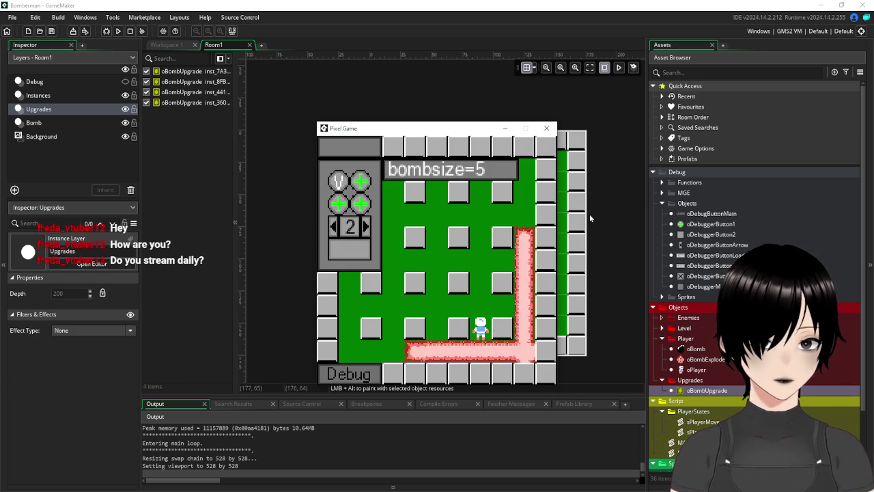
left_click(354, 371)
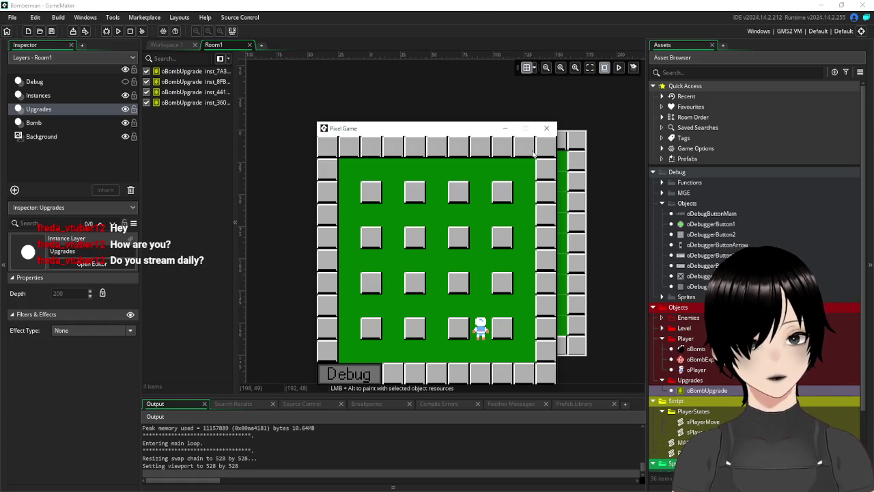
left_click(548, 130)
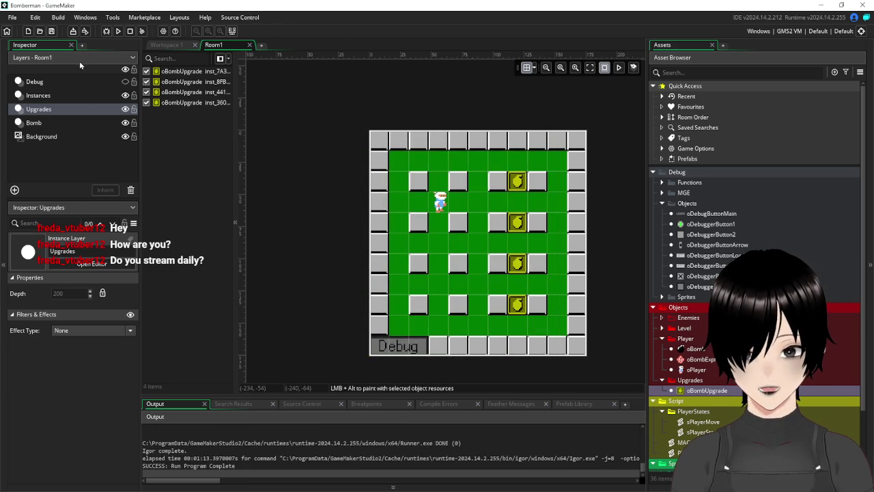
Set Room1's width to 352 in Room Settings, keeping the height at 176.
left_click(212, 48)
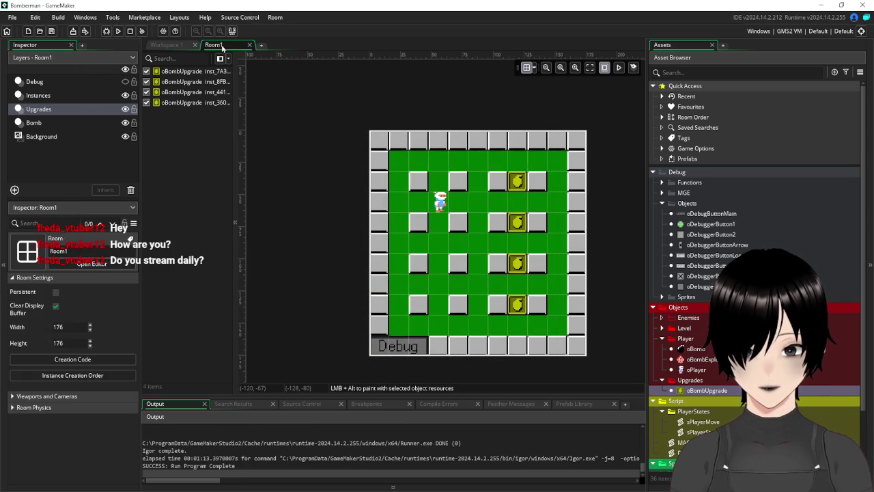
left_click(72, 343)
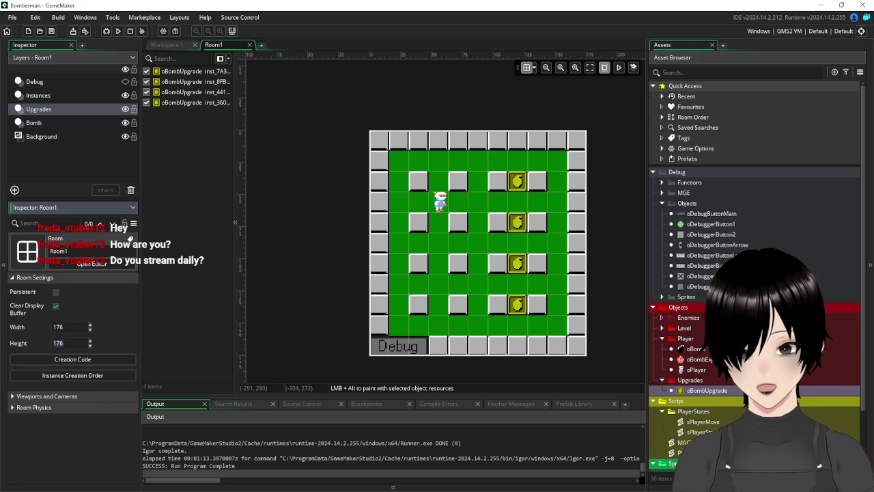
left_click(21, 489)
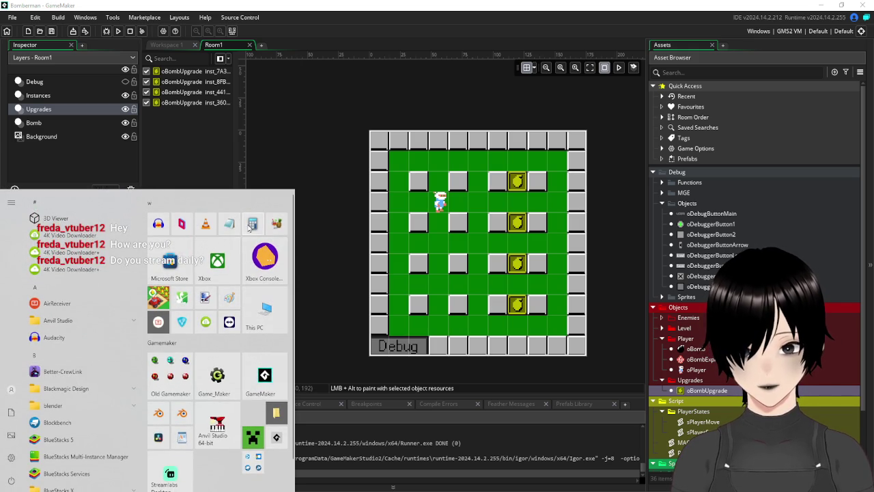
left_click(262, 159)
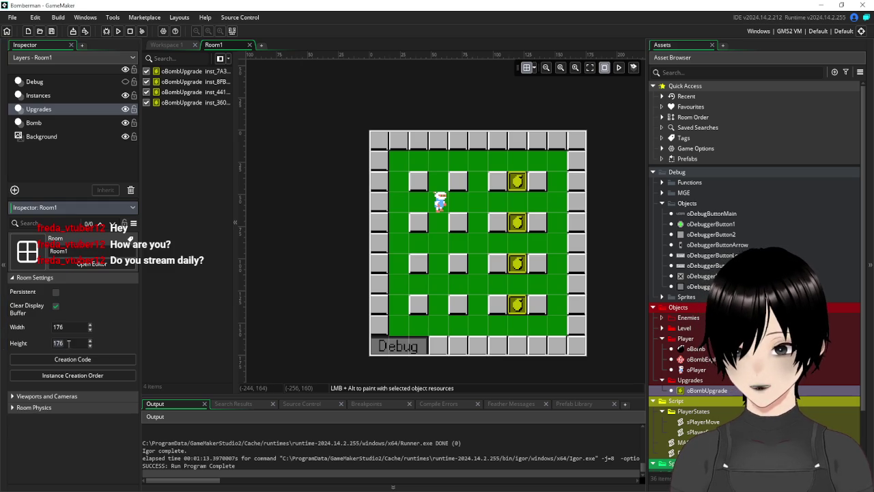
type("352")
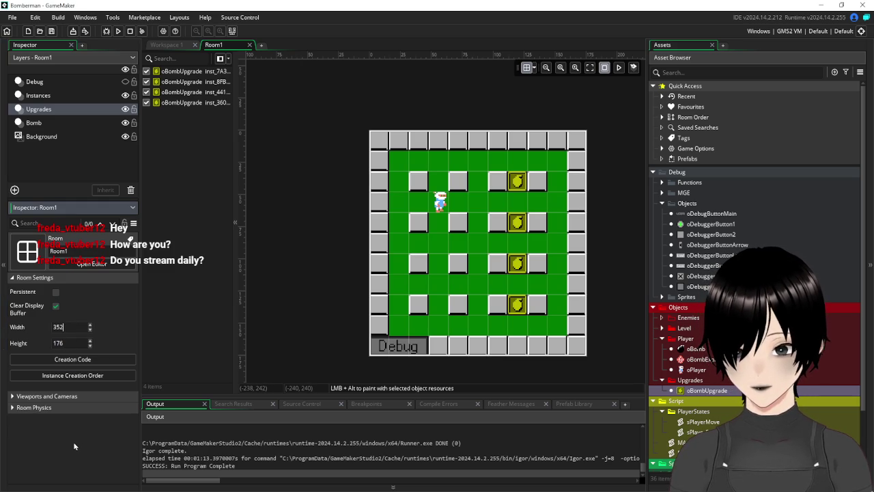
key("Return")
left_click_drag(314, 263, 239, 258)
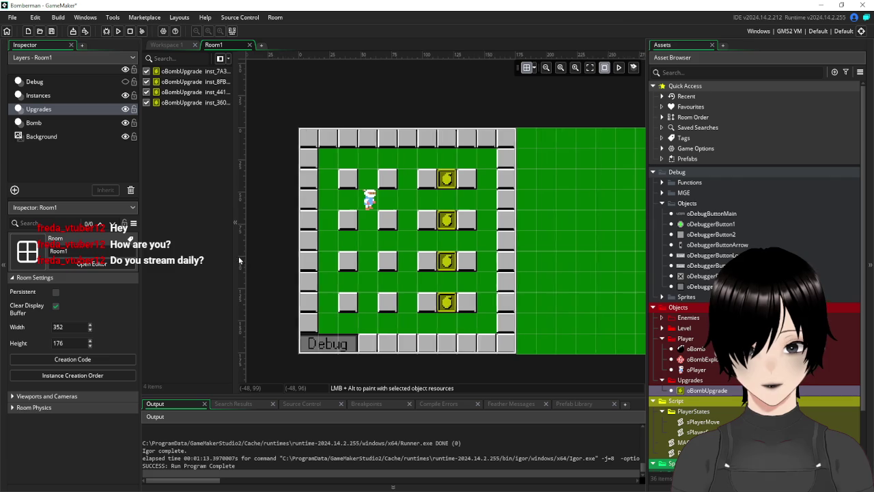
scroll(555, 208, "down", 3)
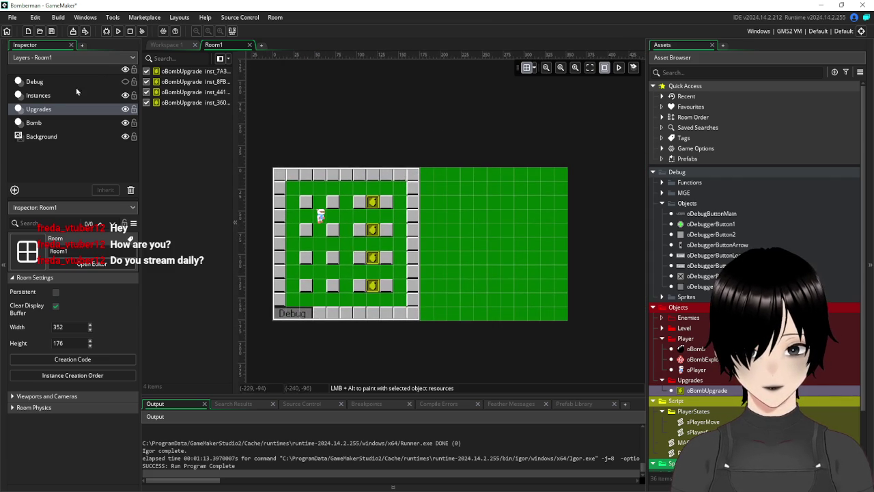
left_click(42, 97)
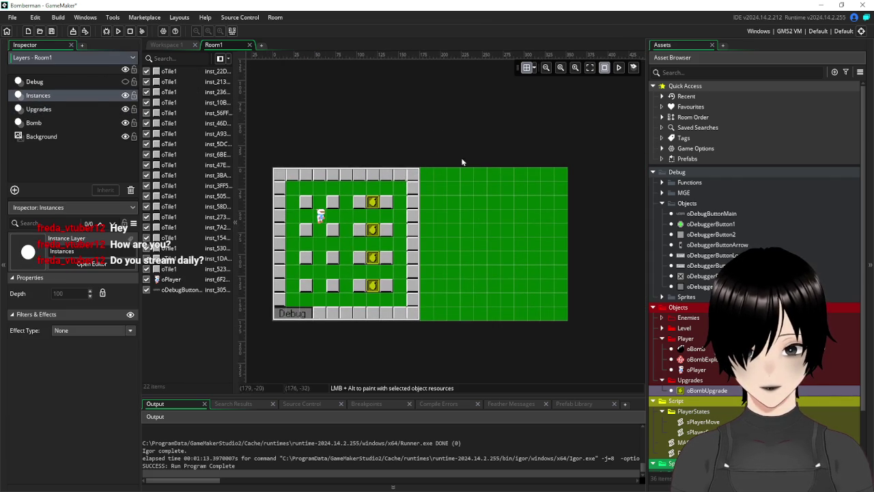
left_click(380, 179)
left_click(418, 180)
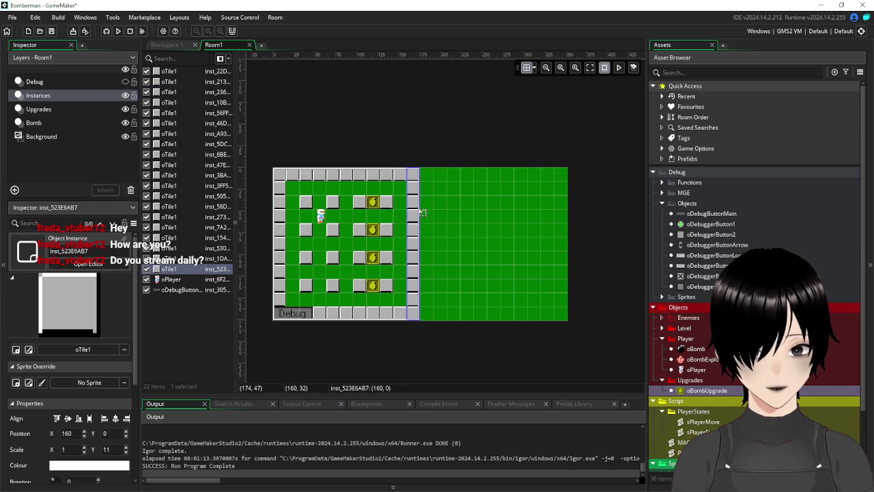
left_click_drag(413, 212, 561, 209)
left_click(397, 180)
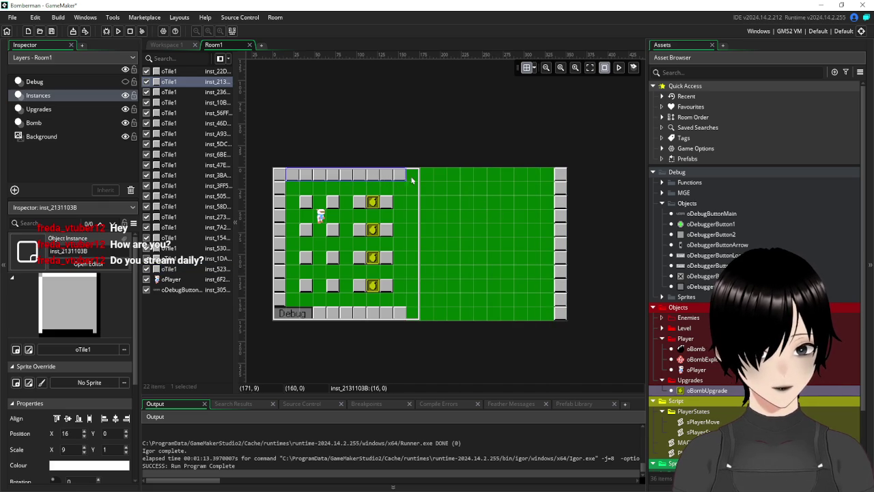
left_click_drag(407, 175, 546, 179)
left_click(405, 313)
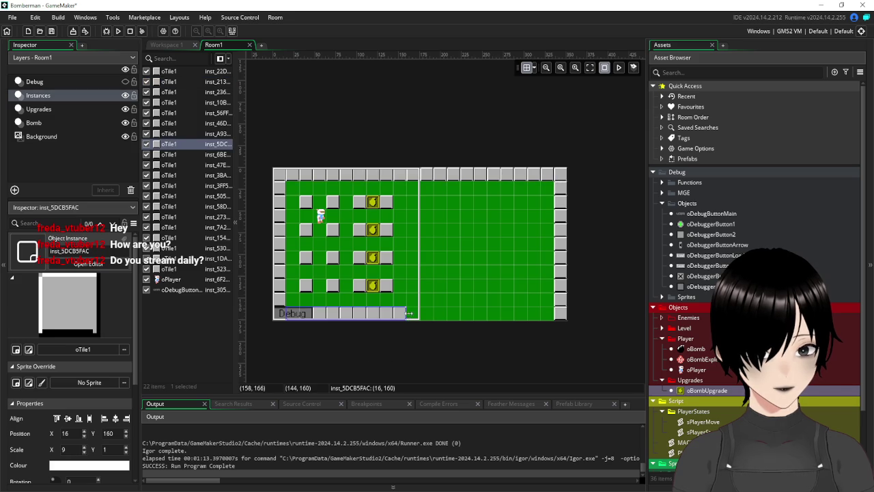
left_click_drag(410, 313, 552, 314)
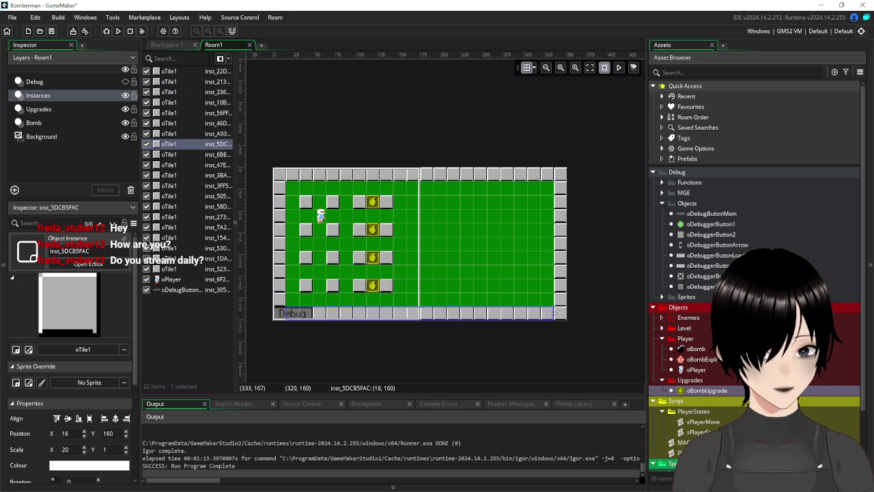
left_click(308, 203)
left_click(309, 234)
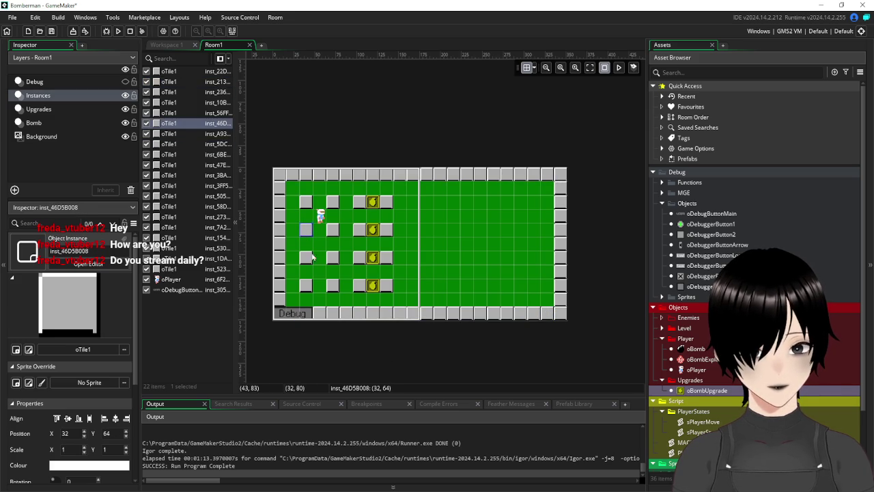
left_click(308, 201)
left_click(307, 231, "shift")
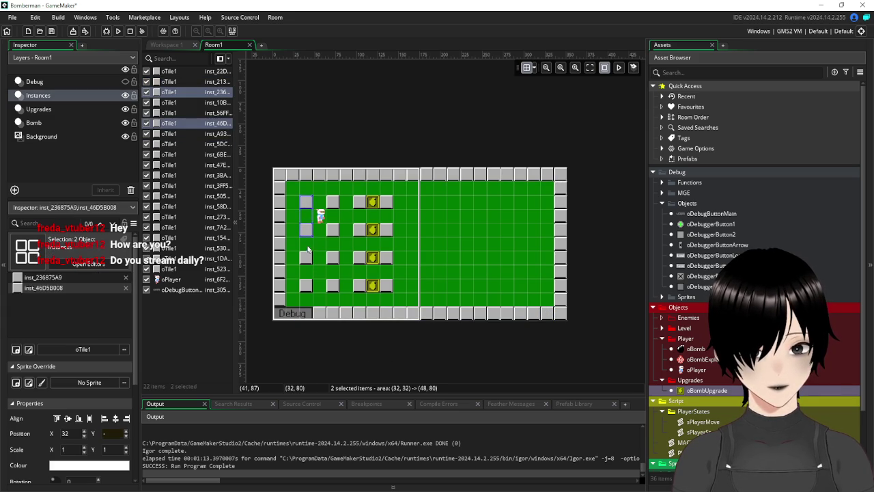
left_click(312, 266, "shift")
left_click(306, 287, "shift")
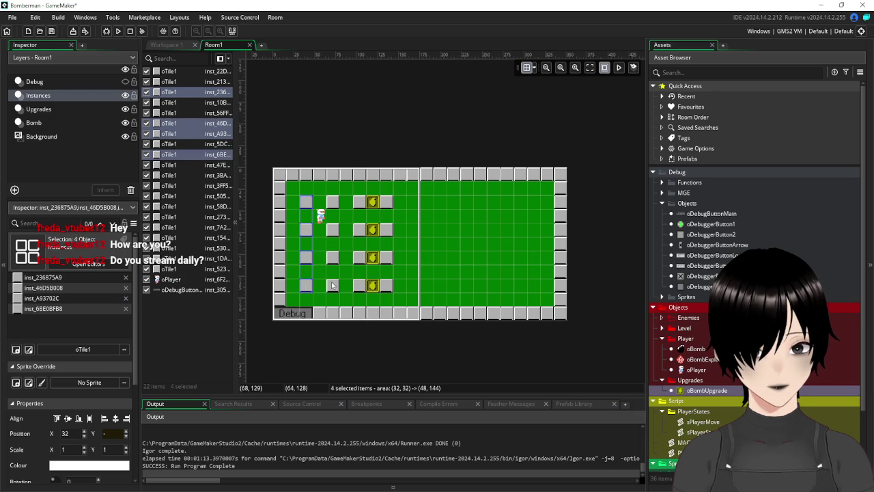
left_click(332, 286, "shift")
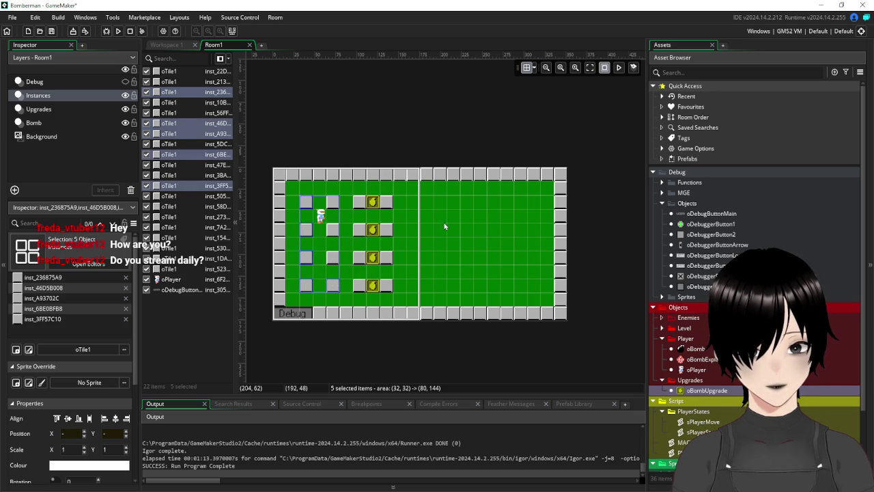
key("ctrl+d")
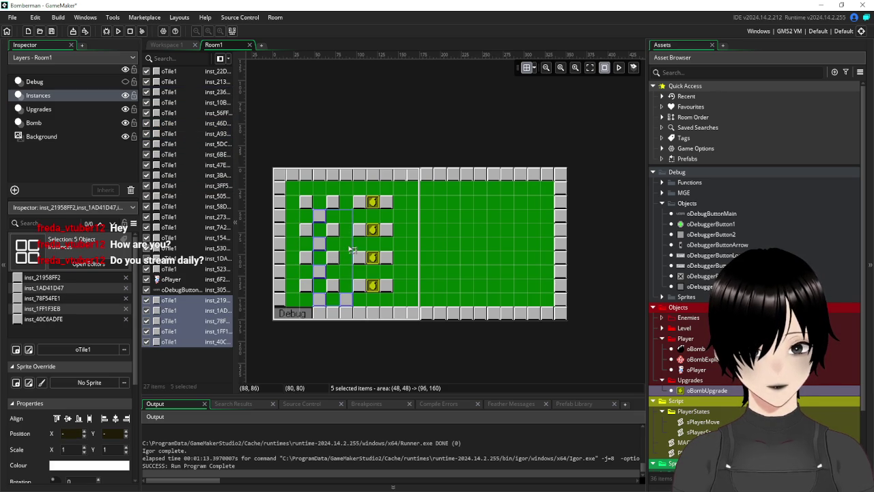
mouse_move(345, 244)
left_mouse_down()
mouse_move(449, 237)
mouse_move(453, 228)
mouse_move(436, 224)
left_mouse_up()
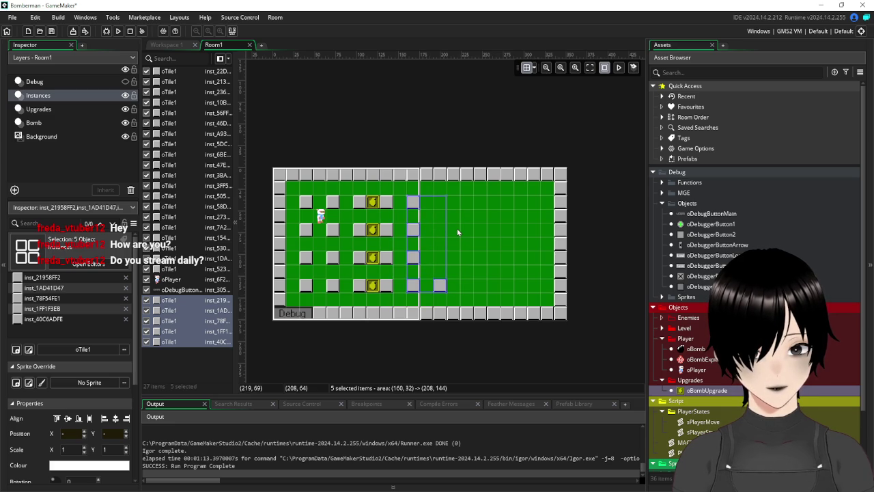
left_click(458, 232)
left_click(441, 285)
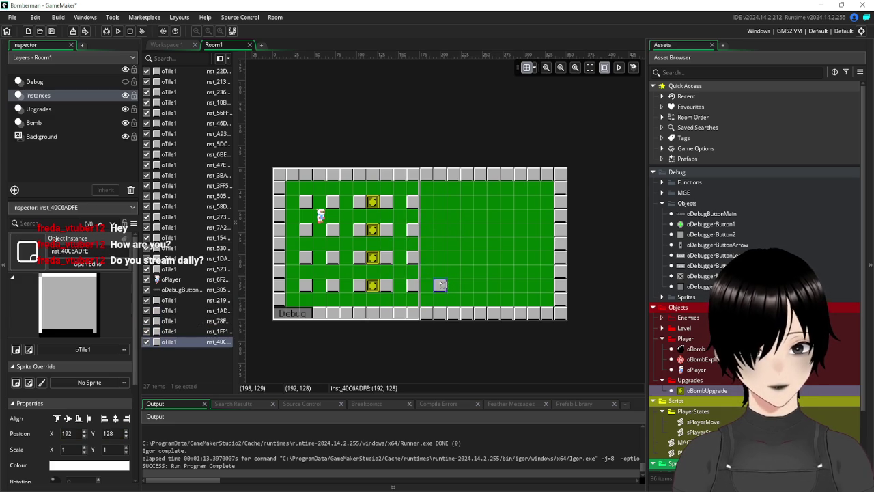
key("Delete")
left_click(414, 203)
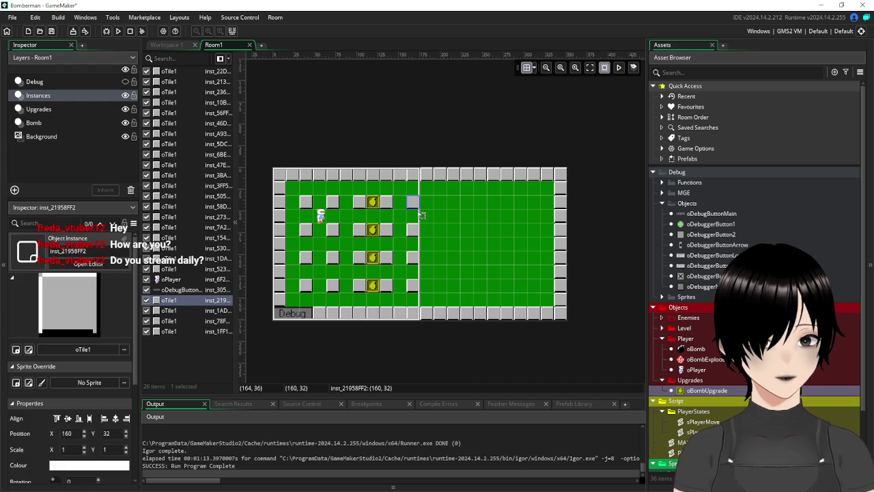
left_click(413, 230, "ctrl")
left_click(414, 257, "ctrl")
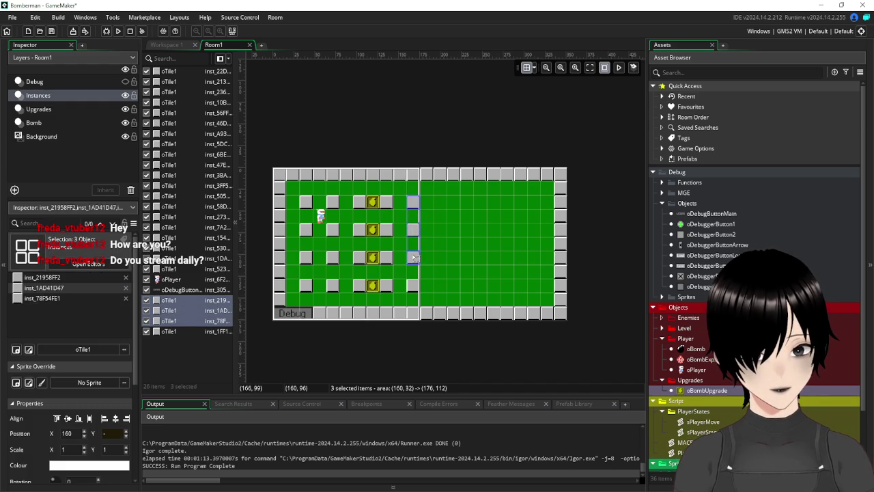
left_click(412, 287, "ctrl")
left_click(386, 288, "ctrl")
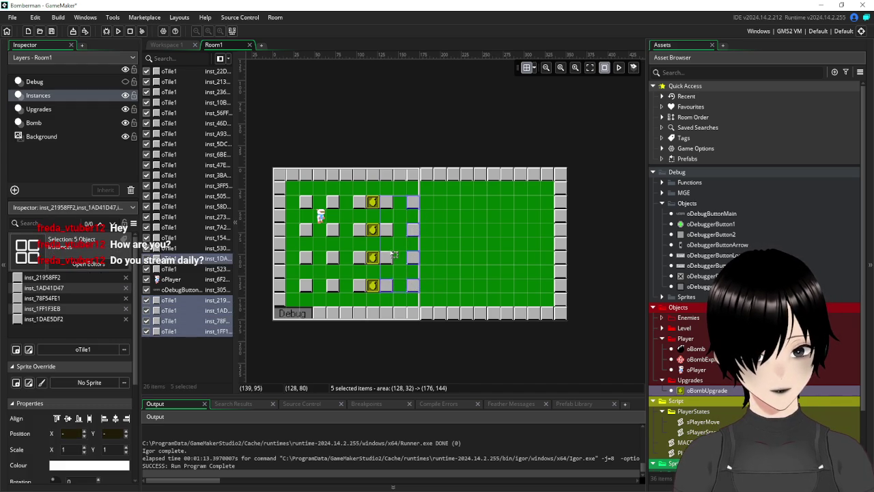
left_click(393, 258, "ctrl")
left_click(388, 227, "ctrl")
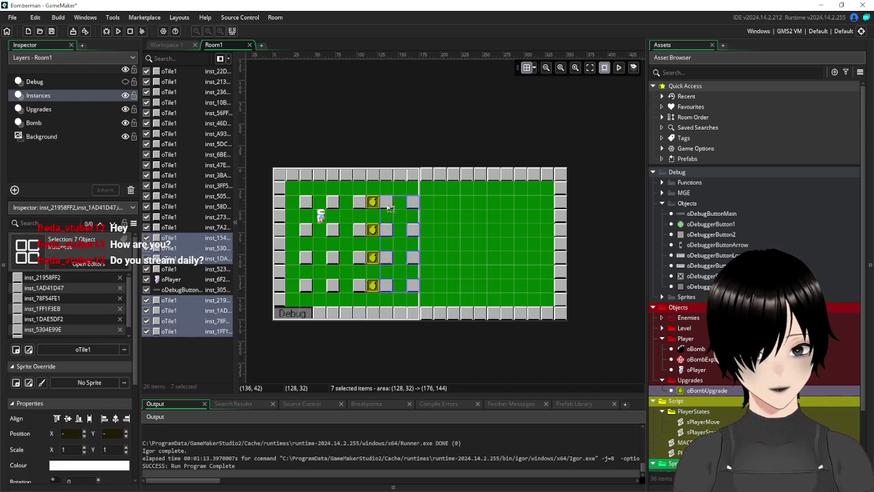
left_click(387, 203, "ctrl")
key("ctrl+v")
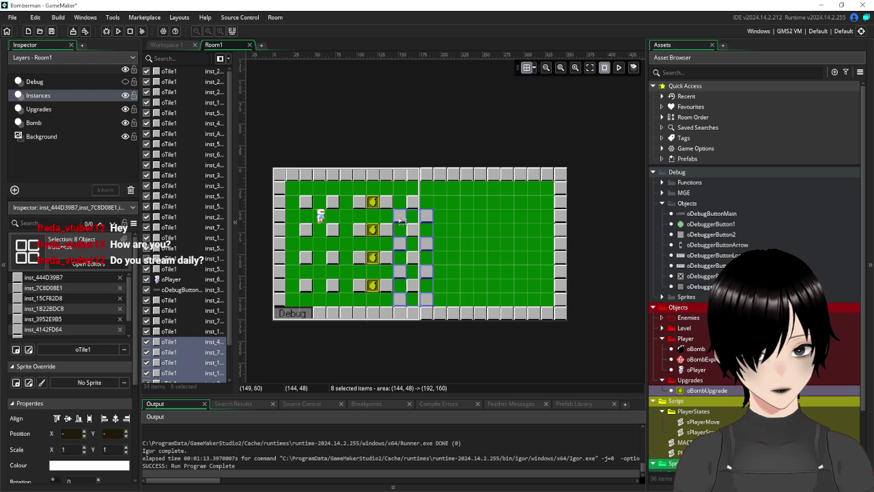
left_click_drag(408, 219, 439, 205)
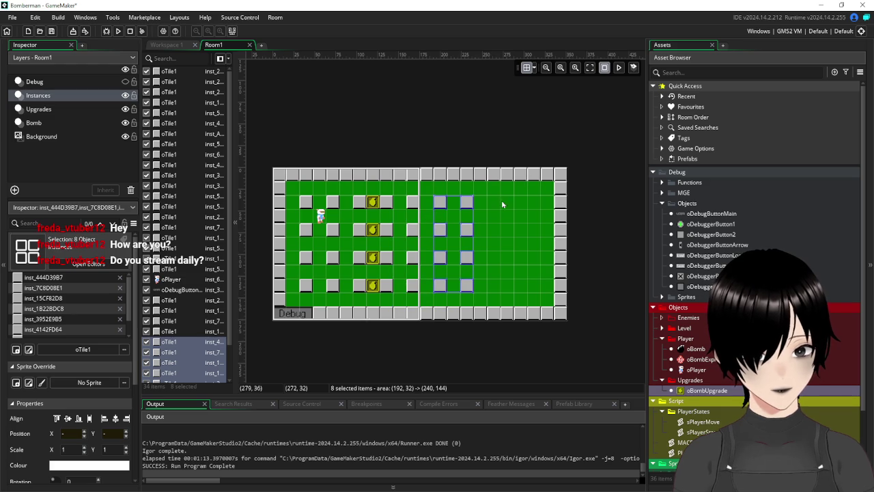
key("ctrl+v")
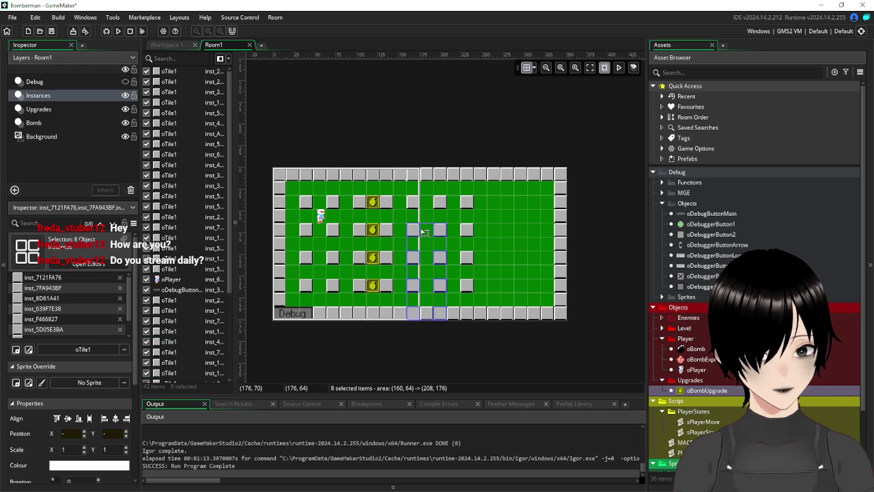
mouse_move(423, 233)
left_mouse_down()
mouse_move(507, 221)
mouse_move(508, 205)
left_mouse_up()
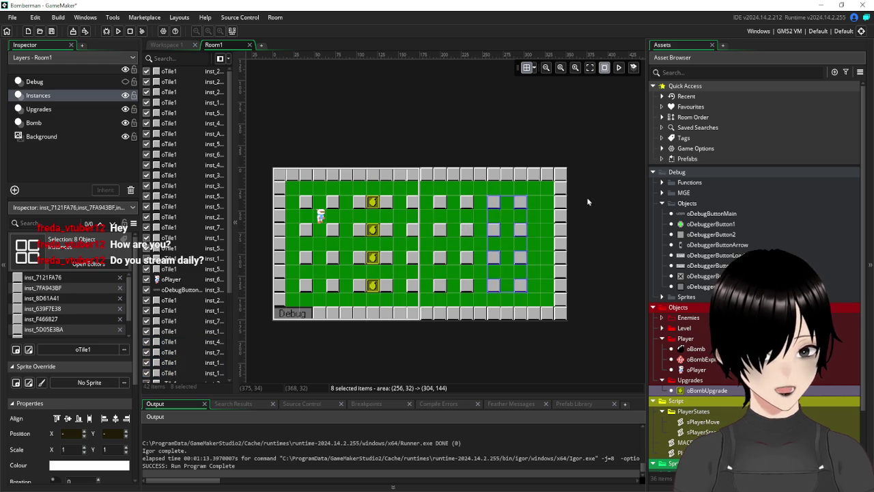
left_click(537, 213)
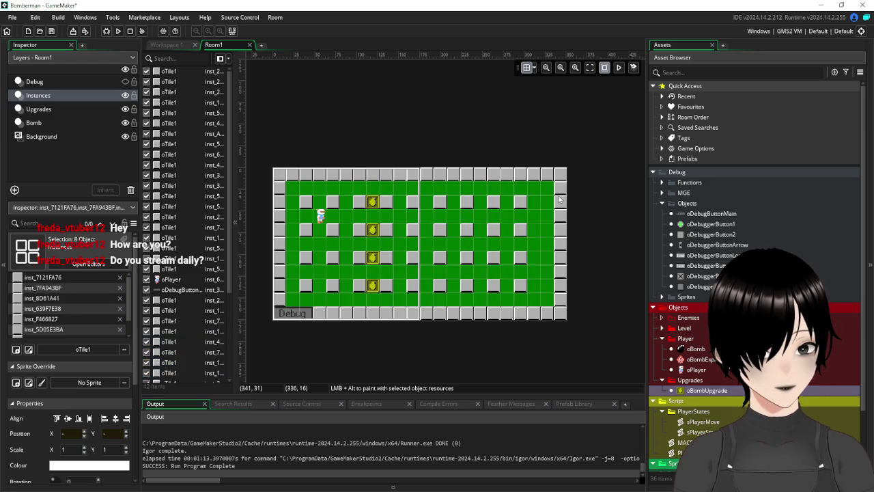
left_click(559, 199)
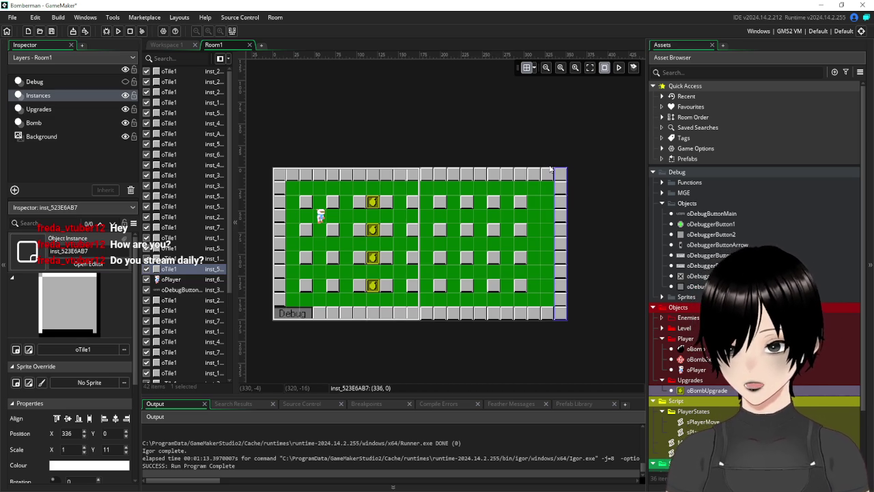
left_click(534, 217)
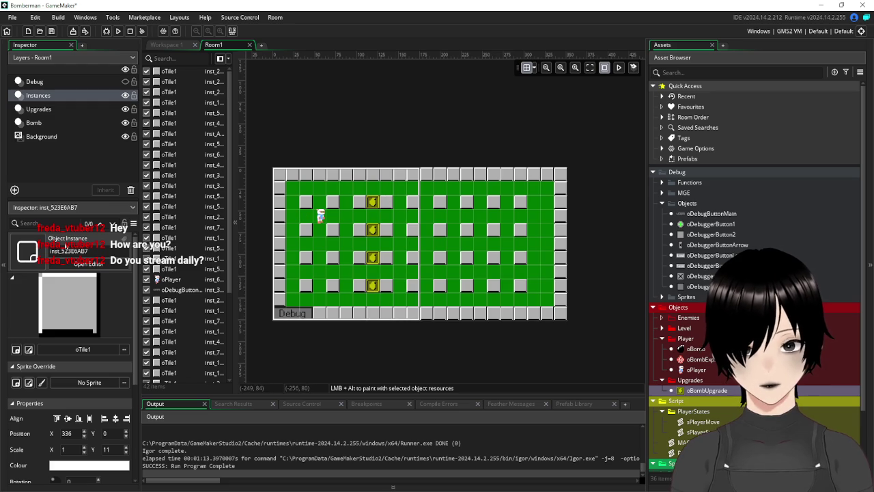
scroll(65, 246, "down", 2)
scroll(68, 205, "up", 2)
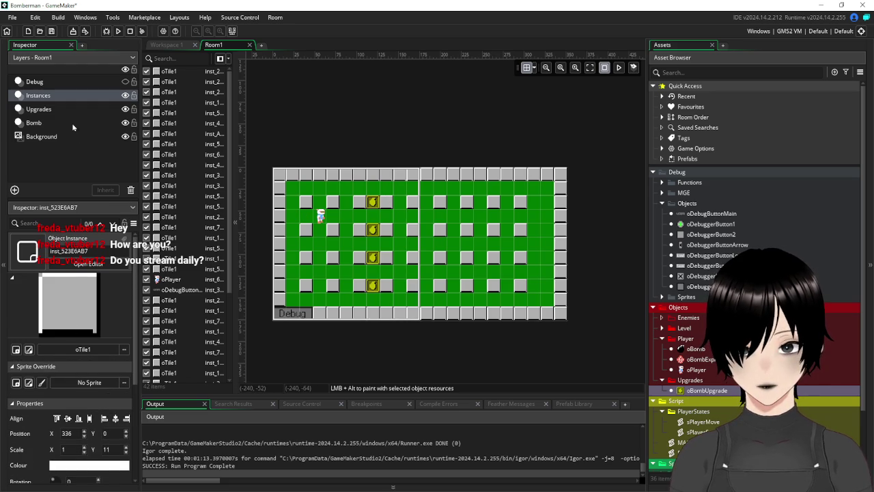
In Room1's Viewport 0 settings, set the camera's Object Following to oPlayer.
left_click(71, 164)
left_click(12, 396)
scroll(41, 383, "down", 2)
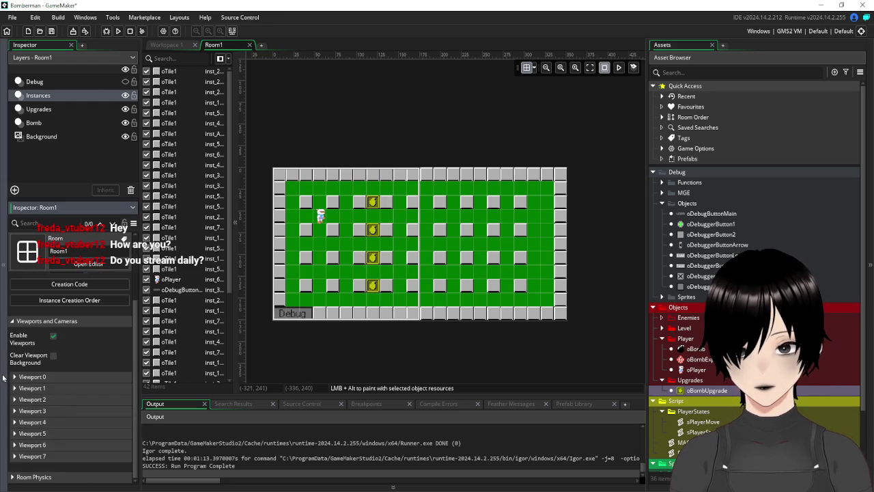
left_click(16, 379)
scroll(58, 387, "down", 1)
scroll(60, 372, "down", 2)
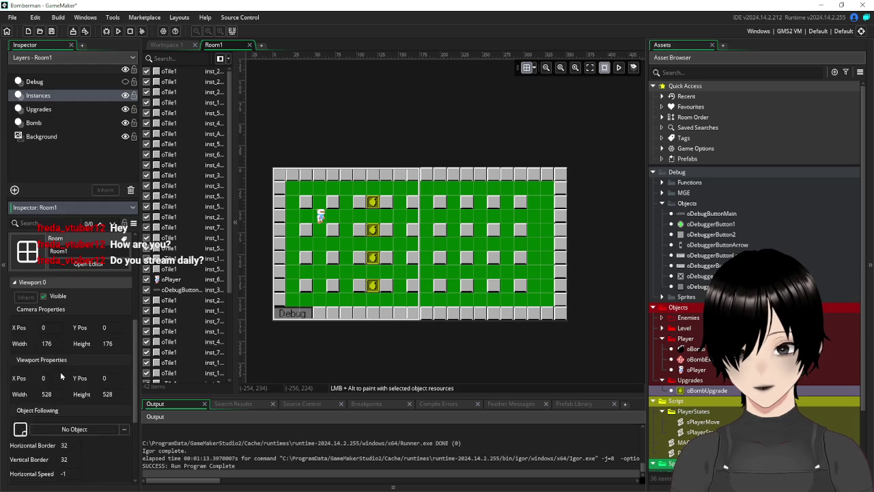
left_click(104, 411)
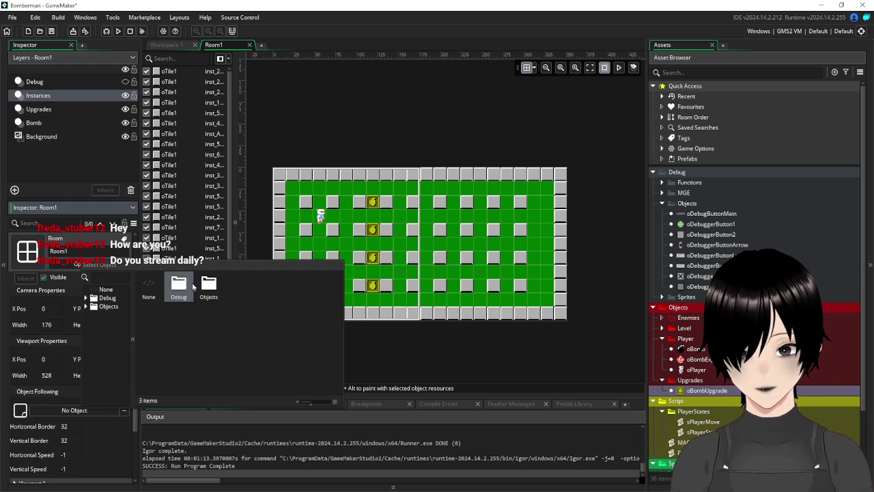
double_click(209, 287)
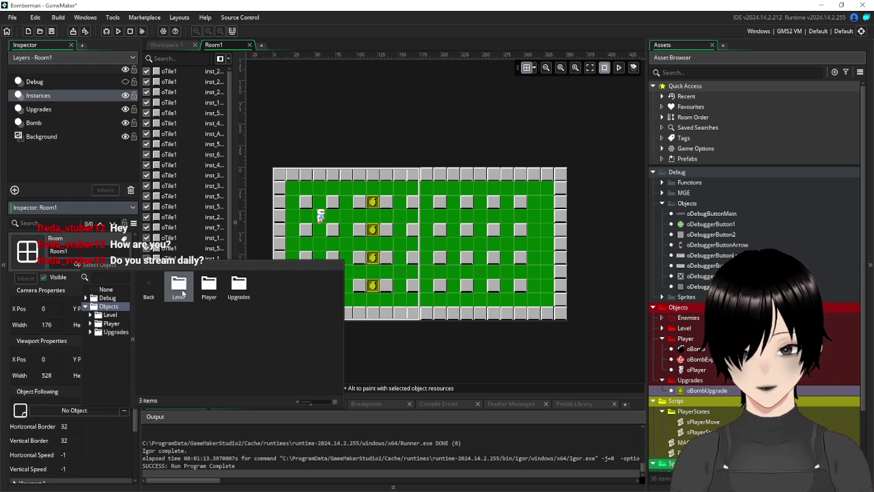
double_click(204, 290)
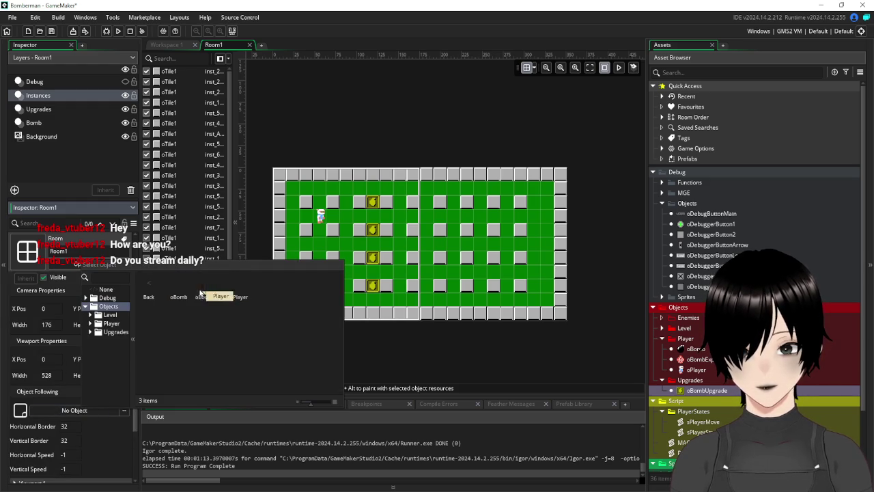
double_click(238, 287)
Set both camera borders to 80, keep camera width at 176, and run the game.
scroll(75, 396, "down", 3)
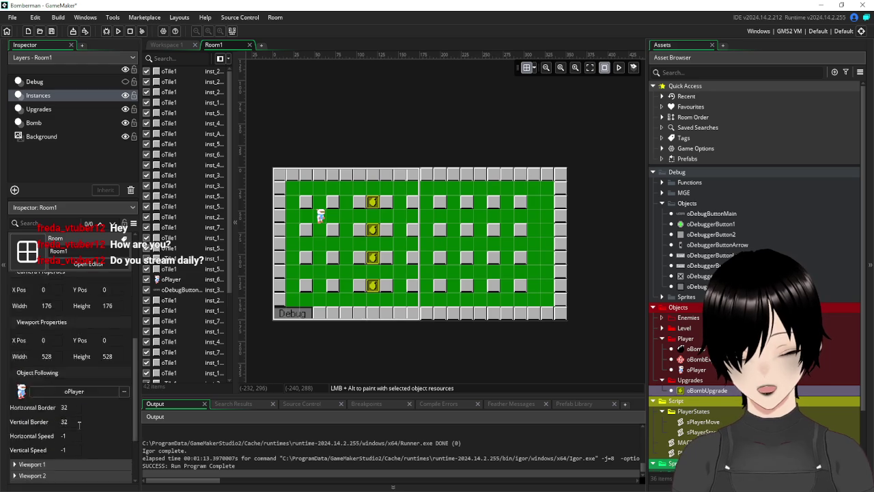
scroll(76, 383, "up", 1)
scroll(77, 379, "up", 1)
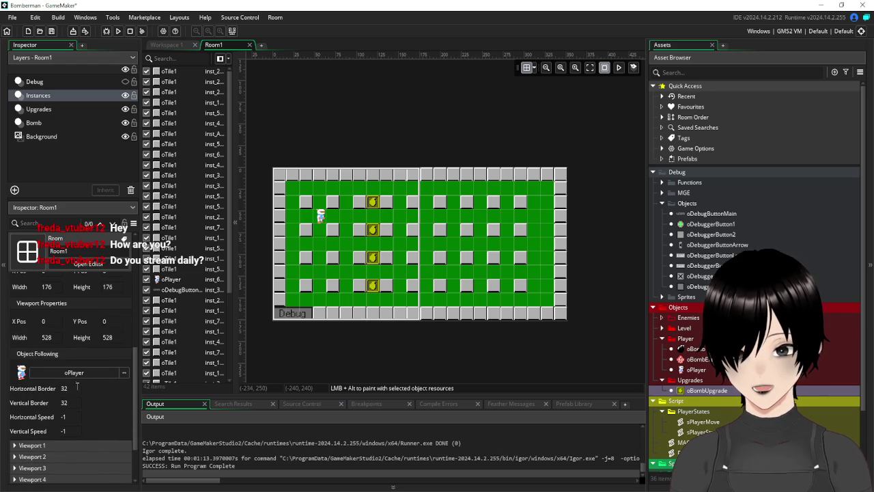
left_click(77, 388)
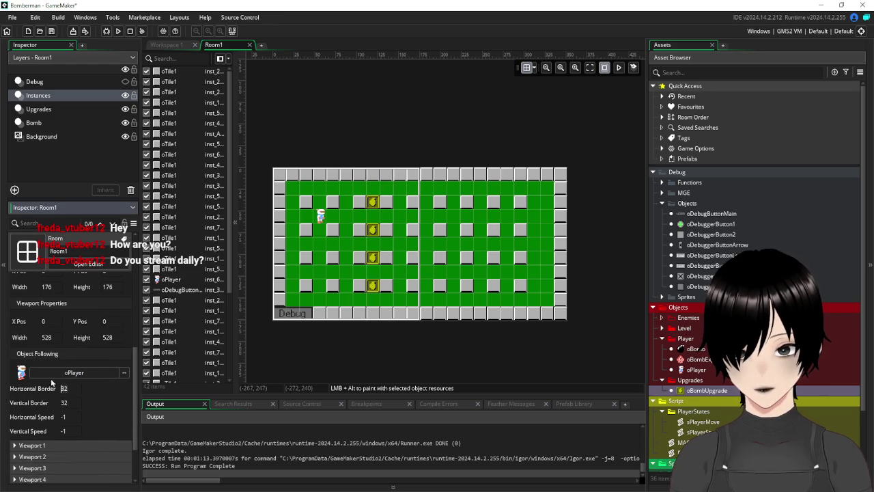
scroll(95, 358, "up", 1)
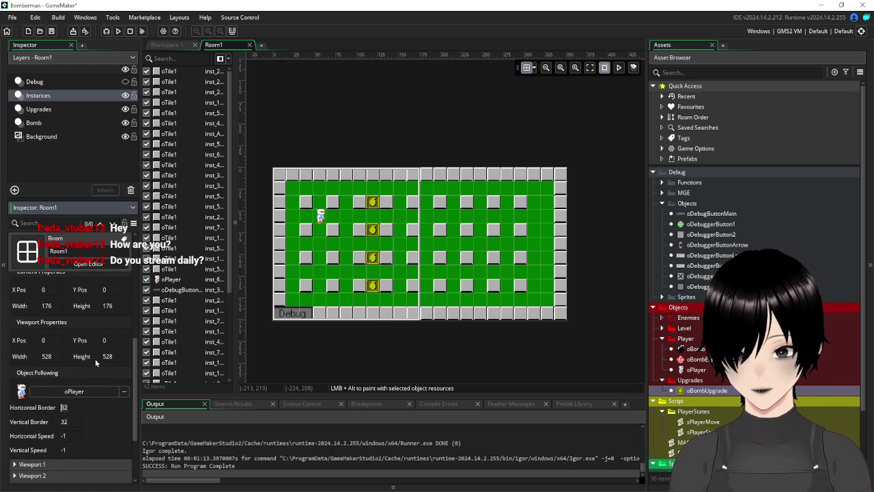
left_click(42, 305)
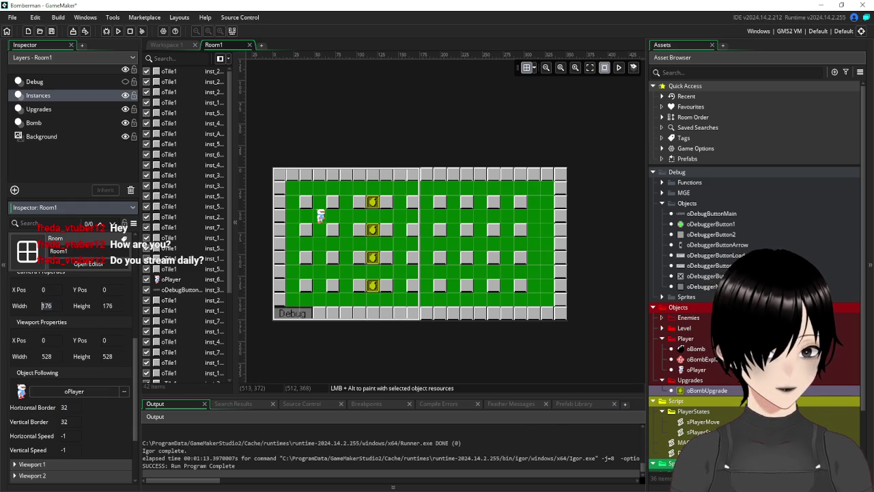
key("Return")
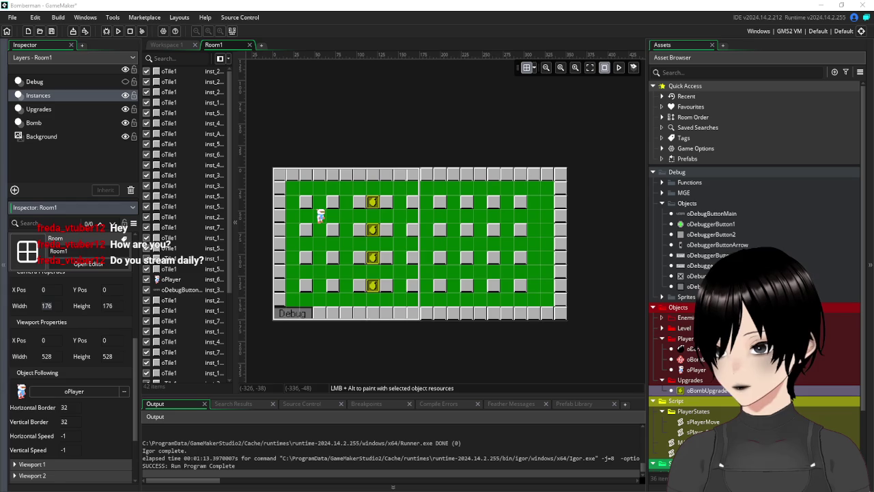
left_click(69, 407)
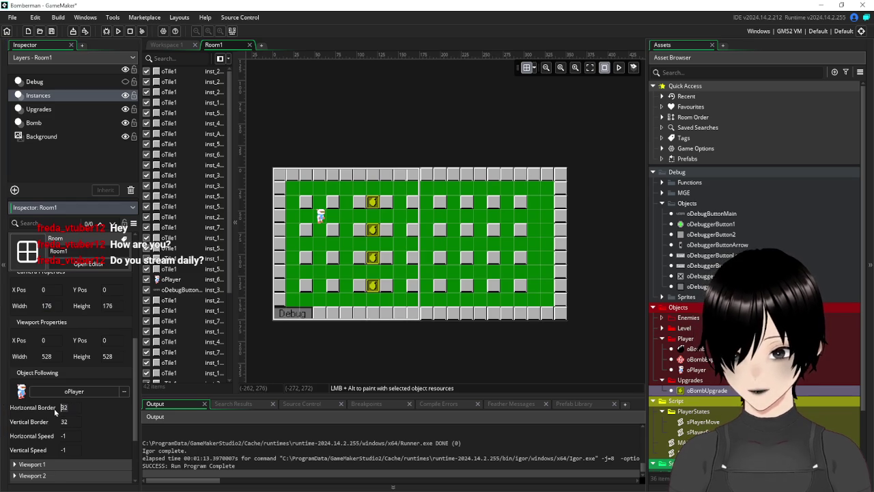
key("Return")
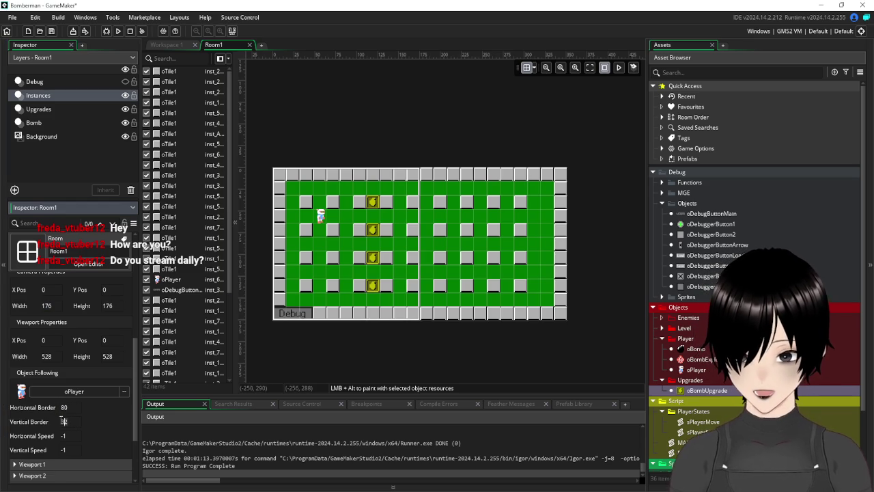
type("0")
key("Return")
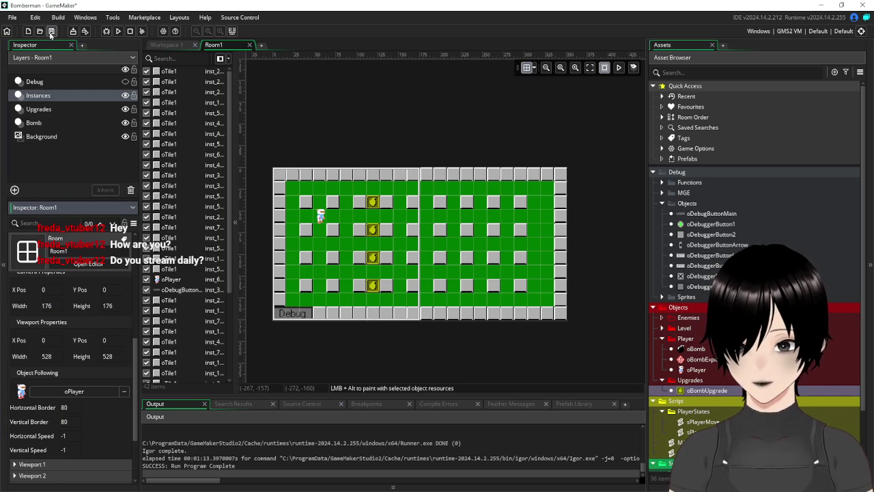
left_click(118, 31)
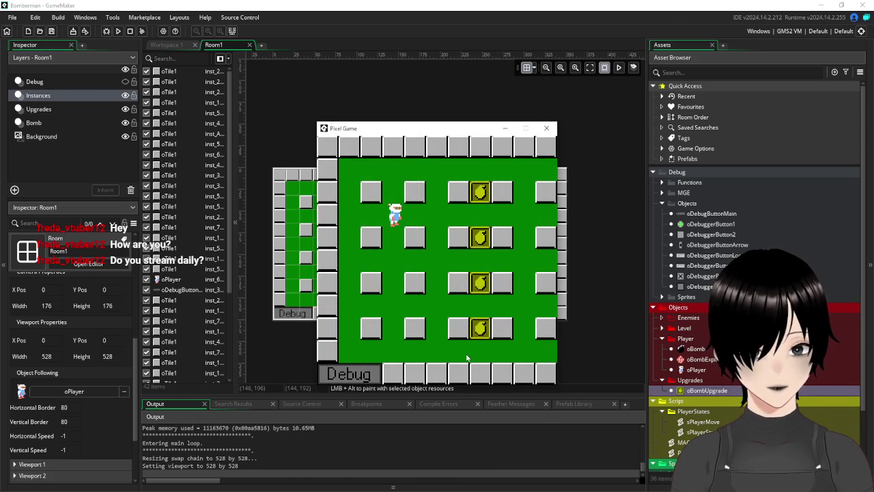
Walk the player right, left and down across the arena to confirm the camera follows, then close the game.
key("Right")
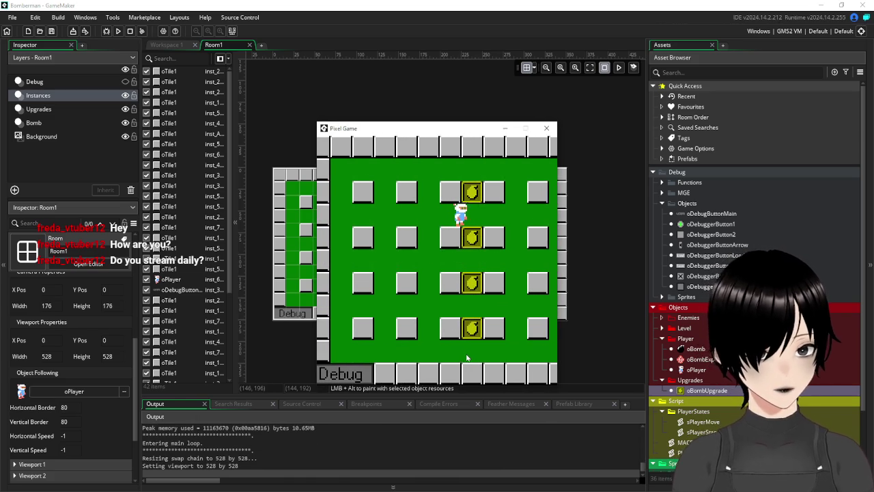
key("Right")
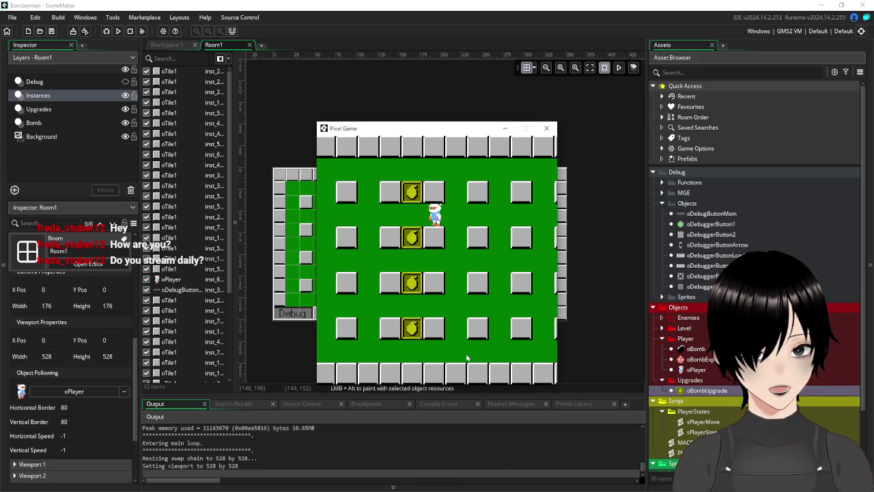
key("Right")
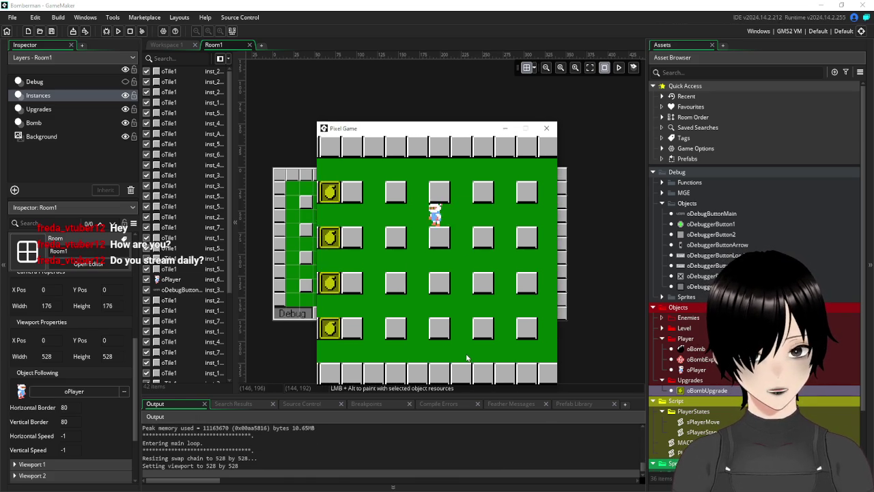
key("Right")
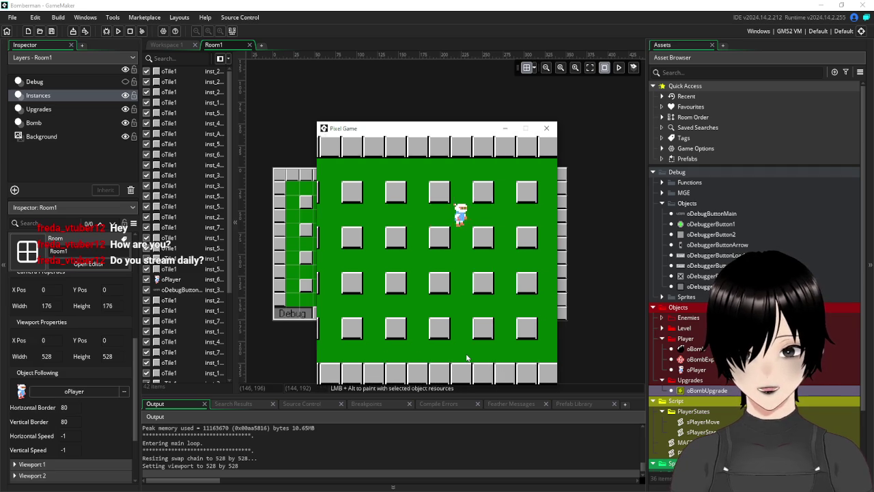
key("Right")
key("Left")
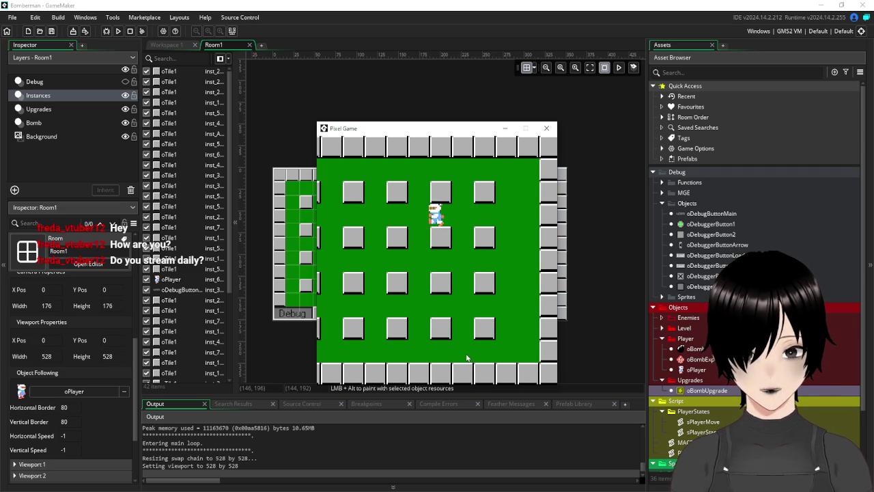
key("Left")
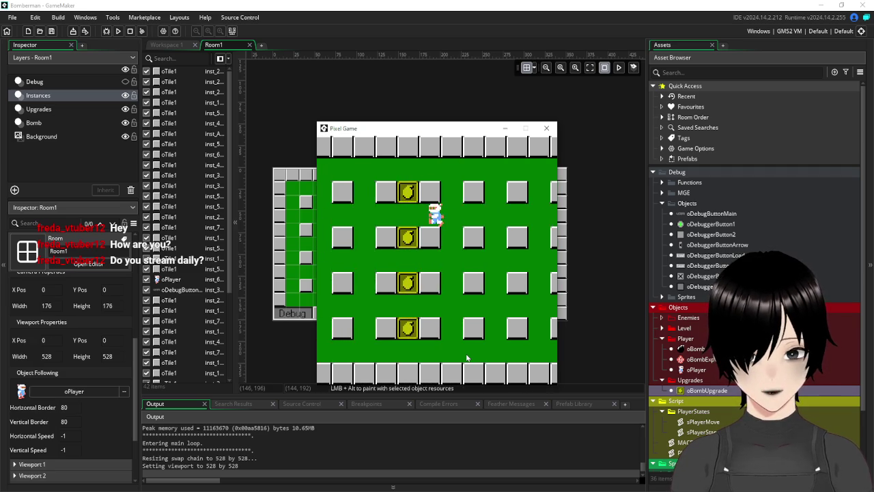
key("Down")
key("Left")
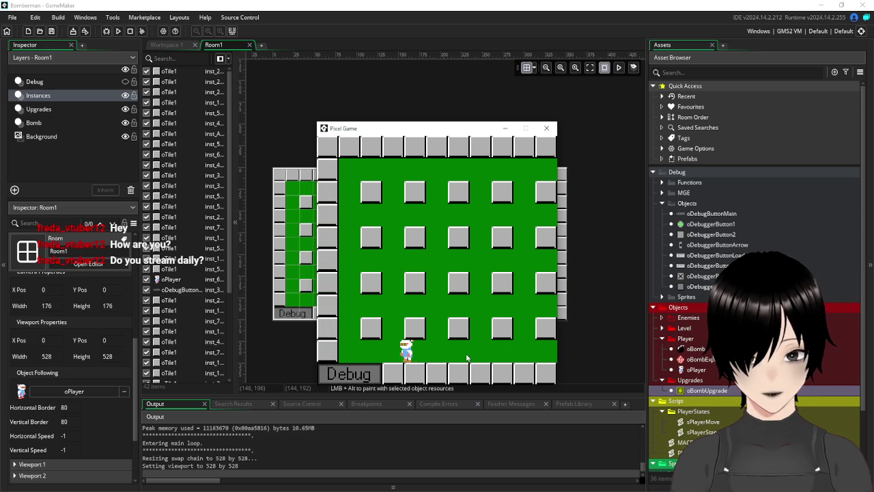
key("Right")
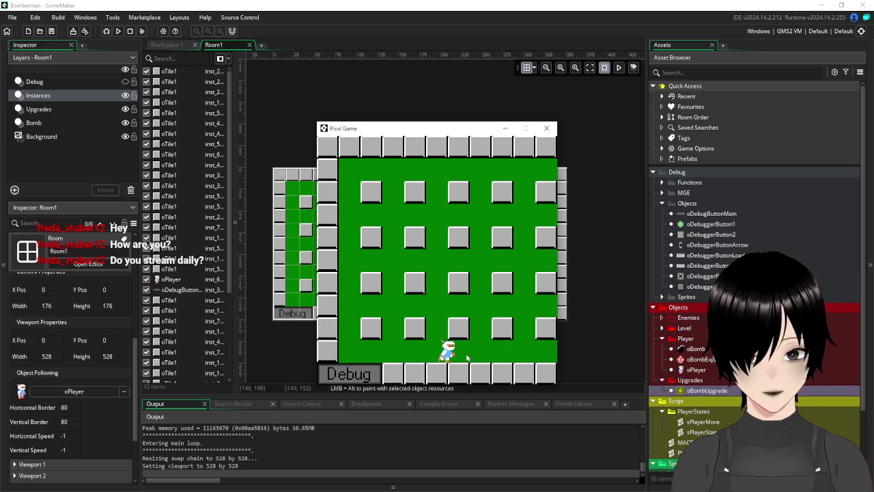
key("Right")
key("Right")
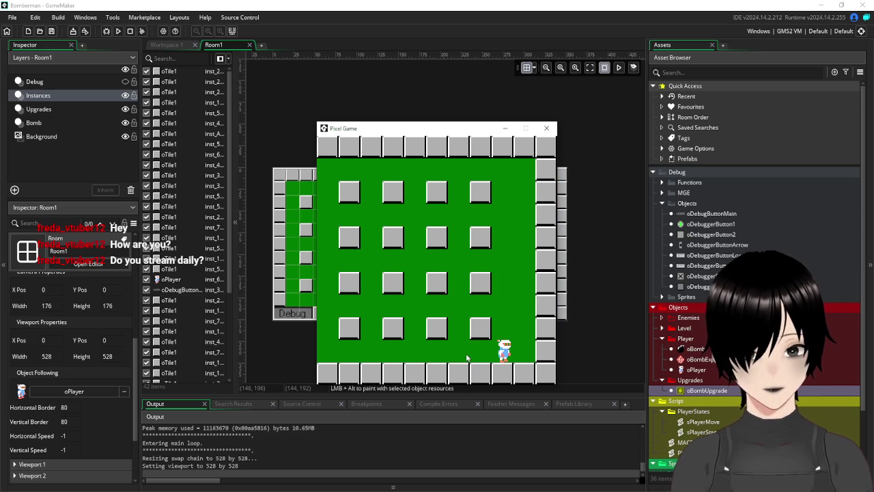
left_click(546, 129)
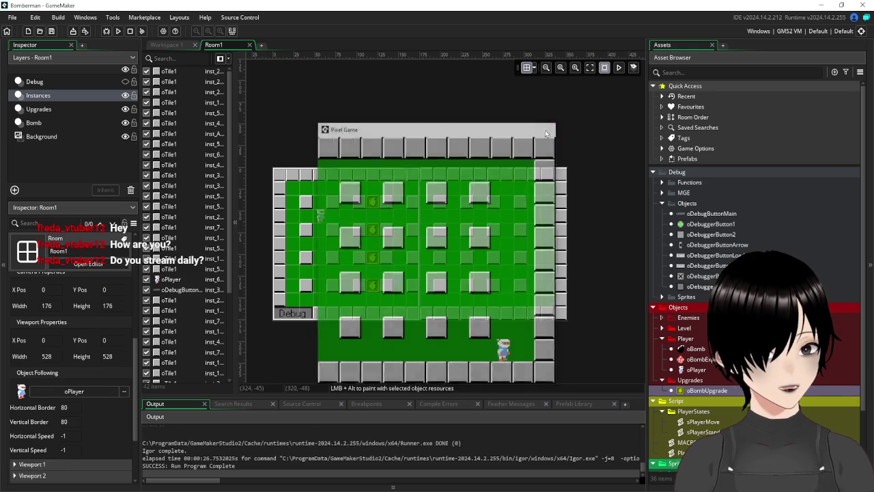
Set Room1's width to 368 in the Room Settings.
left_click(562, 216)
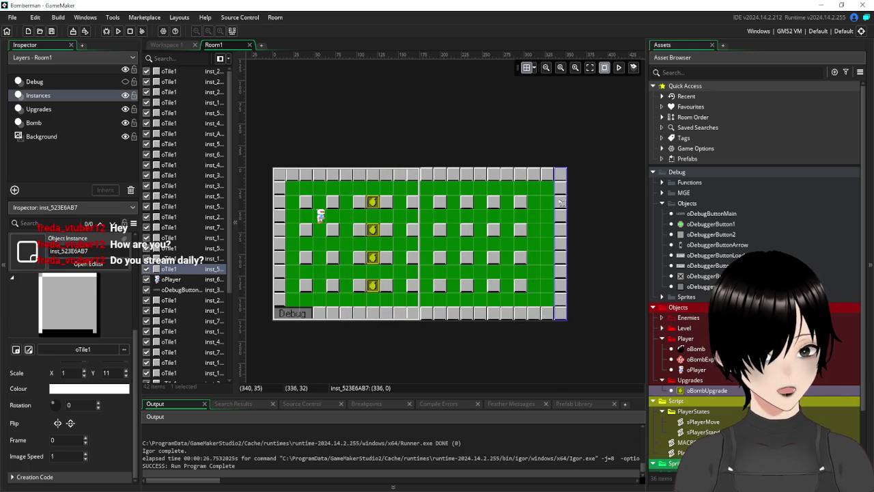
left_click(227, 49)
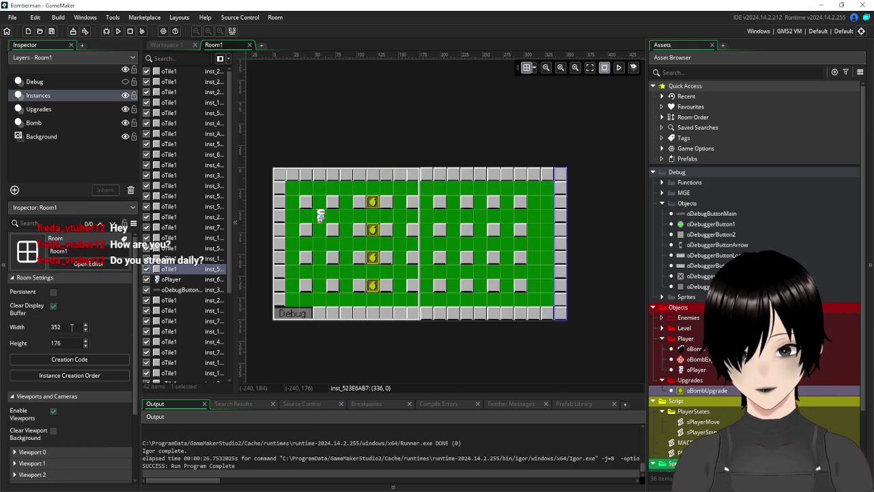
left_click(56, 327)
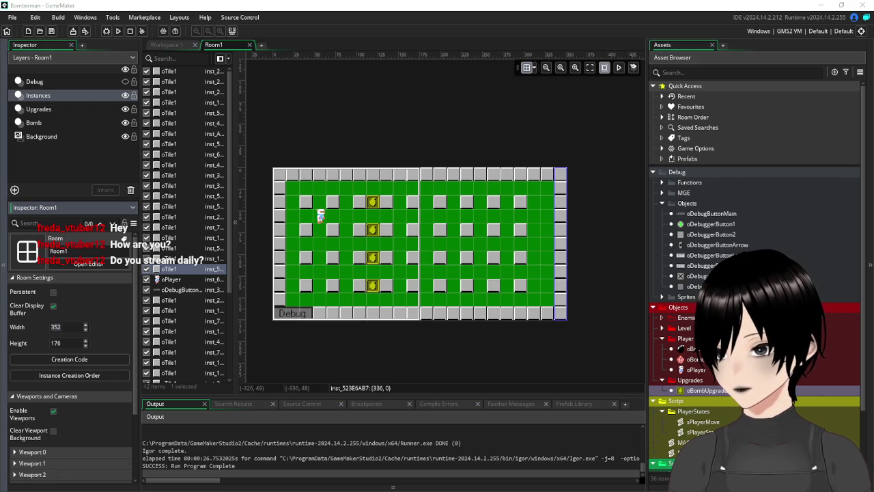
left_click(65, 327)
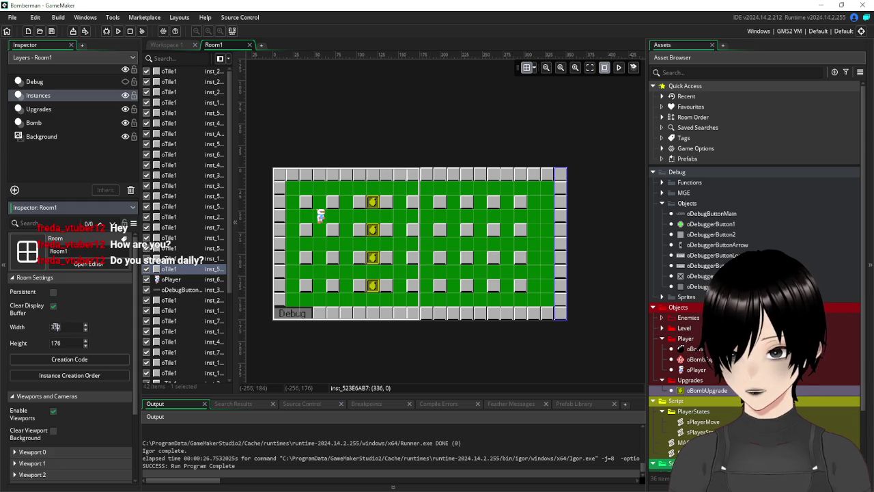
type("368")
key("Return")
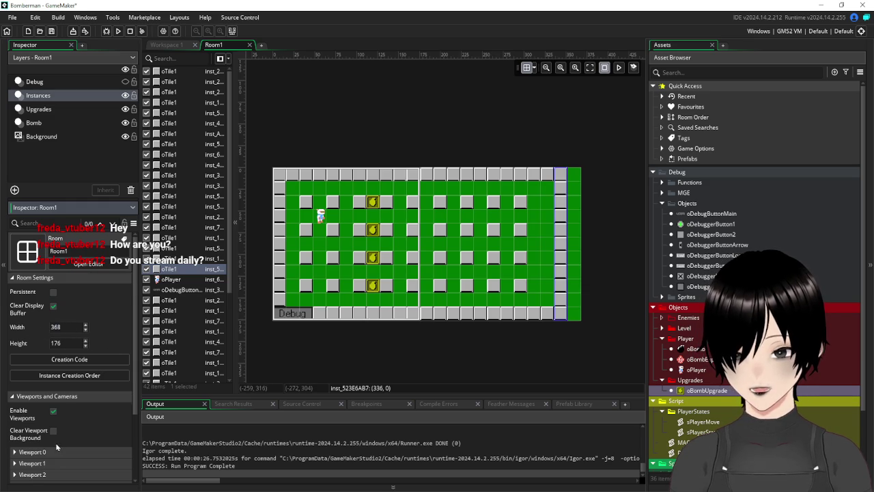
Set Viewport 0's Object Following horizontal border to 88.
scroll(15, 384, "down", 2)
left_click(15, 377)
scroll(75, 408, "down", 5)
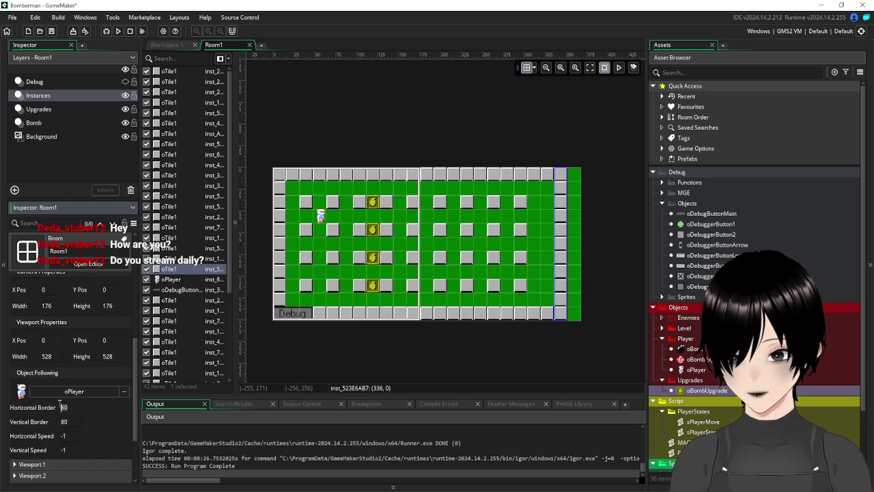
type("88")
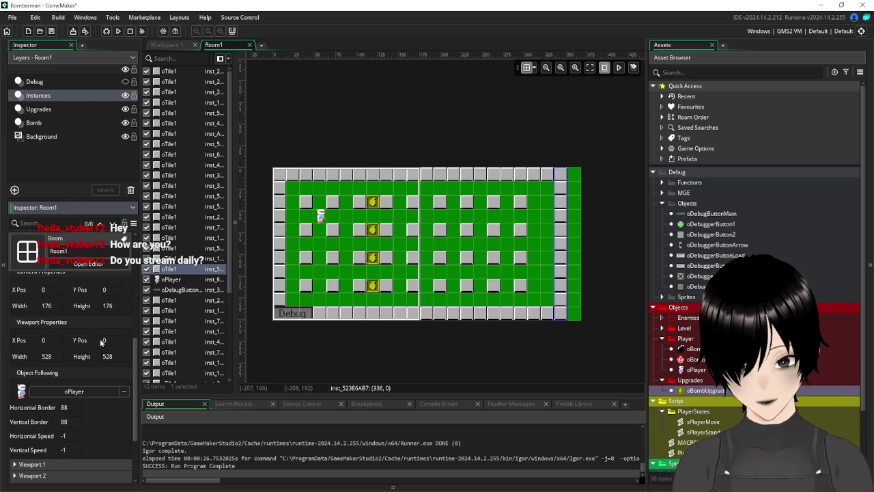
scroll(101, 343, "up", 2)
scroll(101, 344, "up", 2)
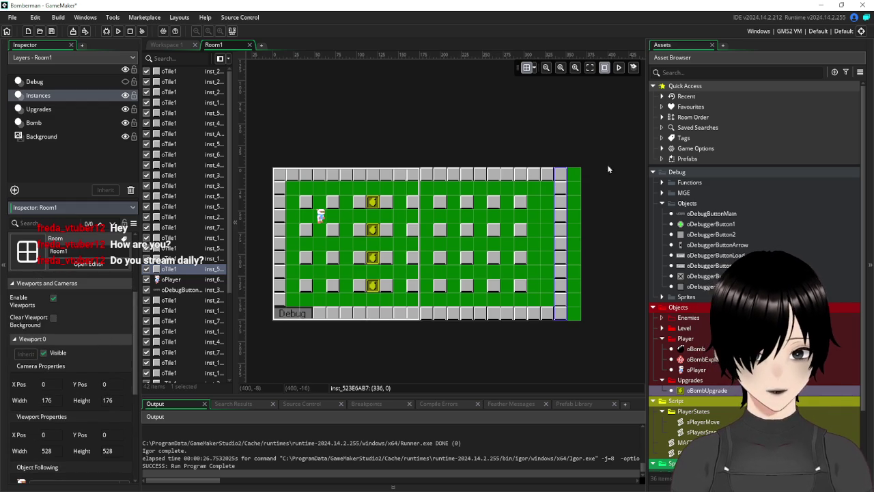
Move the right wall column to x=352 and stretch the top and bottom wall rows one tile right.
left_click_drag(565, 202, 573, 203)
left_click(536, 174)
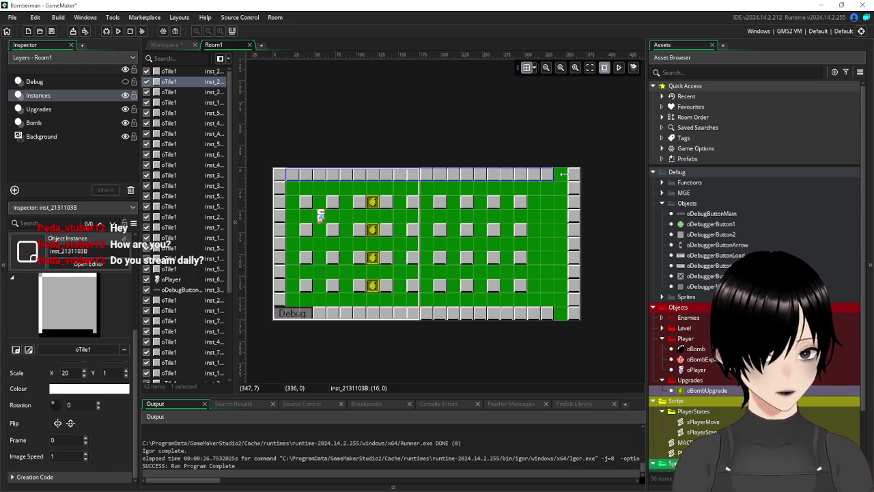
left_click_drag(566, 175, 575, 179)
left_click(549, 312)
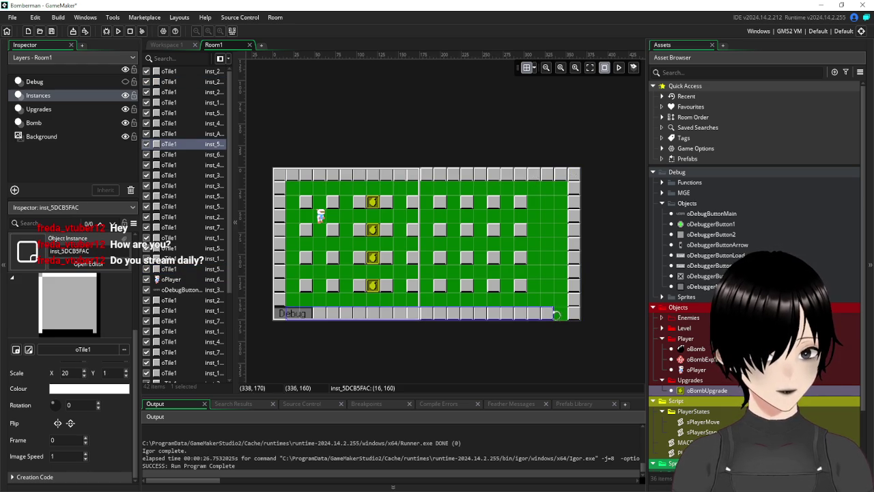
left_click_drag(554, 313, 559, 313)
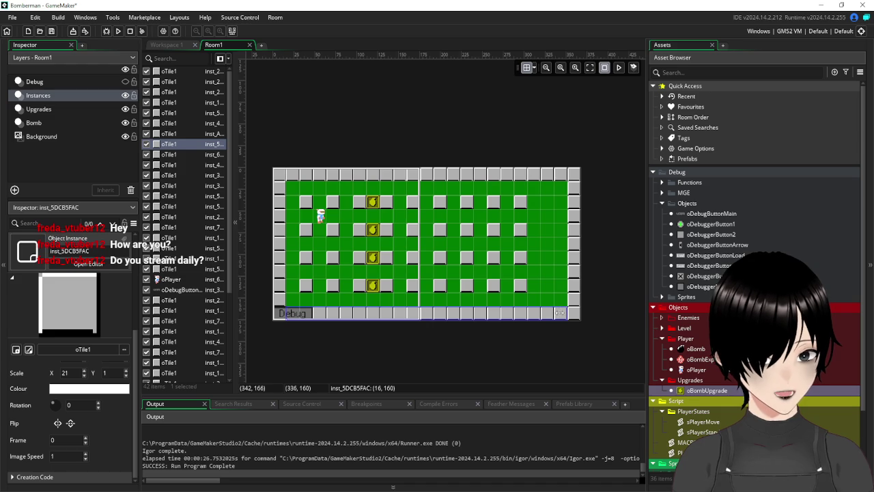
Duplicate the four-block wall column at x=288 into x=320, then save the project.
left_click(523, 285)
left_click(524, 260)
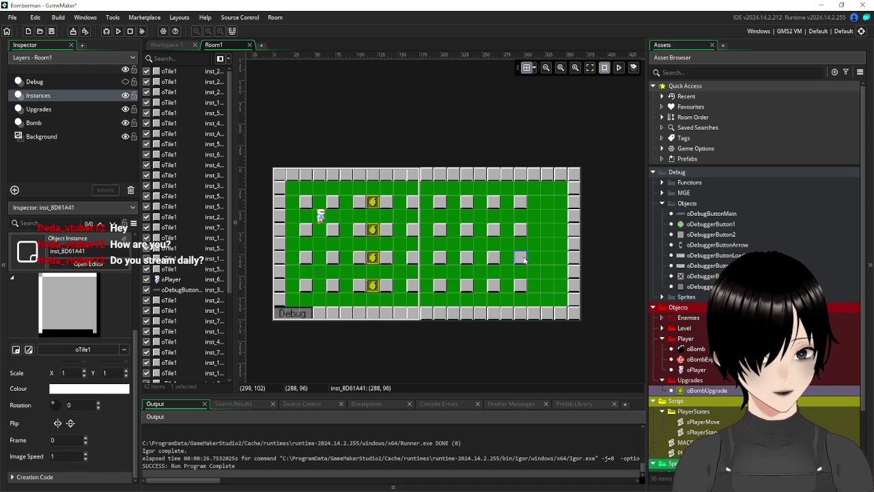
left_click(522, 204)
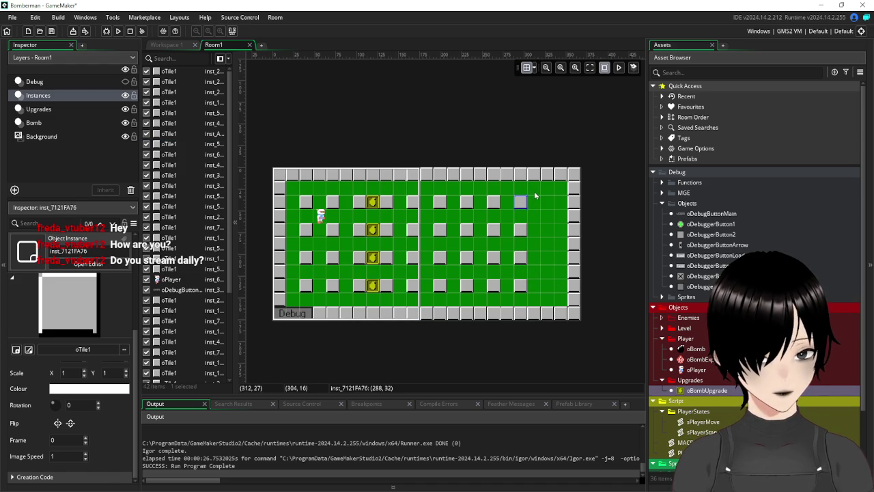
left_click_drag(537, 197, 514, 298)
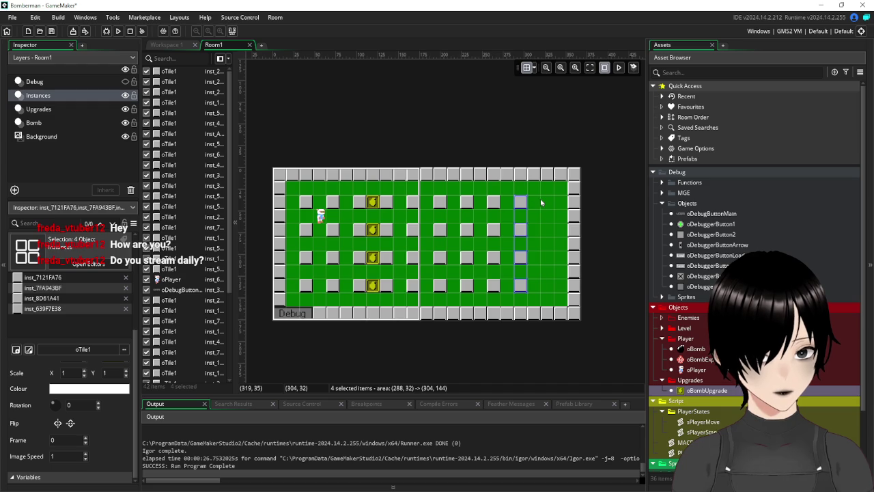
key("ctrl+v")
left_click_drag(540, 219, 552, 211)
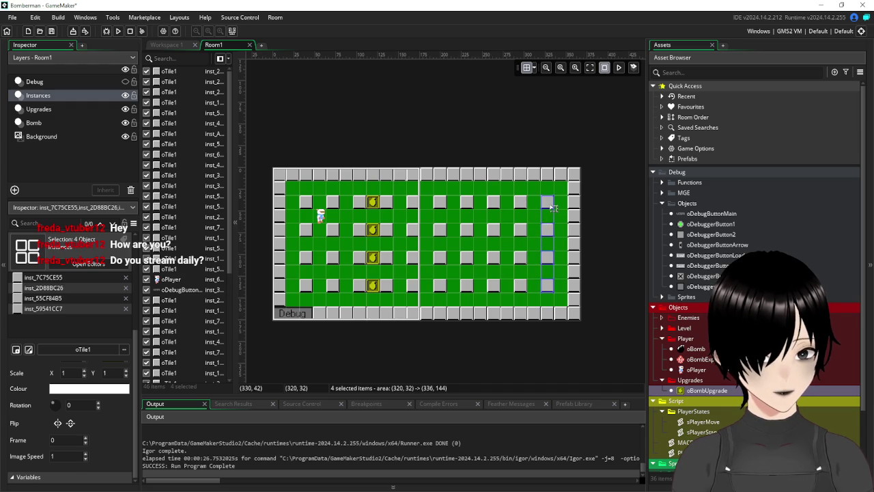
left_click(435, 194)
left_click(58, 32)
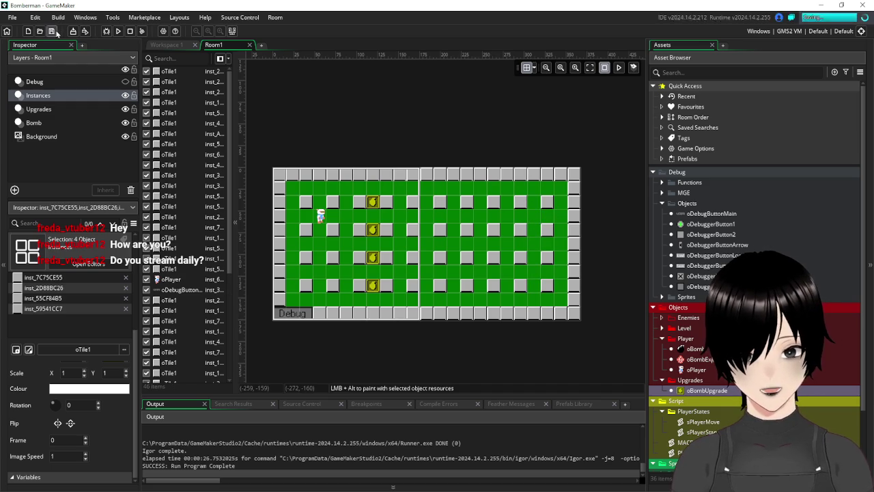
Run the game and walk the player around the grid collecting the bomb pickups.
left_click(119, 31)
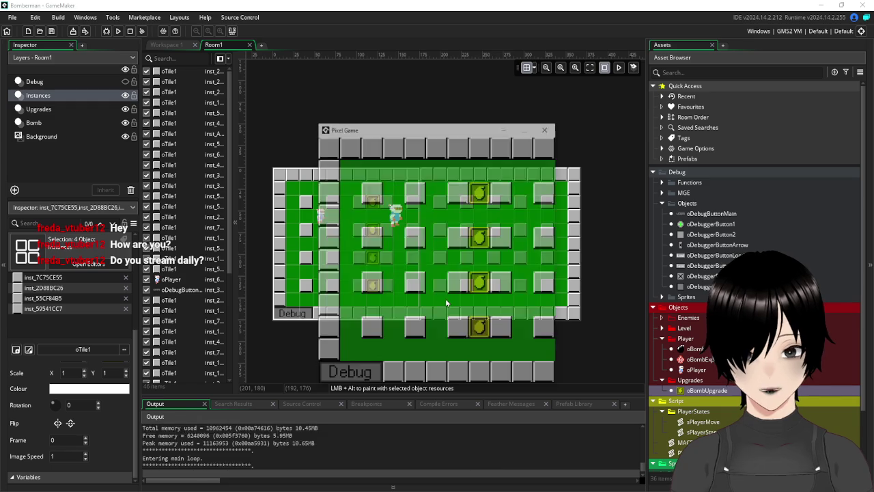
key("Right")
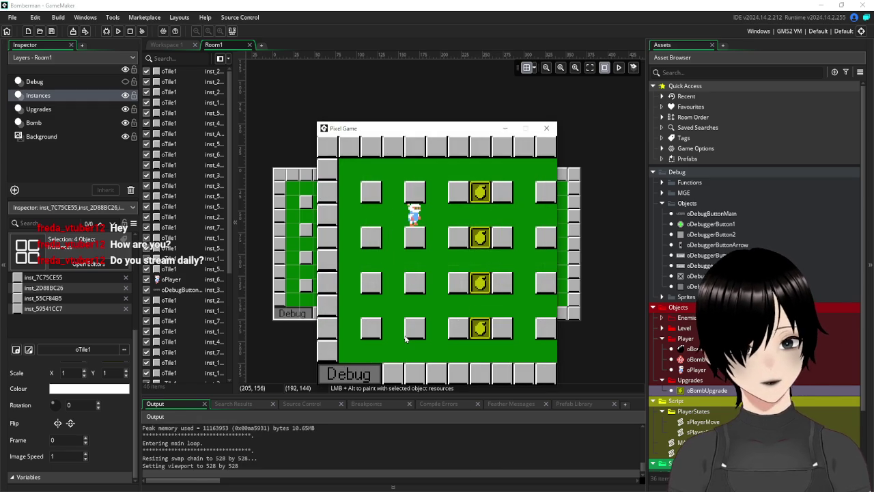
key("Left")
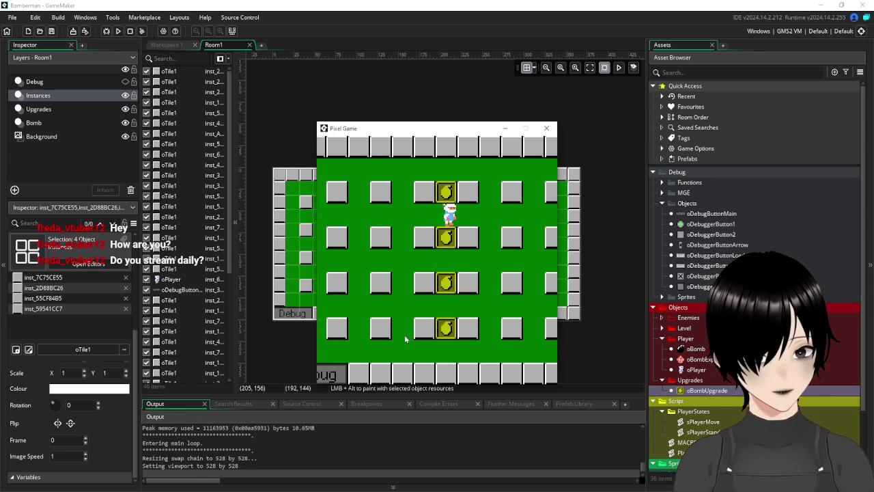
key("Right")
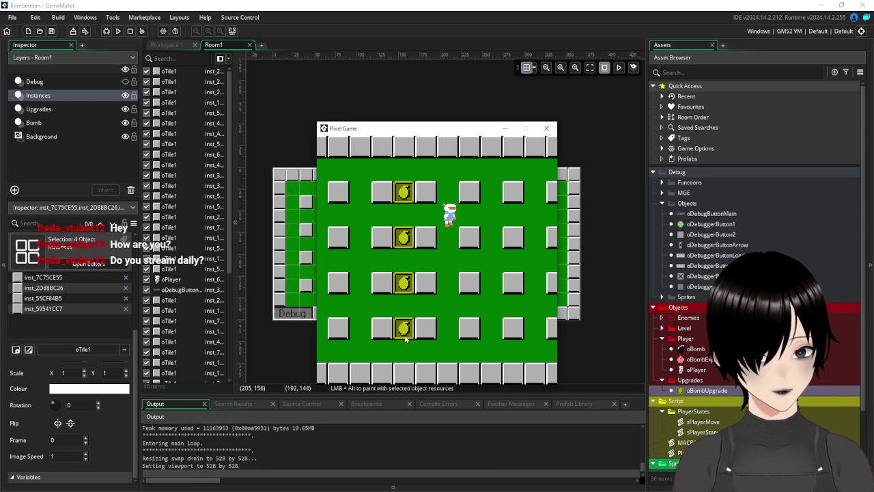
key("Right")
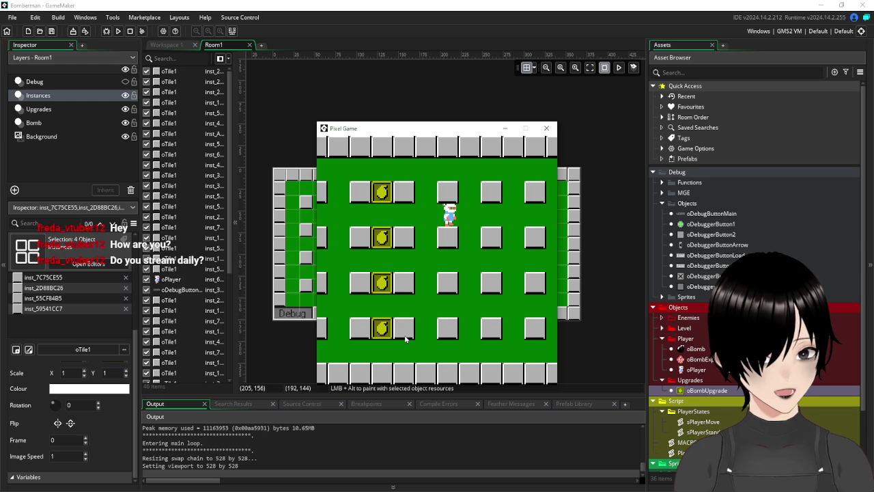
key("Right")
key("Down")
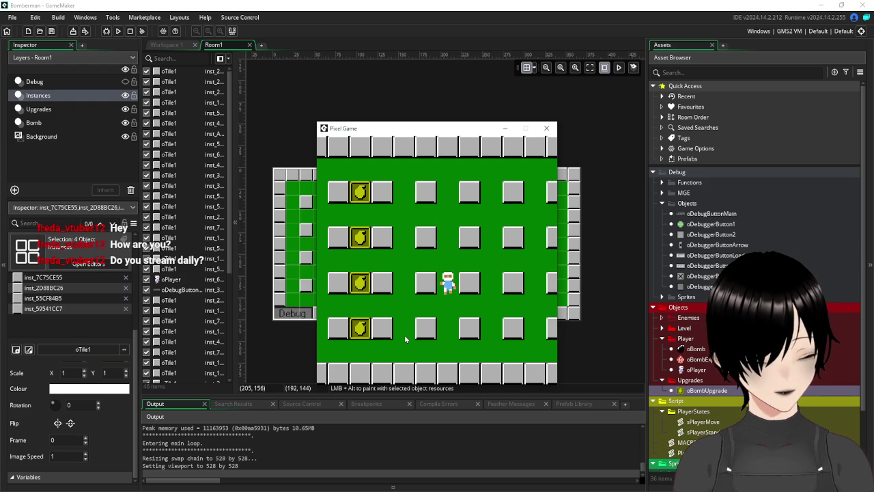
key("Left")
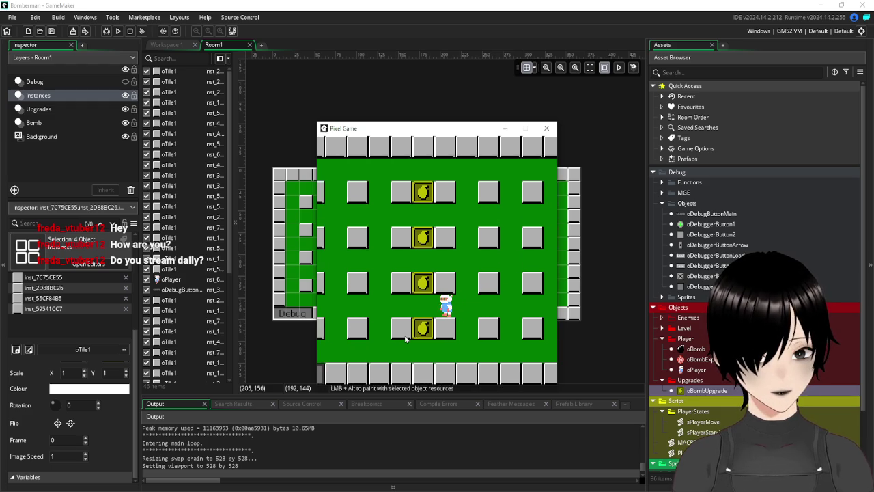
key("Up")
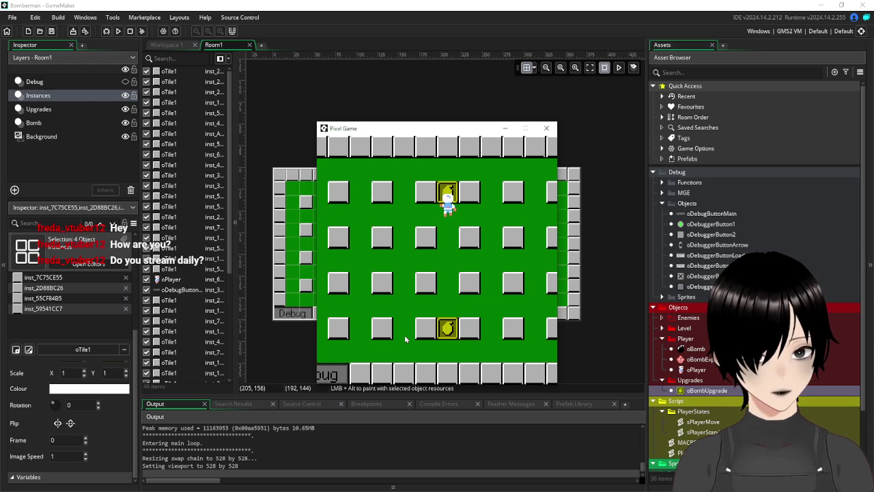
key("Down")
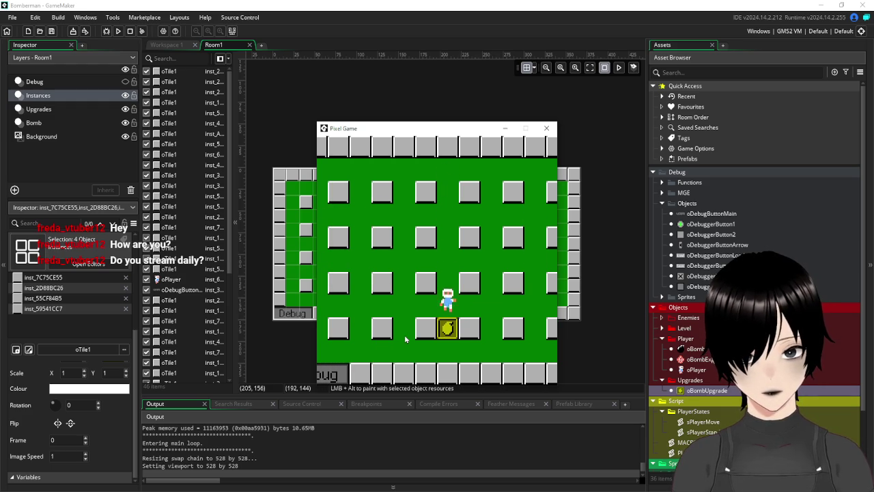
key("Up")
Drop three bombs along the bottom and middle corridors, stepping clear of each blast.
key("space")
key("Right")
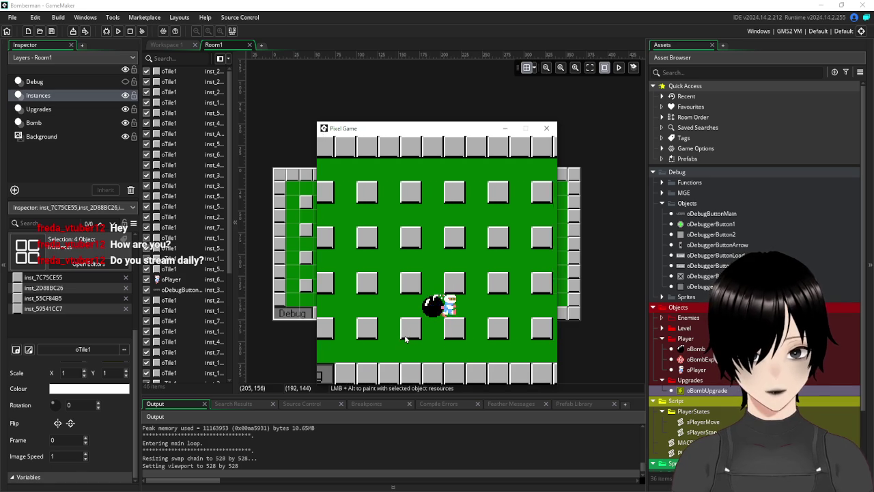
key("Down")
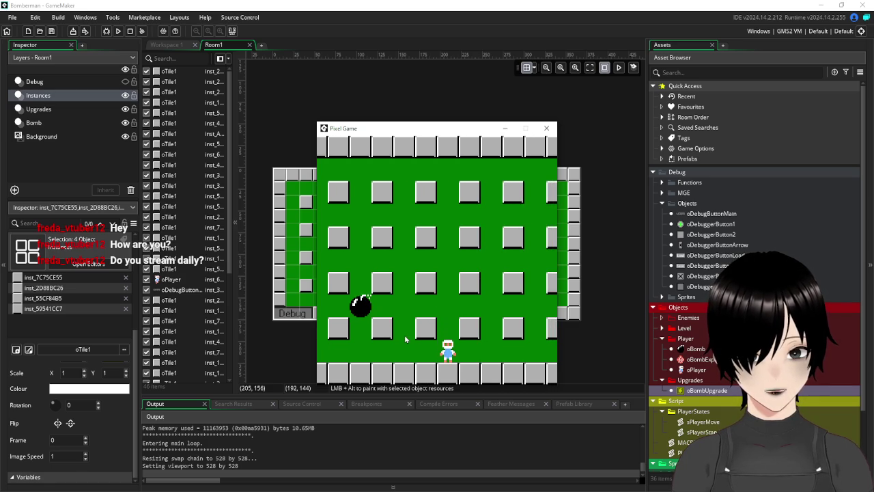
key("Left")
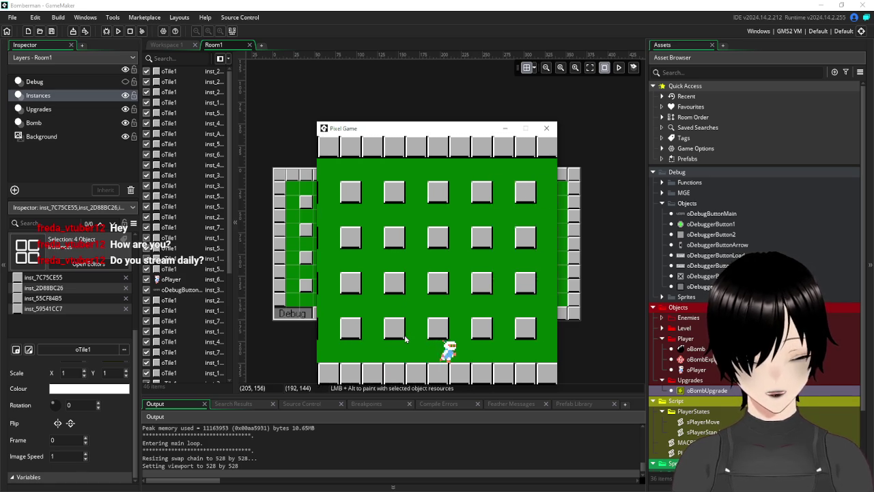
key("Right")
key("space")
key("Up")
key("Left")
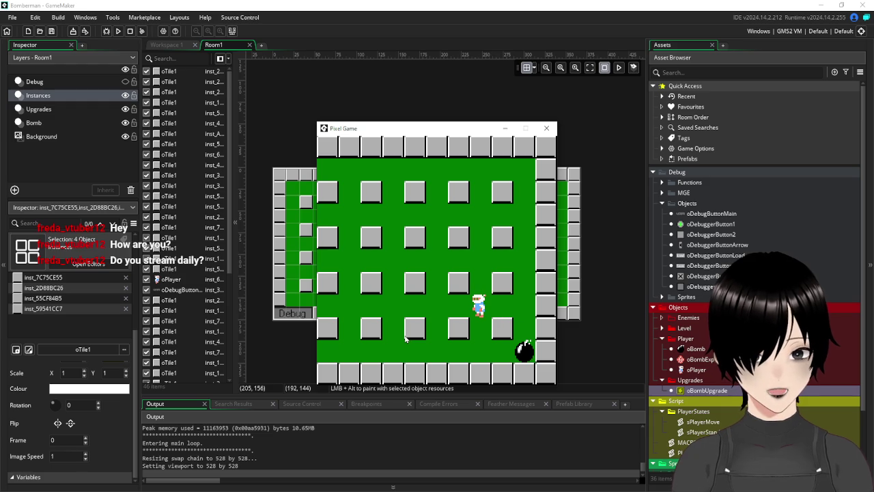
key("Left")
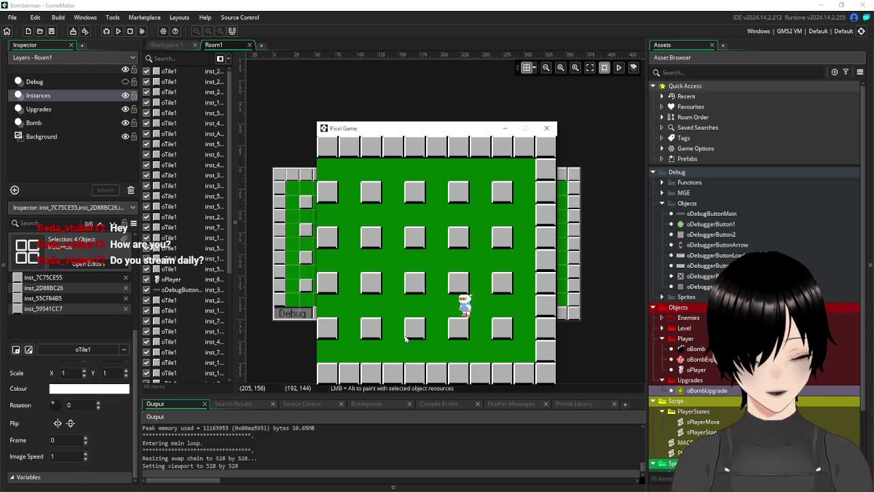
key("Left")
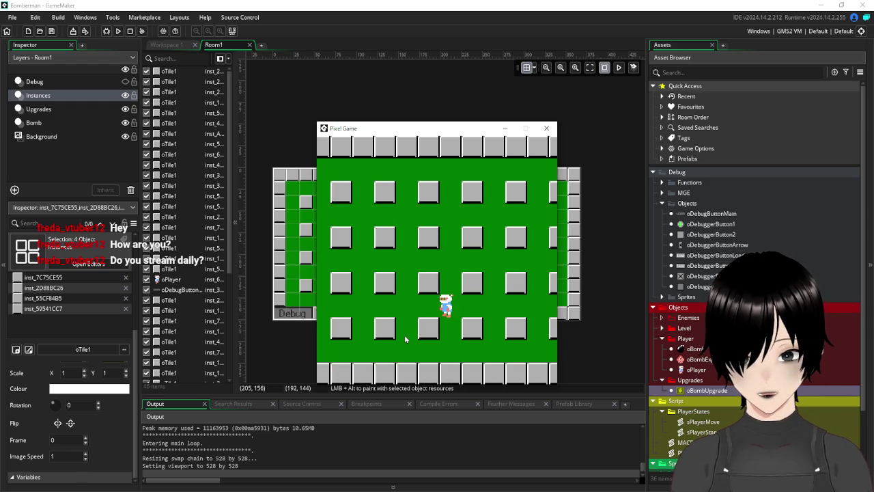
key("Up")
key("space")
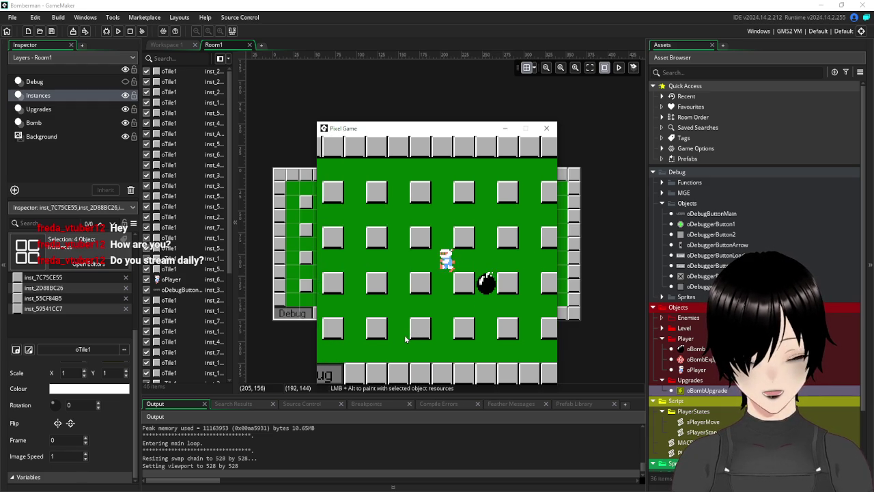
key("Right")
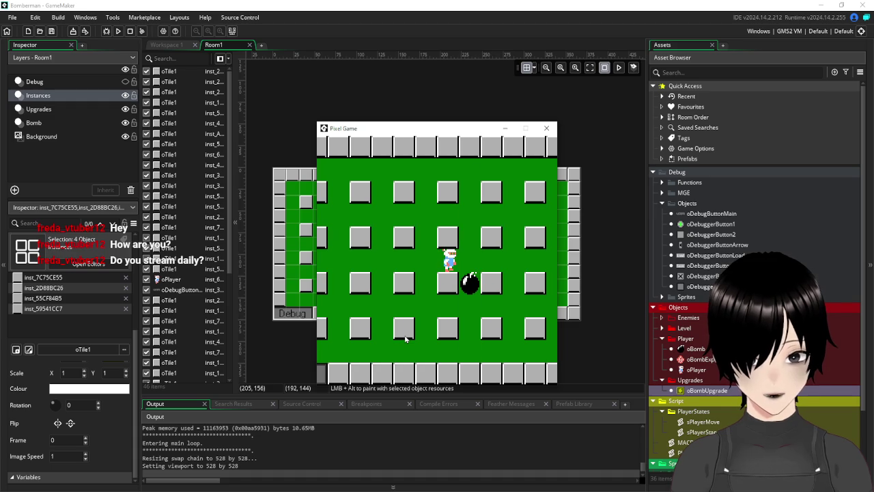
Drop another bomb in the upper corridor, escape down and left, then close the game.
key("Right")
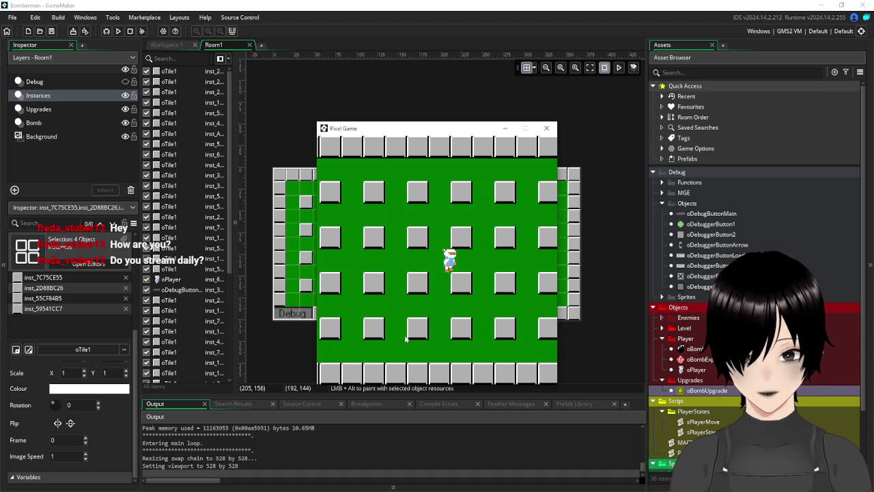
key("Right")
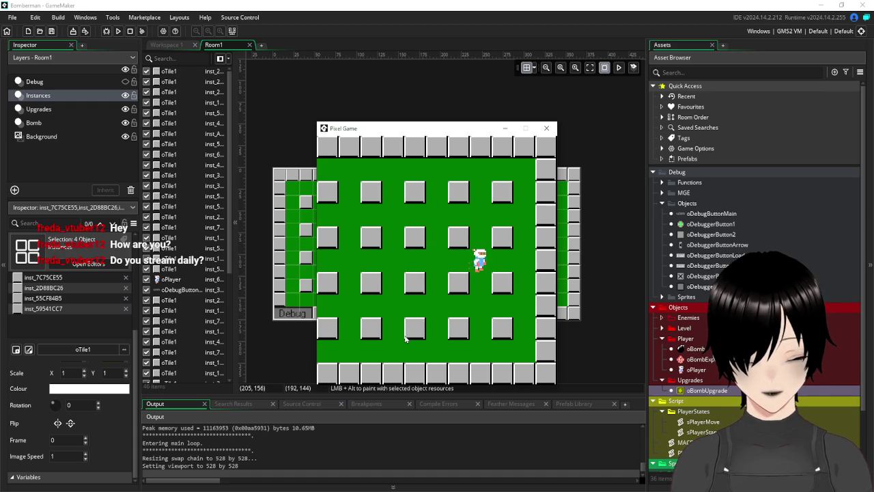
key("Up")
key("Left")
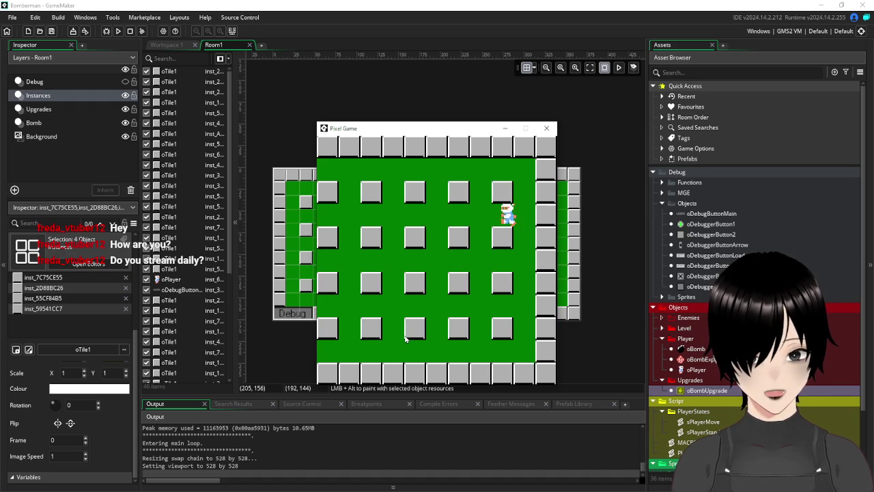
key("space")
key("Left")
key("Down")
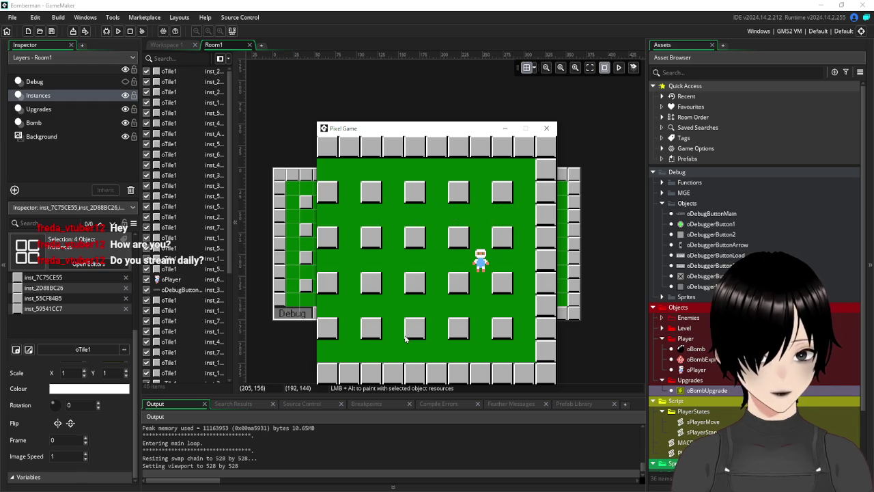
key("Down")
key("Left")
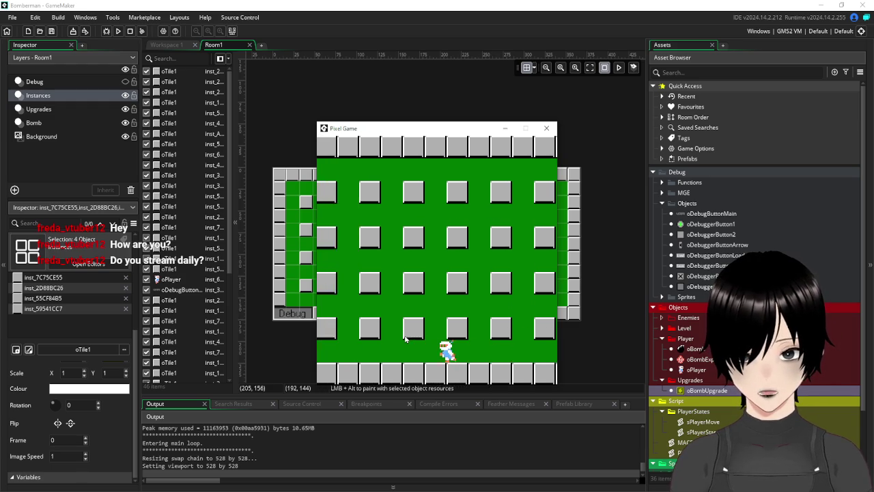
key("Left")
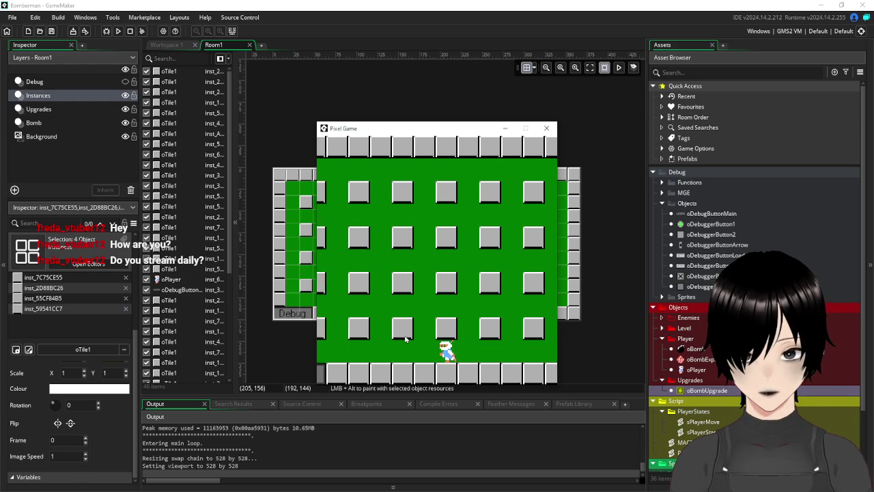
key("Left")
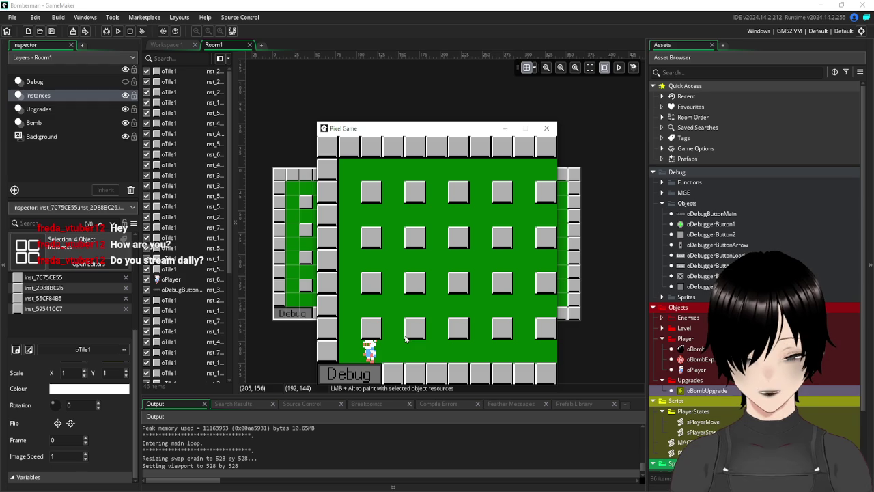
key("Up")
key("Up")
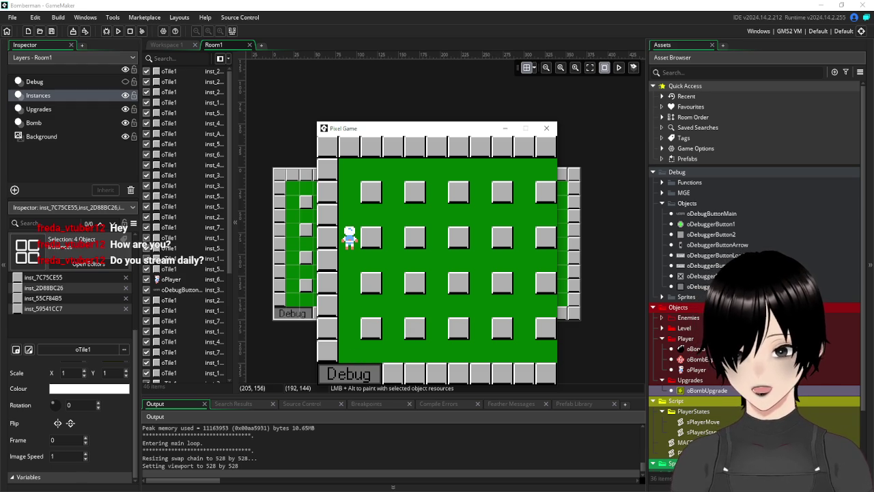
key("alt+Tab")
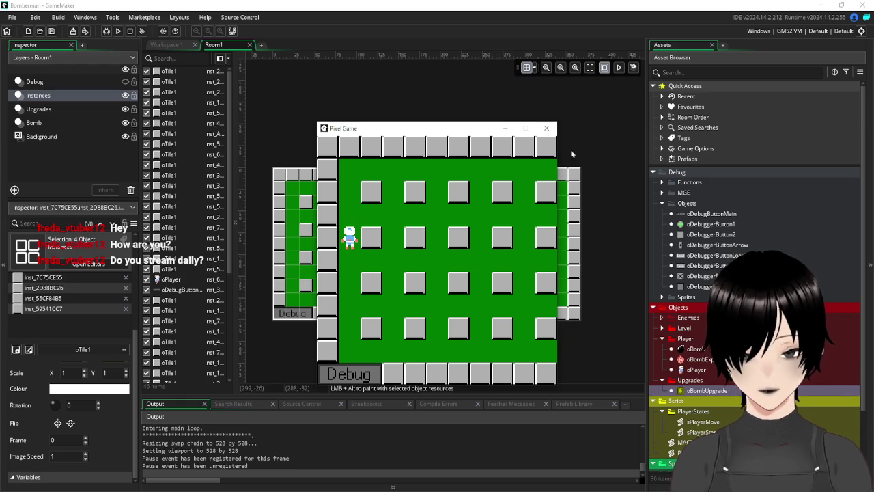
left_click(547, 129)
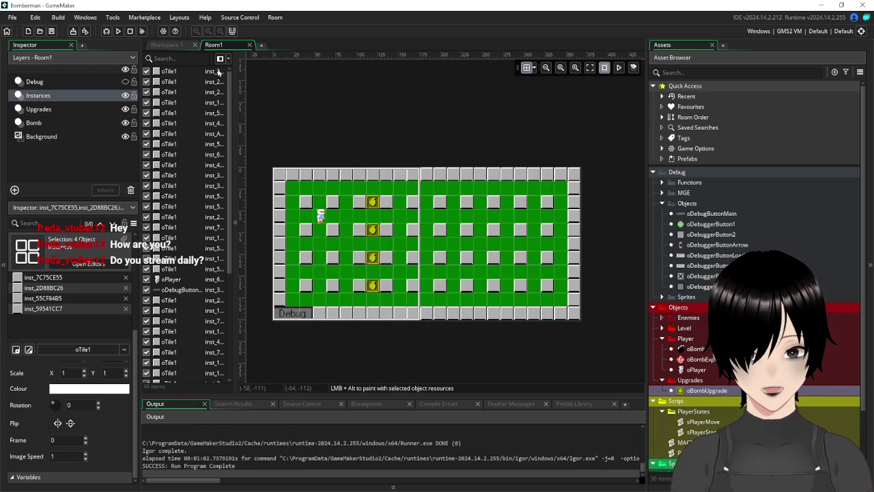
Close the Room1 editor, the sPlayerMove code window and the oBomb object window.
left_click(250, 46)
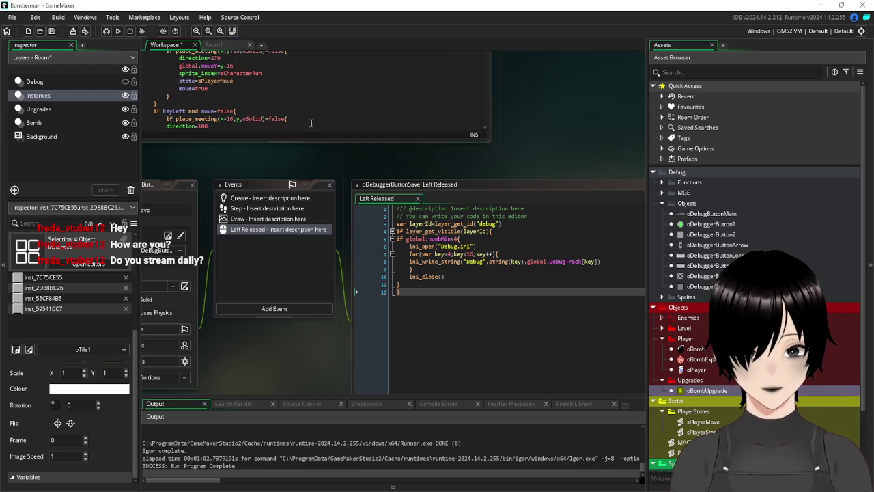
scroll(518, 173, "down", 5)
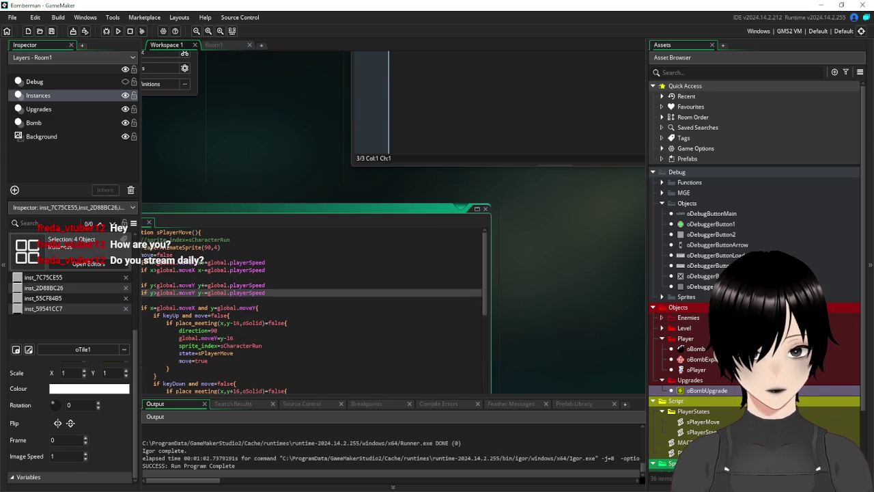
left_click(484, 209)
scroll(239, 225, "up", 3)
scroll(239, 226, "up", 1)
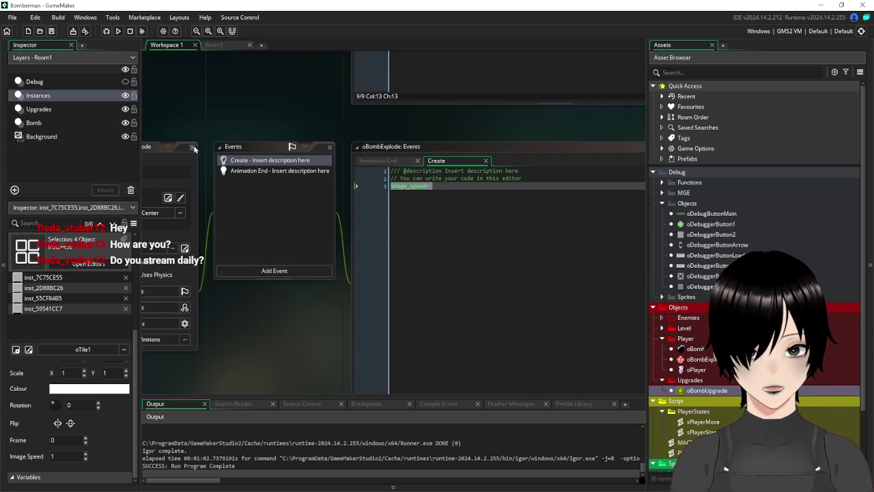
scroll(262, 183, "up", 4)
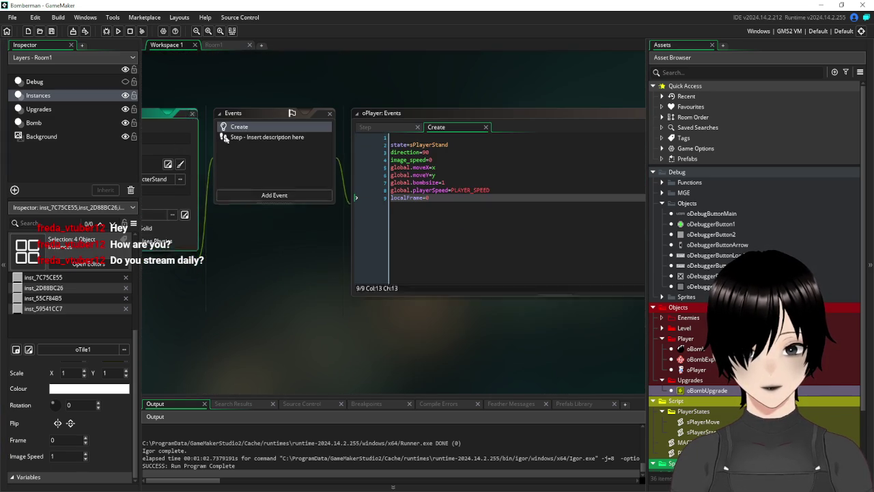
scroll(202, 126, "up", 10)
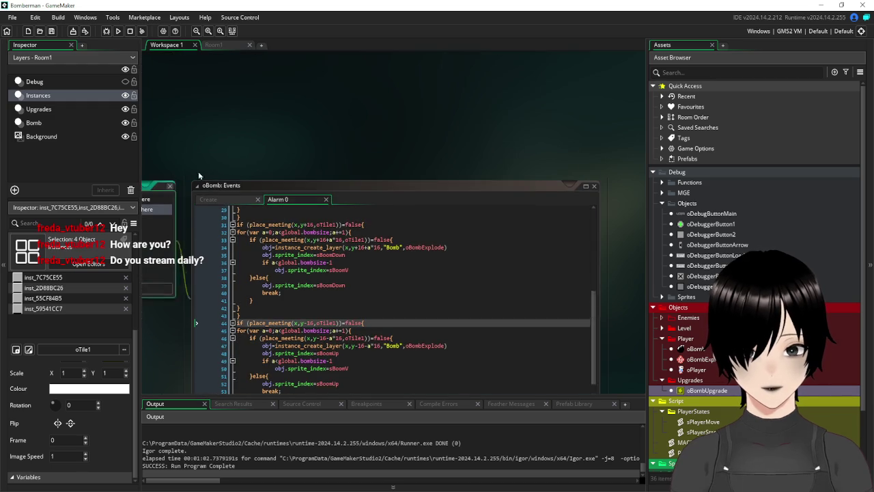
scroll(221, 159, "up", 6)
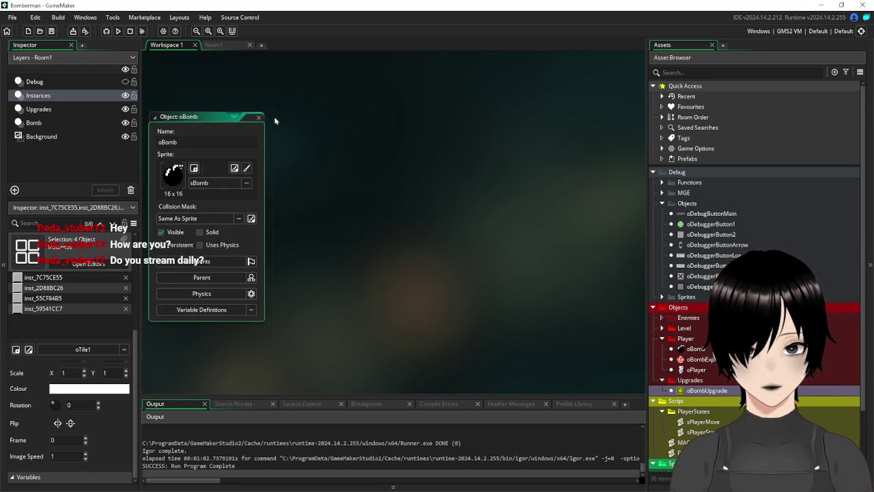
scroll(283, 126, "down", 1)
scroll(283, 126, "down", 5, "ctrl")
scroll(283, 126, "up", 5, "ctrl")
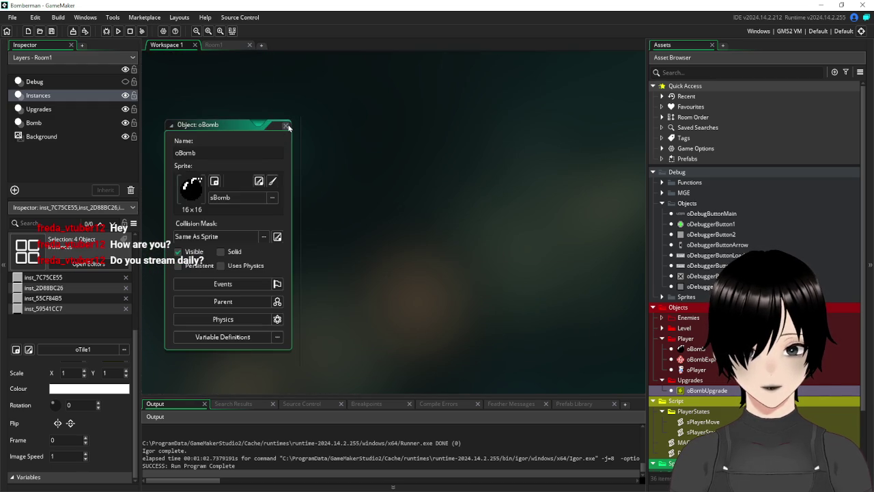
left_click(287, 127)
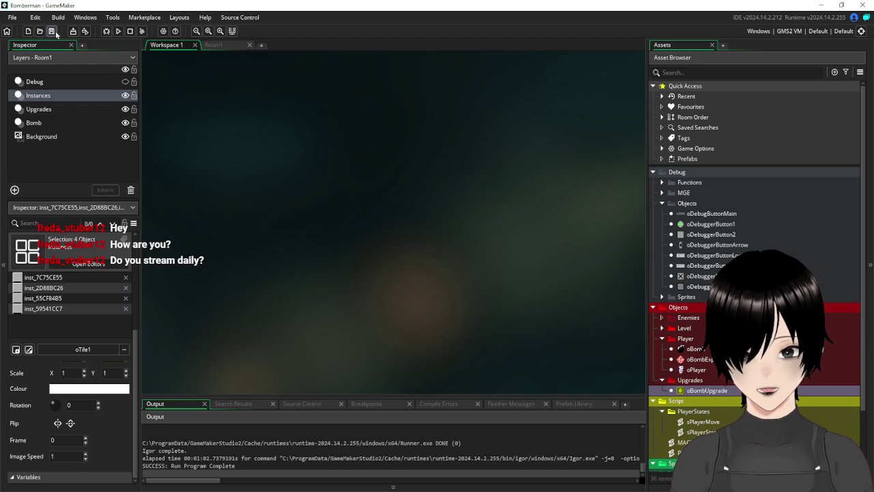
Collapse the Debug, debug Objects, Player objects and PlayerStates folders in the Asset Browser.
left_click(663, 203)
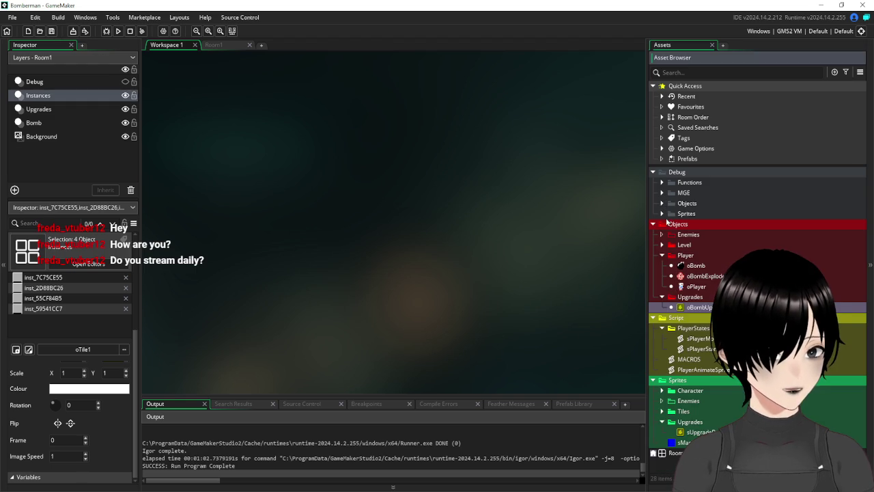
left_click(663, 255)
left_click(654, 173)
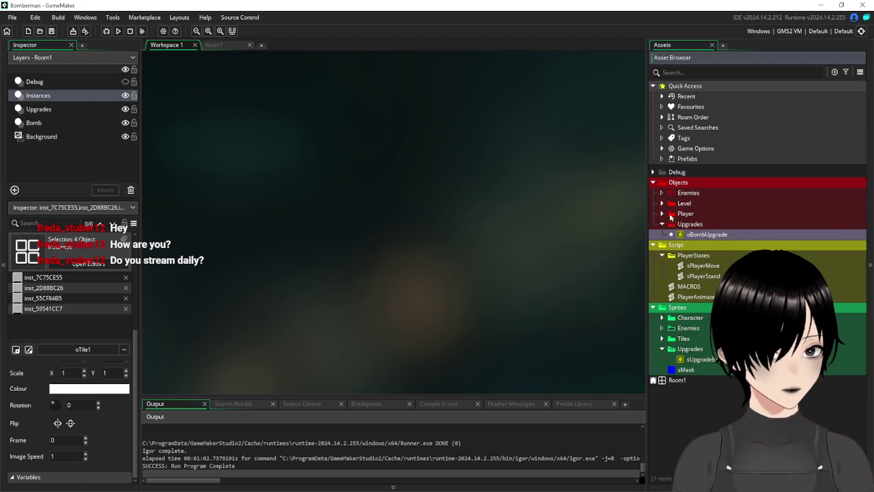
left_click(663, 256)
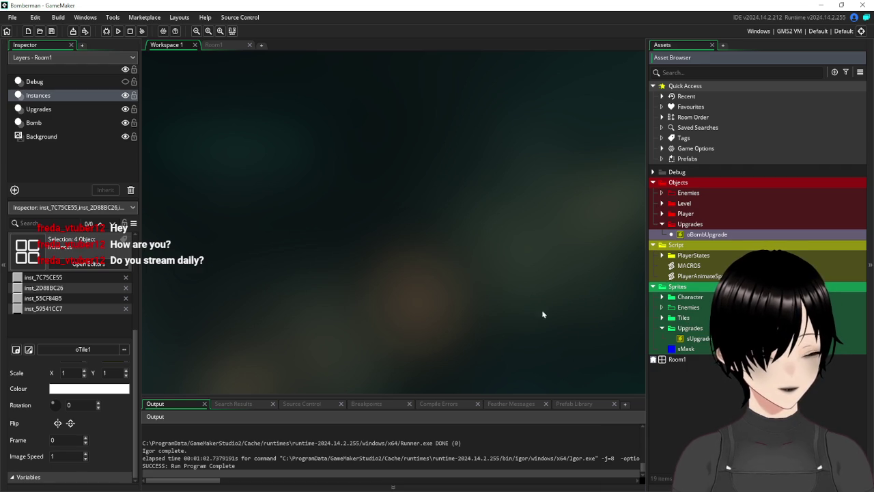
In Paint, box-select the first pink balloon sprite at 16x16, then return to GameMaker.
key("alt+Tab")
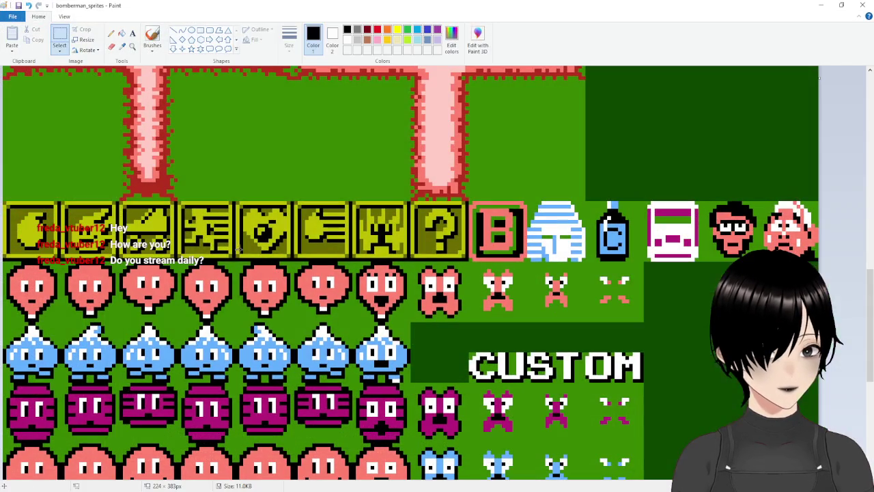
left_click(63, 34)
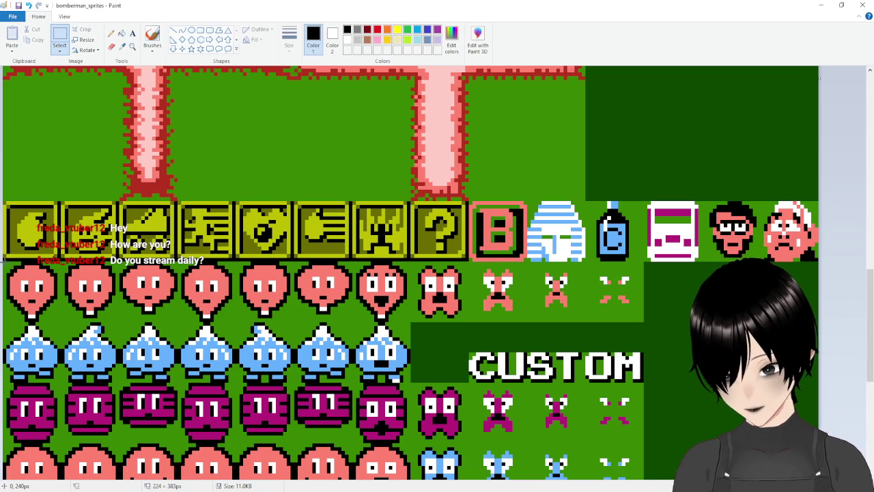
mouse_move(3, 261)
left_mouse_down()
mouse_move(41, 317)
mouse_move(60, 319)
left_mouse_up()
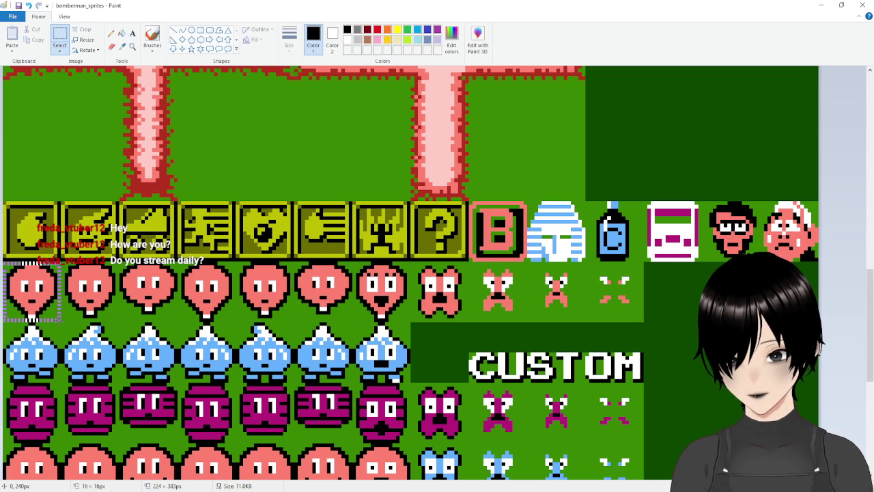
left_click_drag(60, 320, 60, 320)
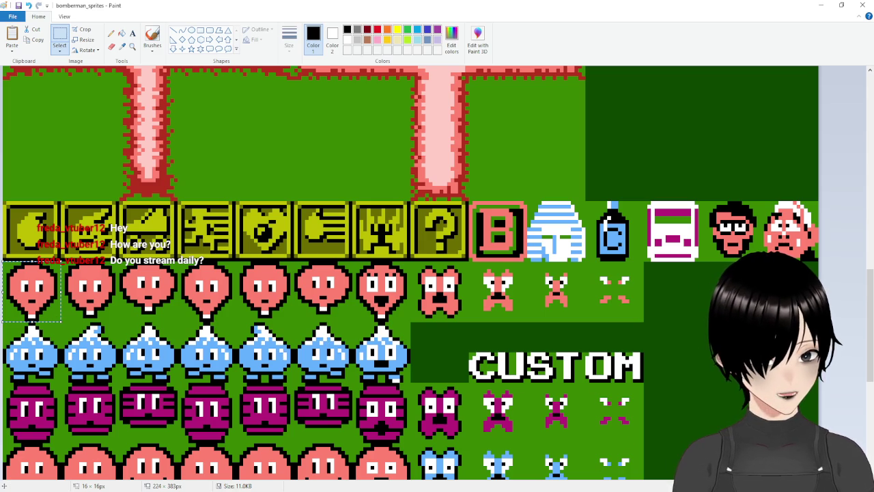
mouse_move(444, 491)
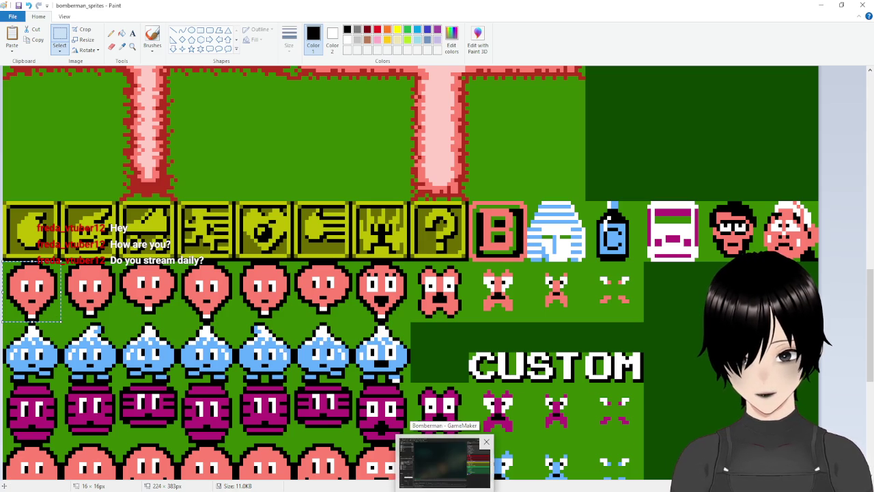
left_click(444, 464)
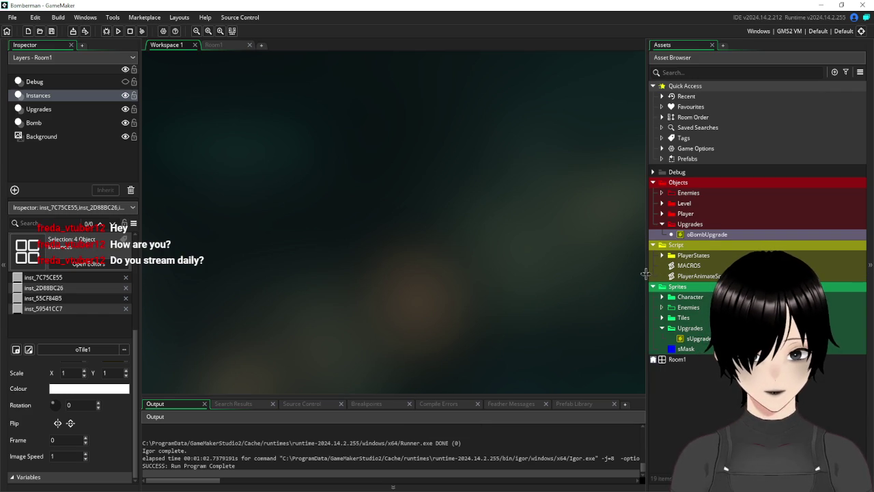
Create a new 64×64 sprite inside the Sprites › Enemies folder of the Asset Browser.
mouse_move(645, 274)
left_mouse_down()
mouse_move(633, 275)
mouse_move(645, 276)
left_mouse_up()
left_click(658, 329)
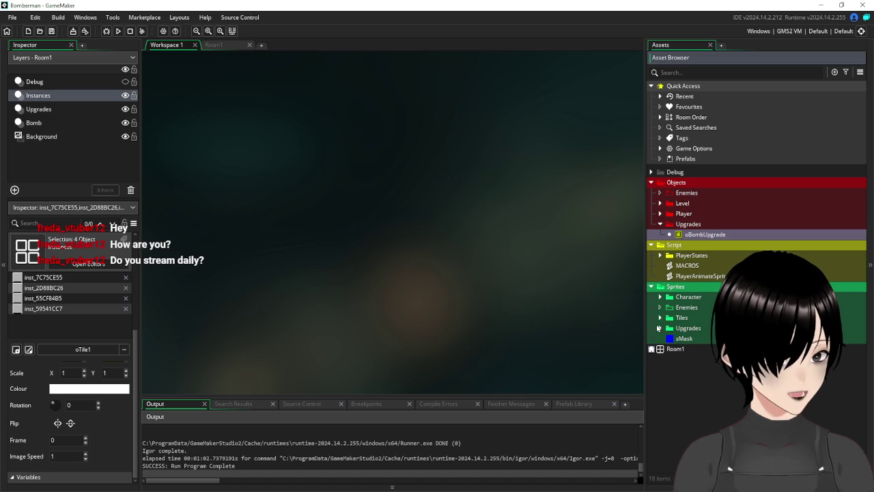
right_click(687, 308)
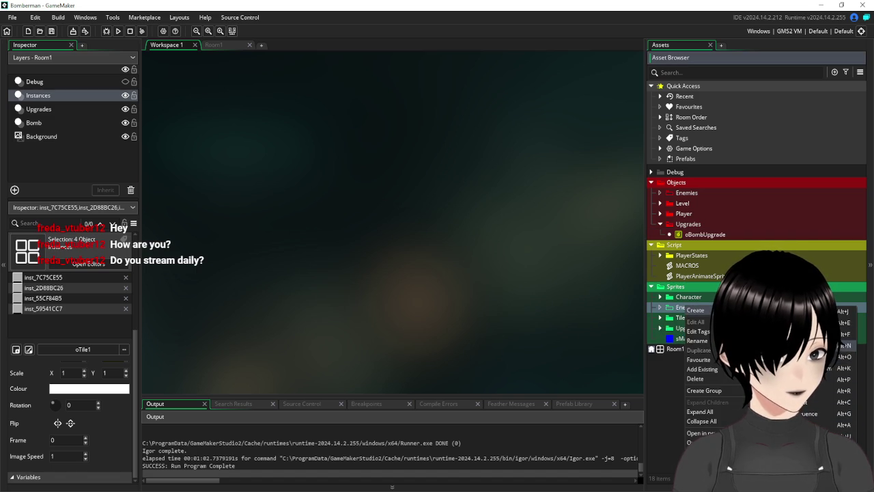
left_click(695, 310)
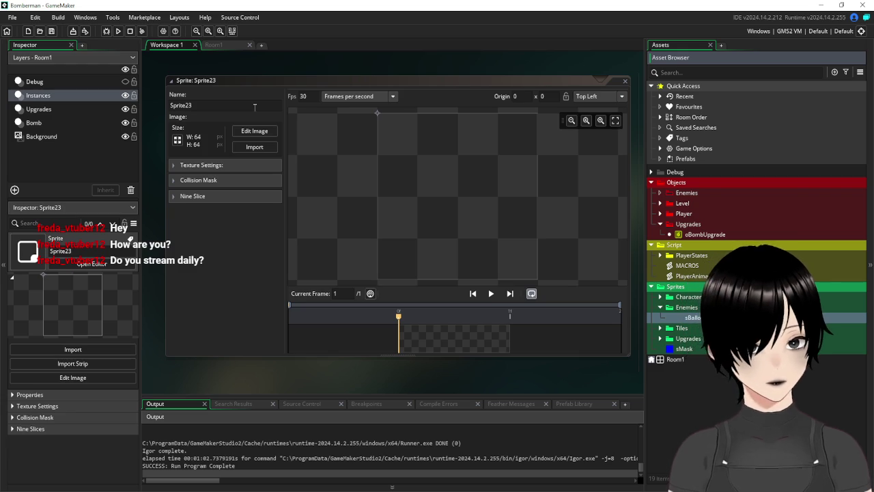
Name the sprite sBalloonEnemyRight and resize it from 64×64 to 16×16 pixels.
key("alt+Tab")
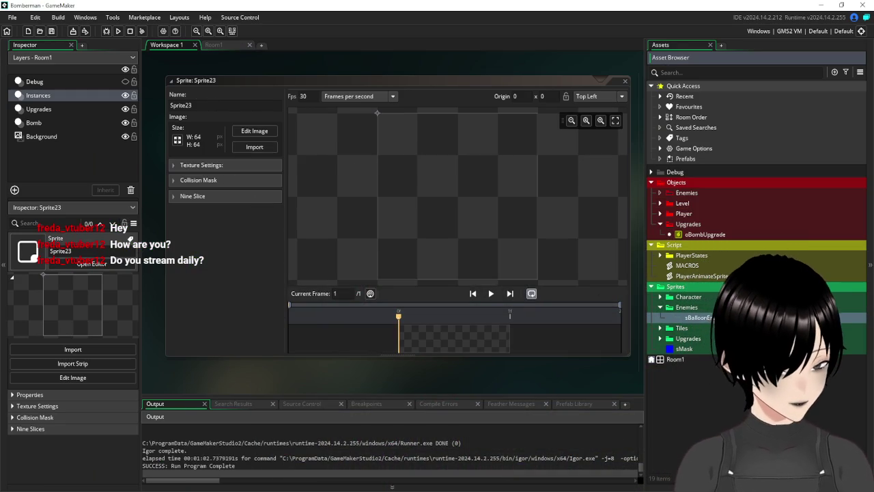
key("alt+Tab")
key("alt+Tab")
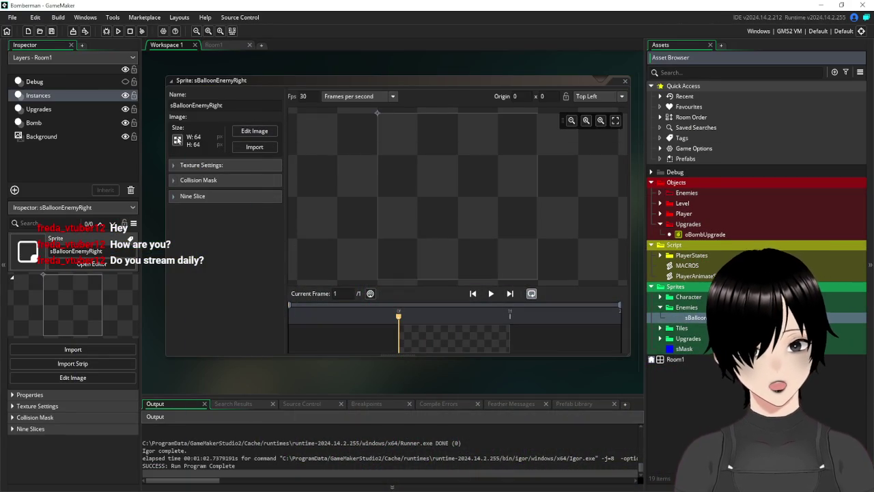
left_click(177, 139)
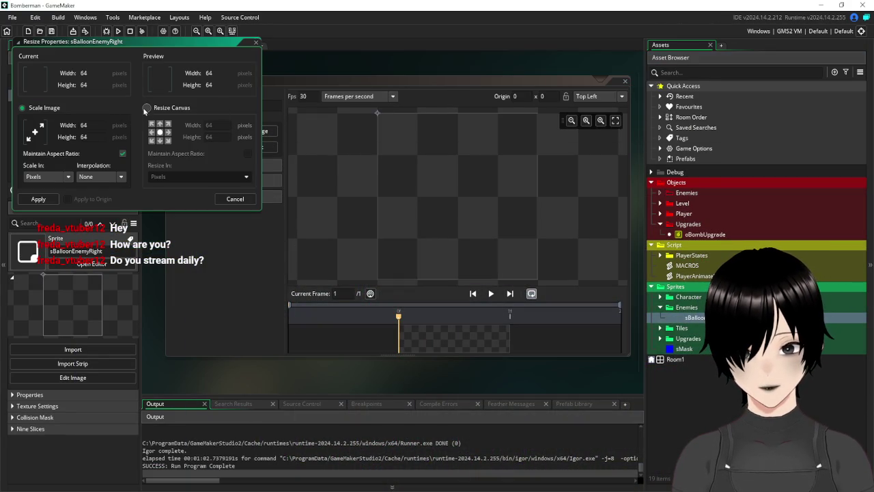
type("16")
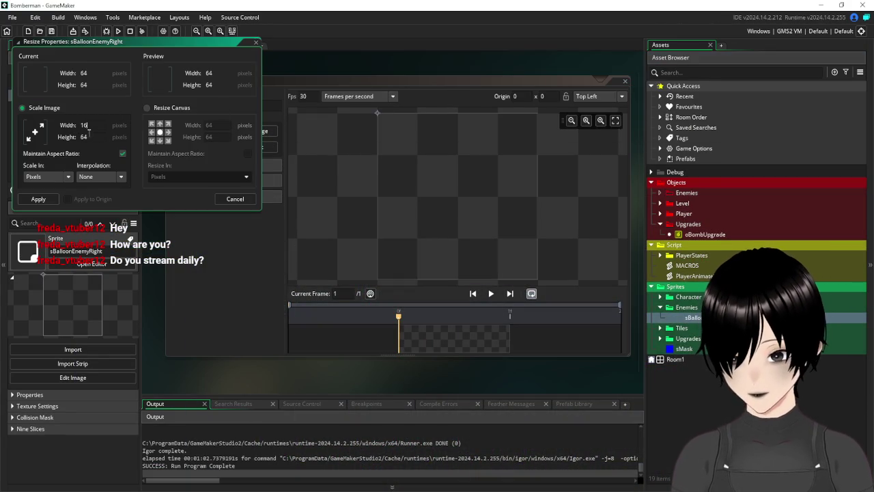
key("Return")
left_click(254, 131)
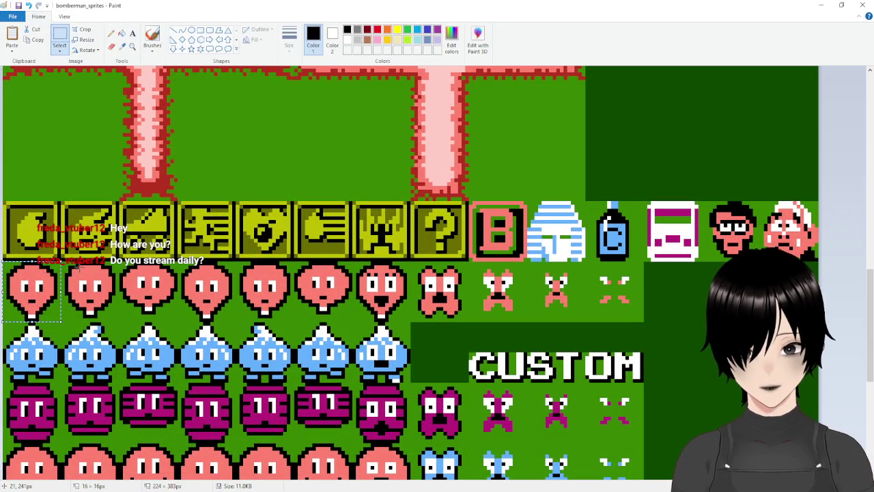
Copy the next balloon from the sheet, add two empty frames, and paste it into frame 2.
key("Delete")
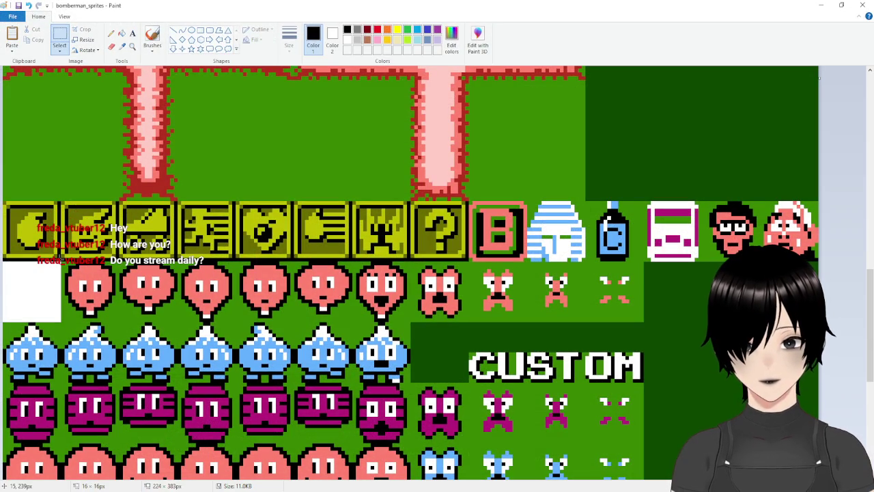
left_click_drag(61, 265, 118, 318)
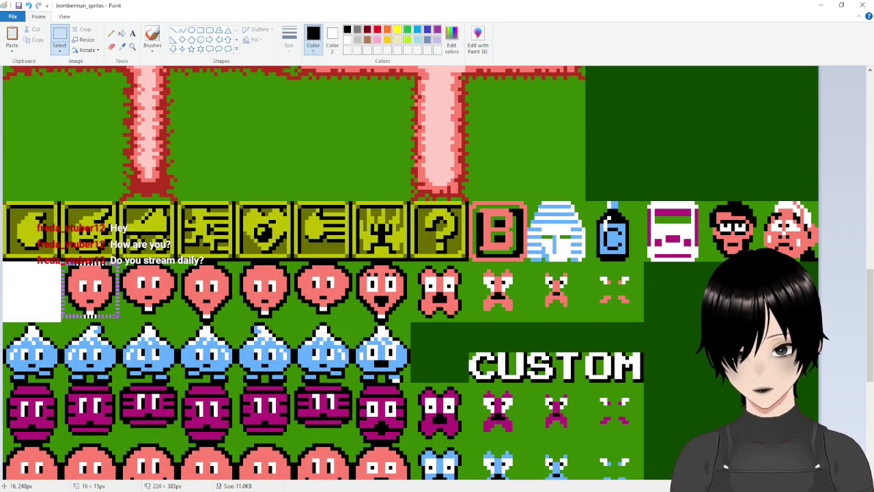
left_click_drag(118, 318, 119, 322)
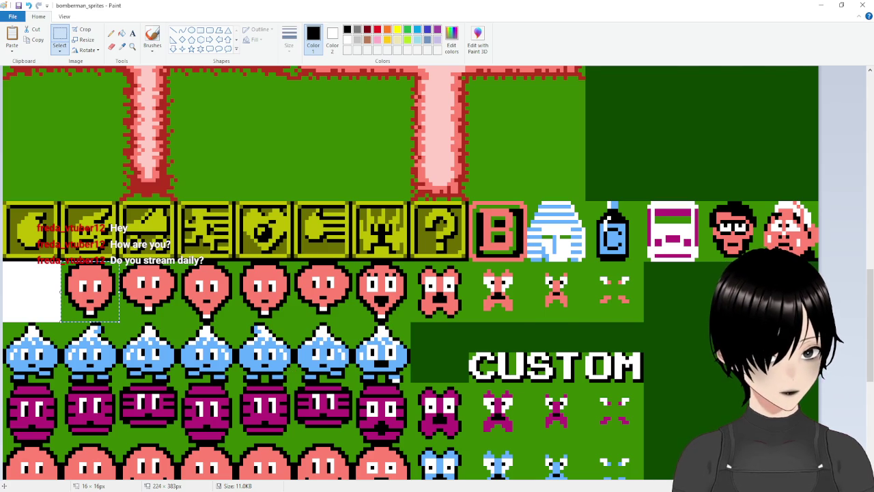
key("alt+Tab")
left_click(186, 76)
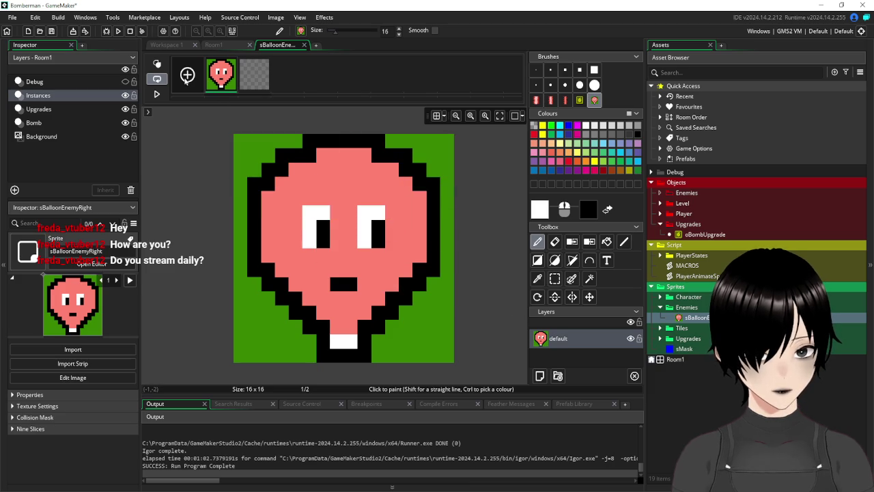
left_click(186, 77)
left_click(248, 85)
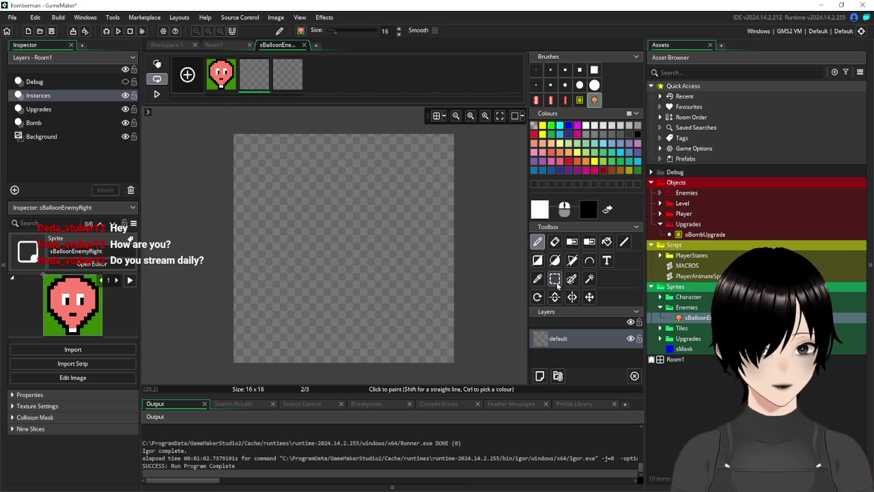
key("ctrl+v")
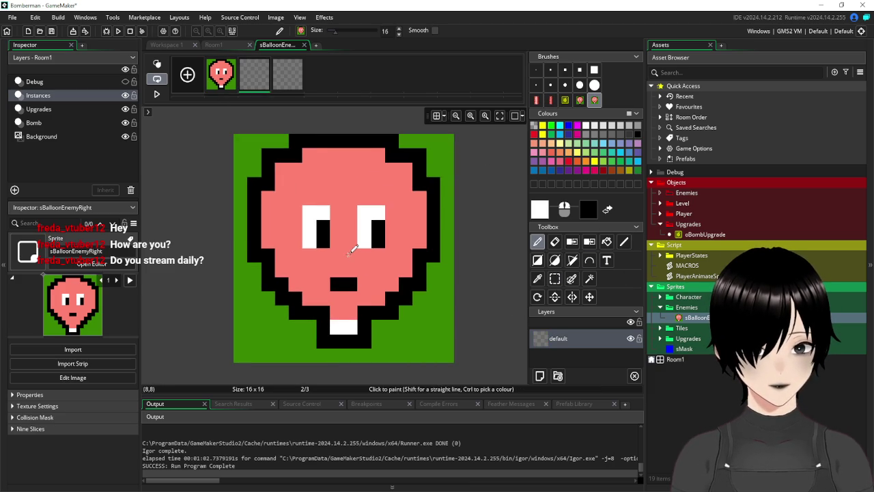
Copy the next balloon in the row and paste it into frame 3, aligned to the canvas.
left_click(289, 81)
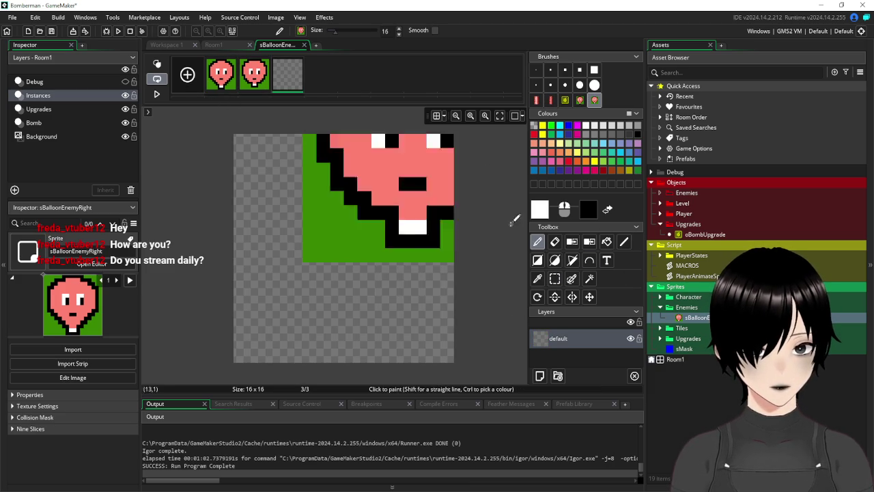
key("alt+Tab")
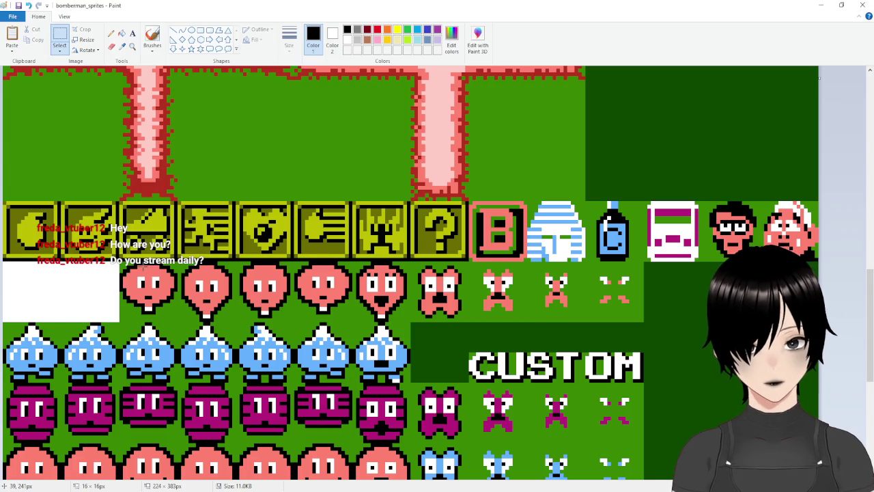
mouse_move(183, 317)
left_mouse_down()
mouse_move(120, 265)
mouse_move(176, 319)
left_mouse_up()
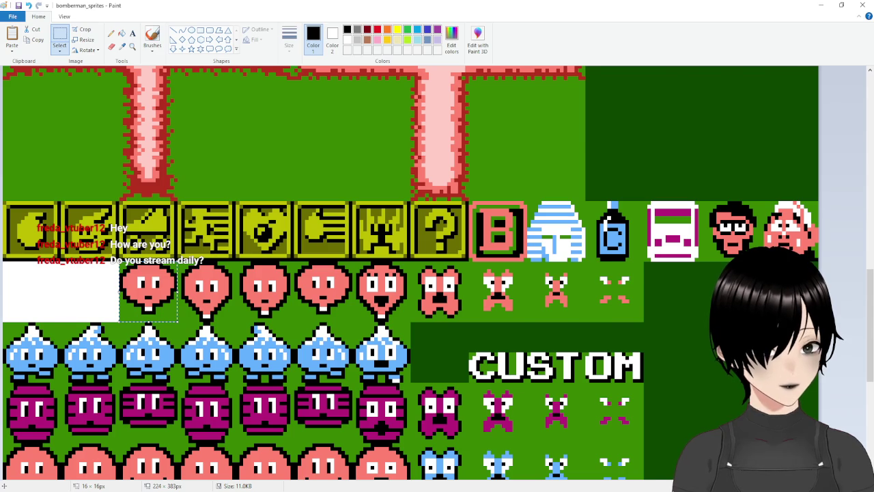
key("alt+Tab")
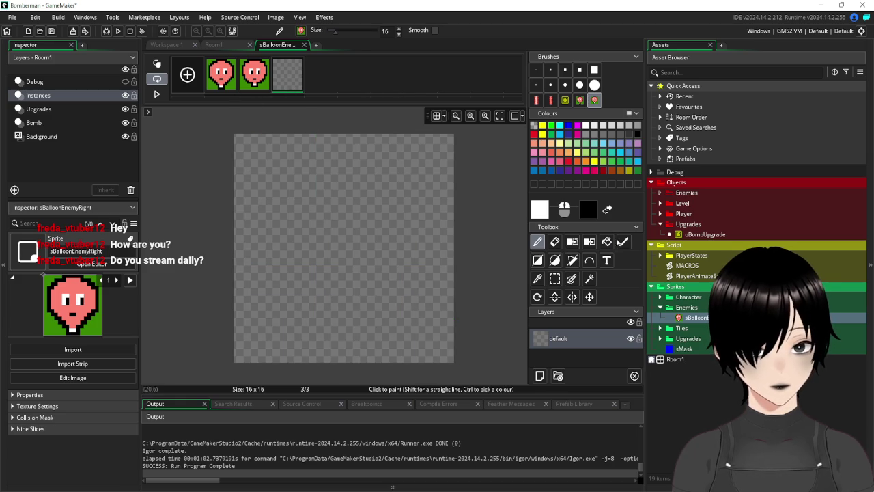
key("ctrl+v")
mouse_move(364, 266)
left_mouse_down()
mouse_move(343, 238)
mouse_move(331, 239)
left_mouse_up()
Add a fourth frame and paste a balloon into it, positioned on the canvas.
left_click(257, 85)
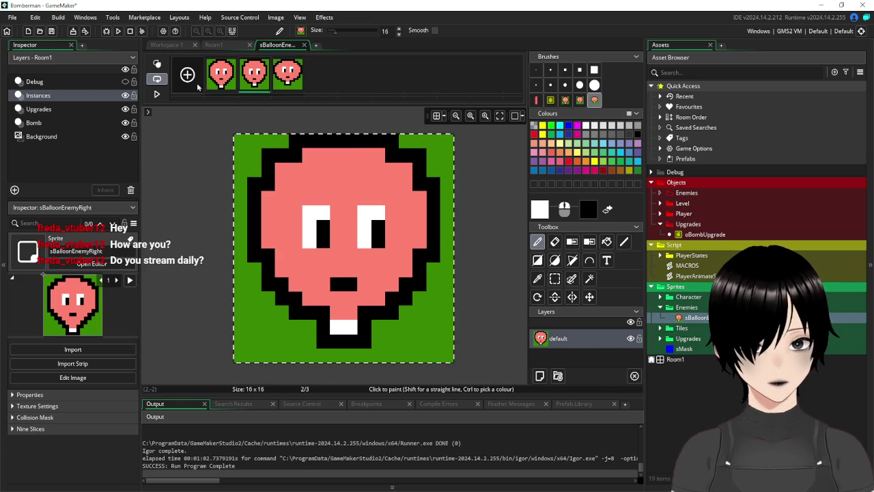
key("ctrl+n")
left_click(321, 74)
key("ctrl+v")
left_click_drag(371, 228, 353, 251)
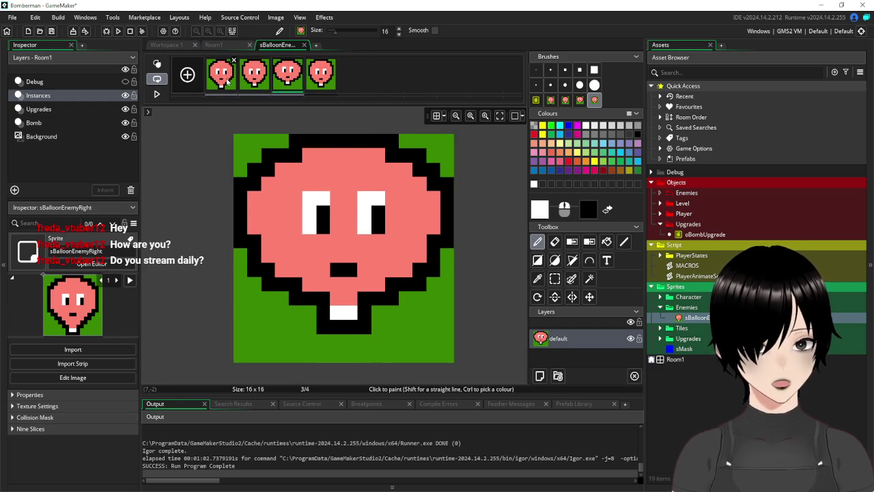
With the Magic Wand, erase the green background around frame 3's balloon.
left_click(589, 278)
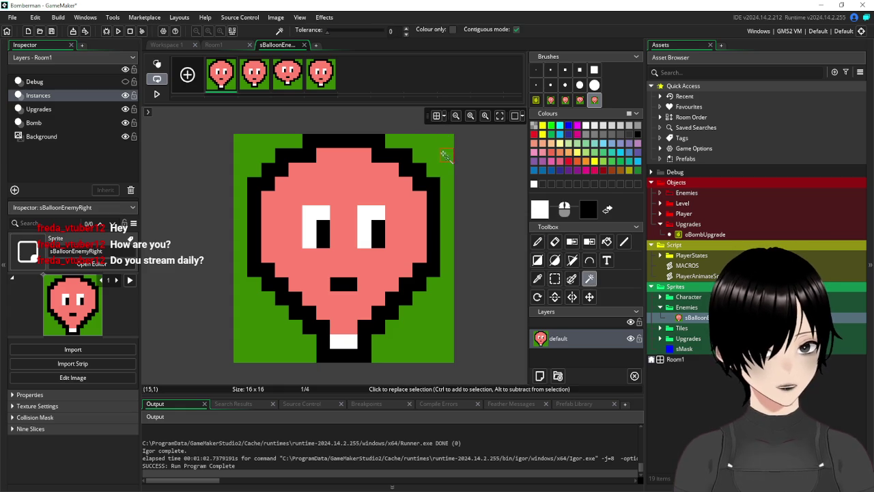
left_click(255, 71)
key("Delete")
left_click(288, 72)
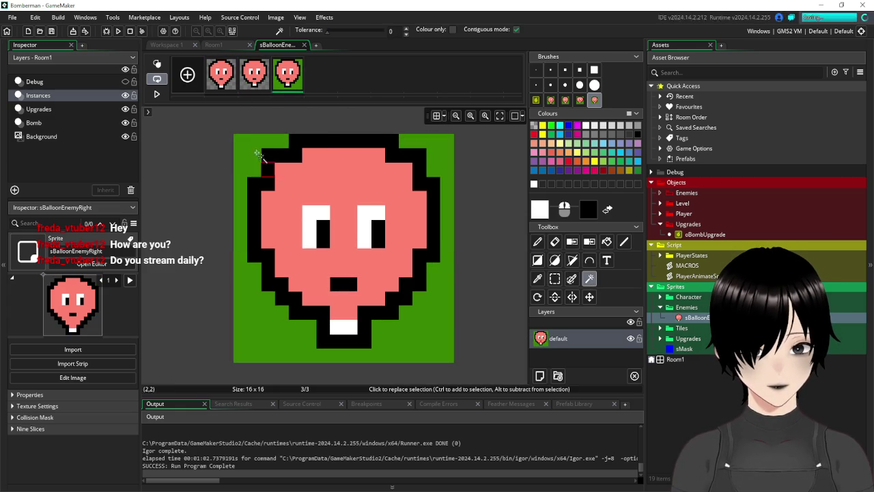
key("ctrl+z")
left_click(250, 145)
key("Delete")
left_click(390, 336)
key("Delete")
left_click(434, 146)
key("Delete")
Clear frame 4's green background and close the image editor.
left_click(326, 75)
left_click(443, 154)
key("Delete")
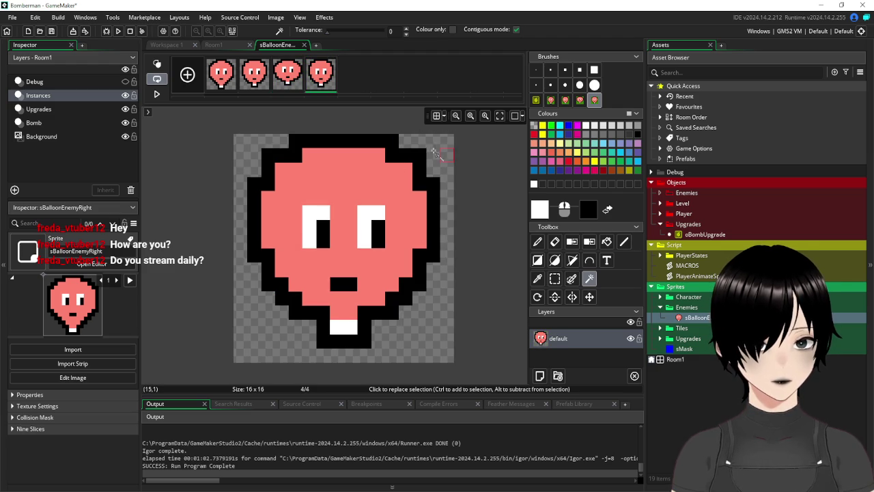
left_click(304, 45)
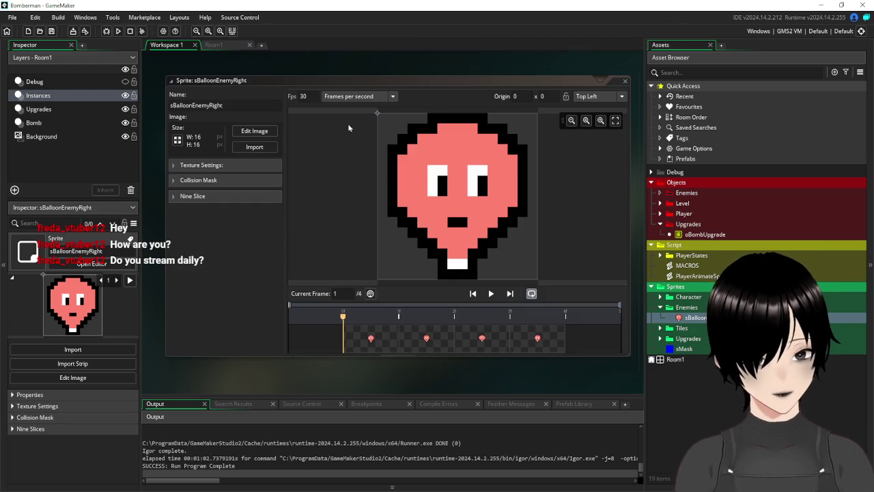
Set sBalloonEnemyRight to 10 fps, preview the animation, close its editor and save the project.
double_click(314, 96)
type("10")
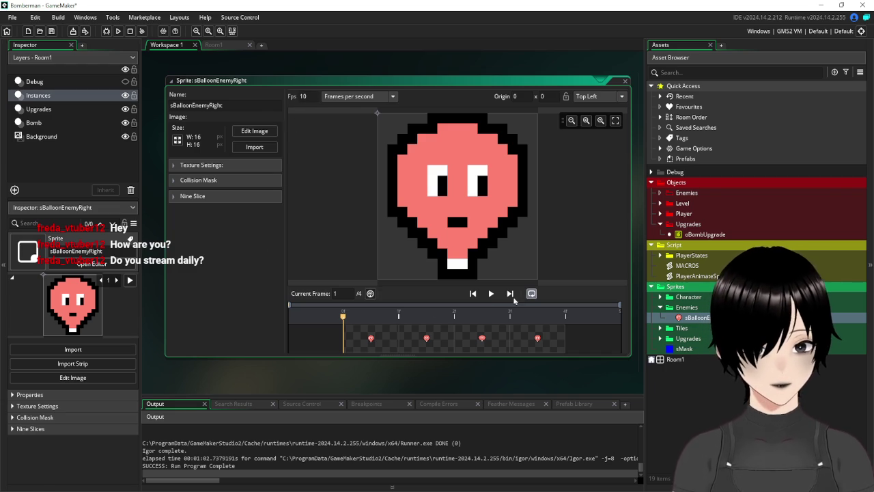
left_click(491, 295)
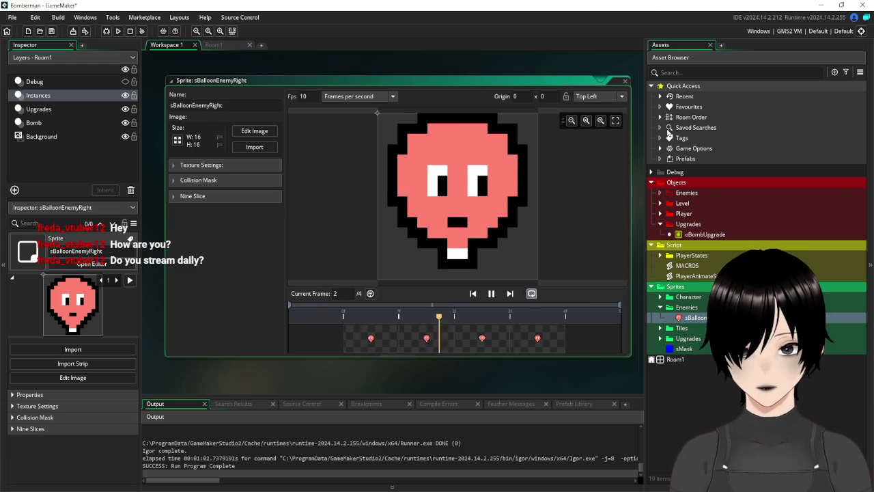
left_click(625, 84)
left_click(51, 32)
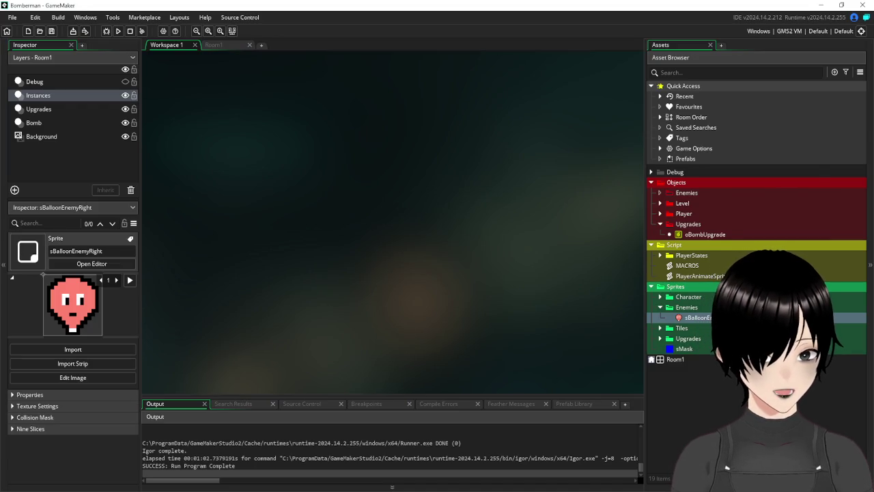
Duplicate the balloon sprite as sBalloonEnemyLeft and open its image editor.
right_click(699, 318)
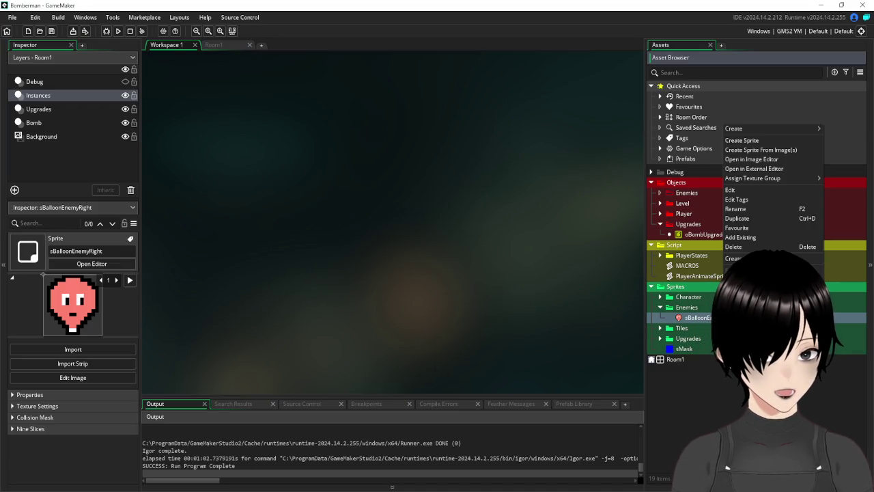
left_click(738, 218)
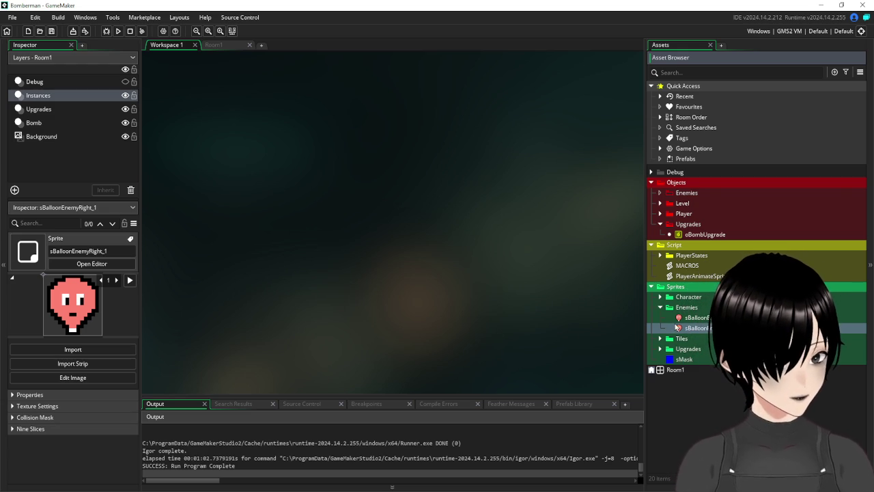
double_click(687, 318)
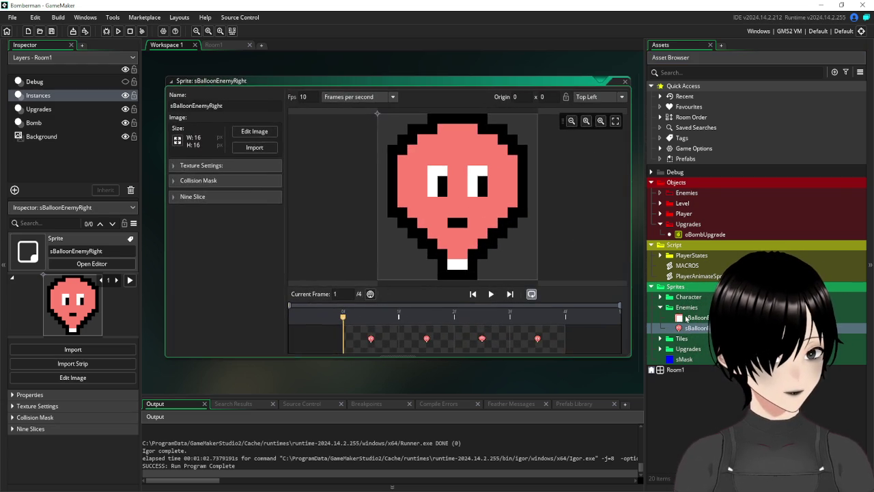
double_click(686, 319)
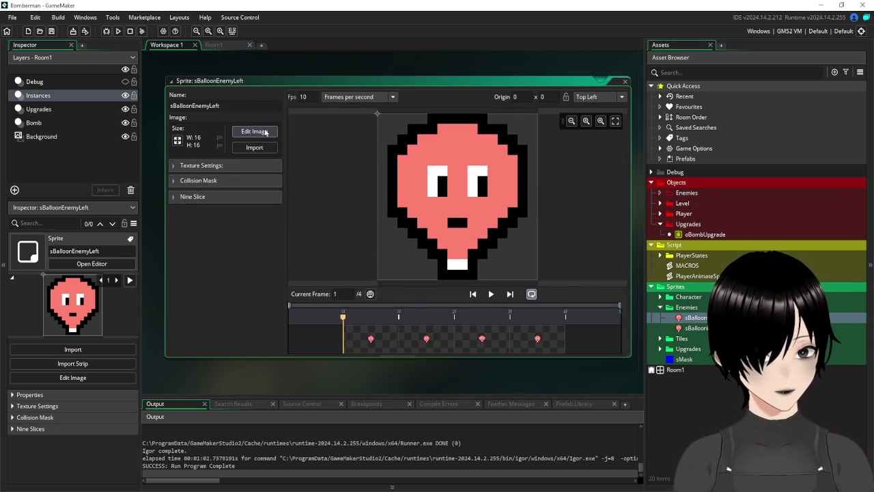
left_click(254, 131)
Mirror the selected frames horizontally, then close the image editor and sprite window.
left_click(279, 17)
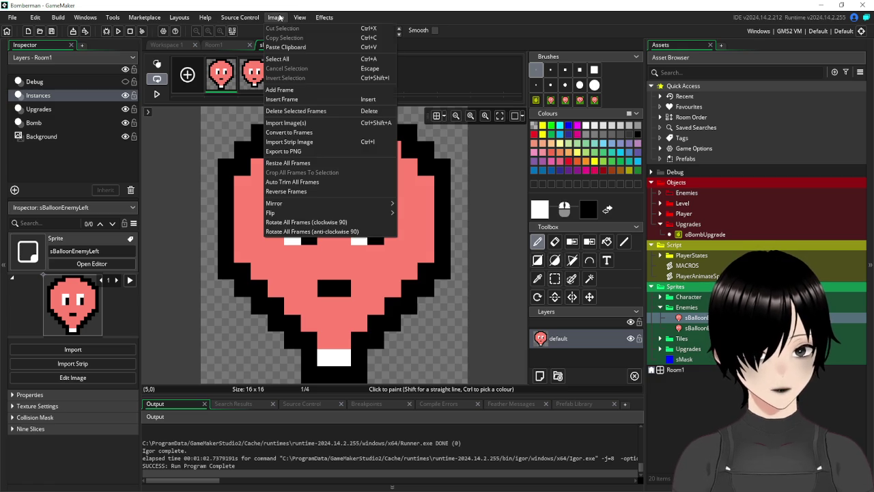
mouse_move(330, 203)
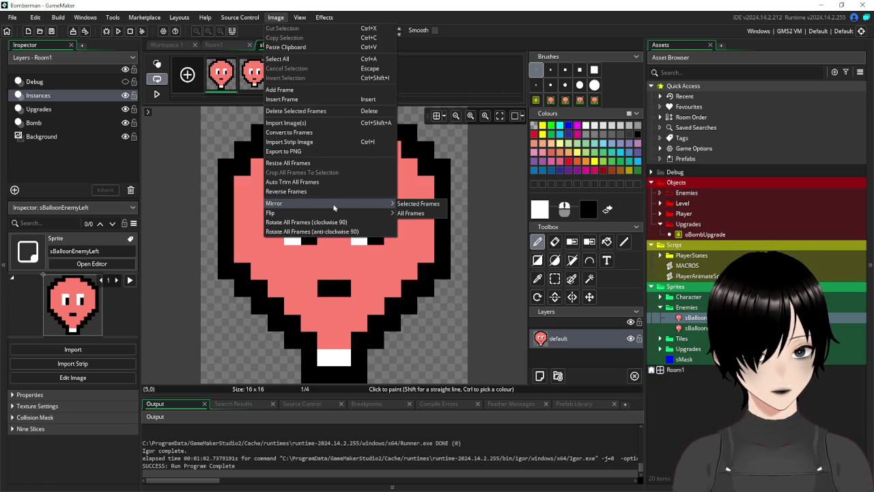
left_click(409, 203)
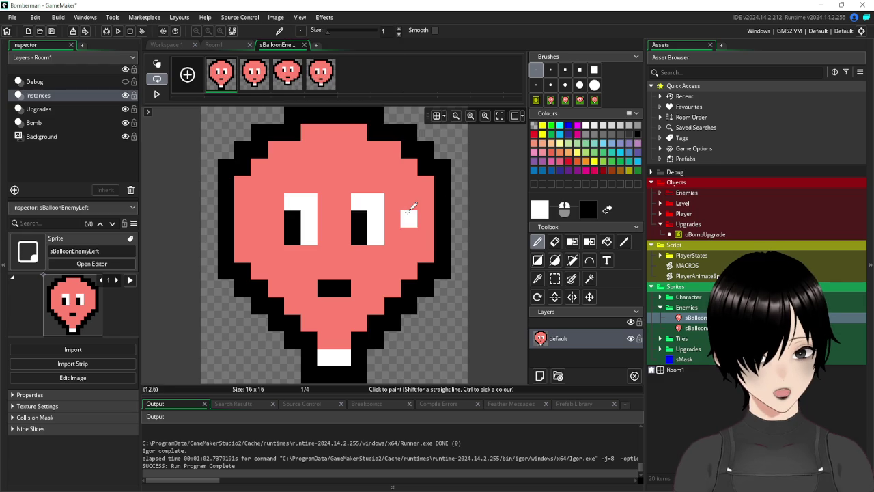
left_click(304, 45)
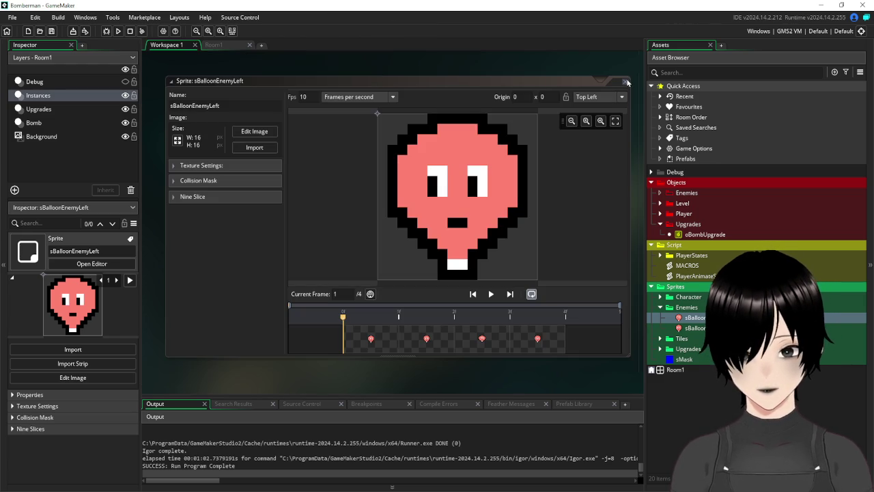
left_click(628, 82)
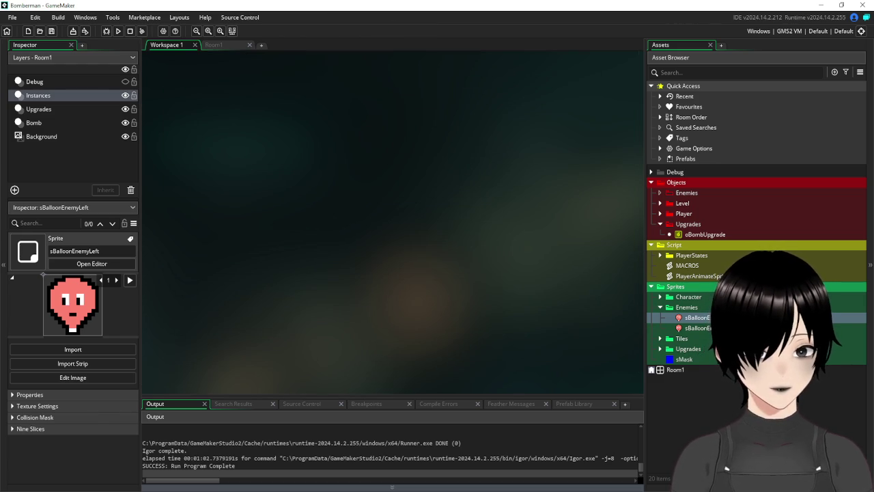
key("alt+Tab")
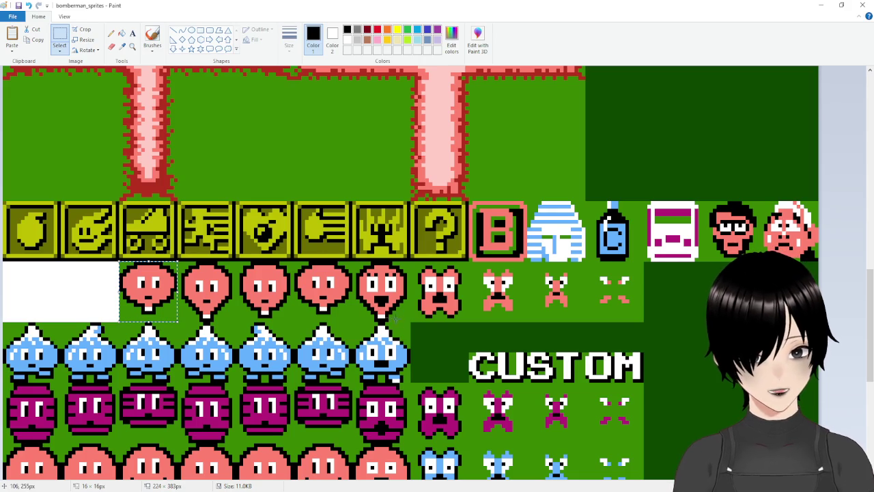
Erase the four used balloons from the sheet and select the open-mouthed red balloon.
key("Delete")
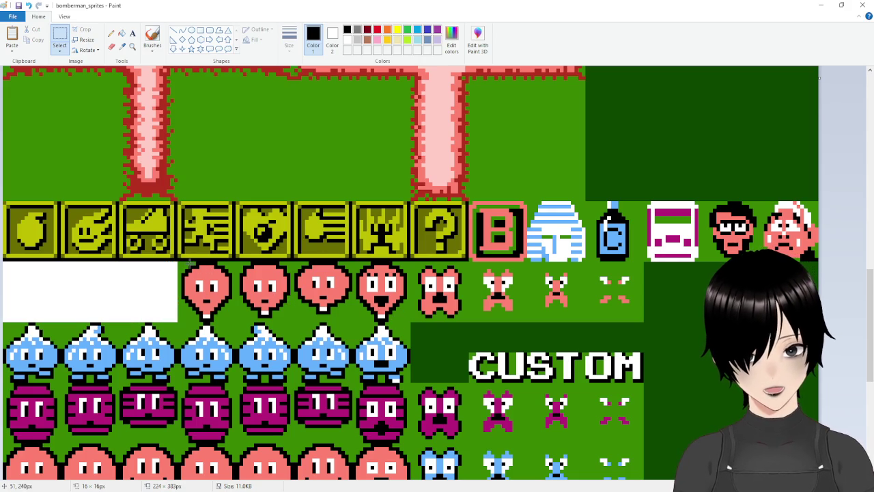
mouse_move(178, 262)
left_mouse_down()
mouse_move(205, 301)
mouse_move(265, 318)
mouse_move(351, 317)
left_mouse_up()
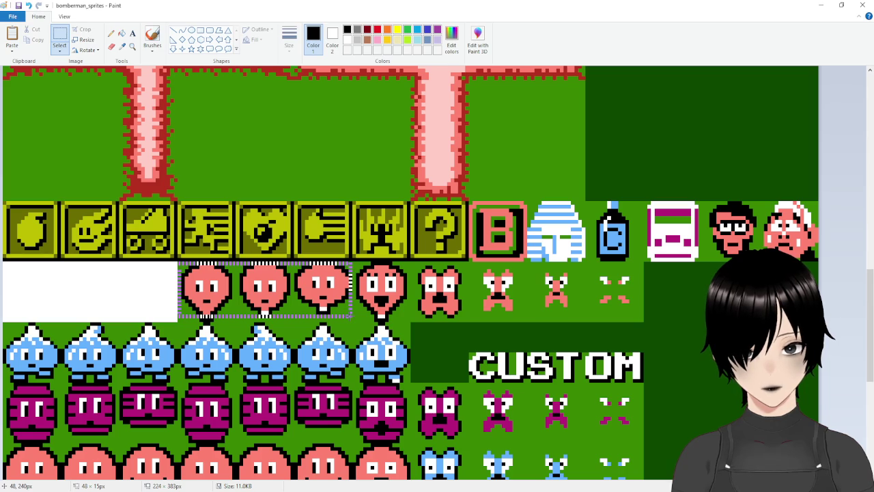
key("Delete")
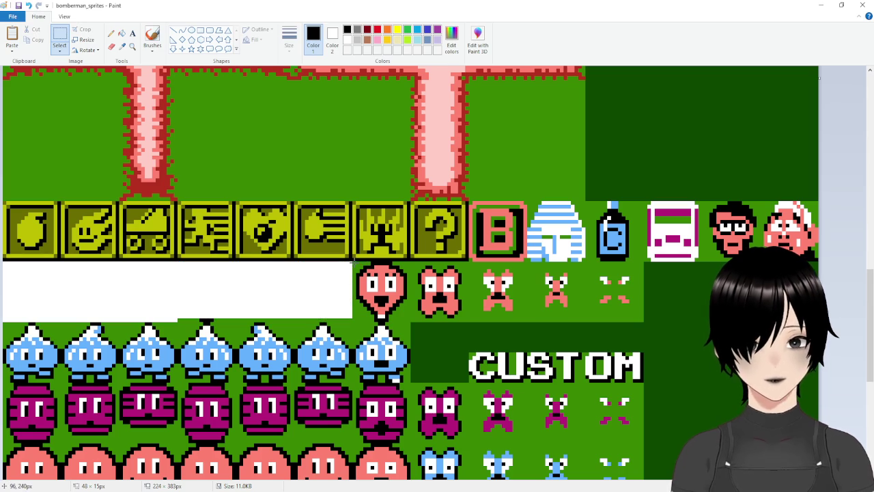
mouse_move(353, 262)
left_mouse_down()
mouse_move(373, 294)
mouse_move(410, 320)
left_mouse_up()
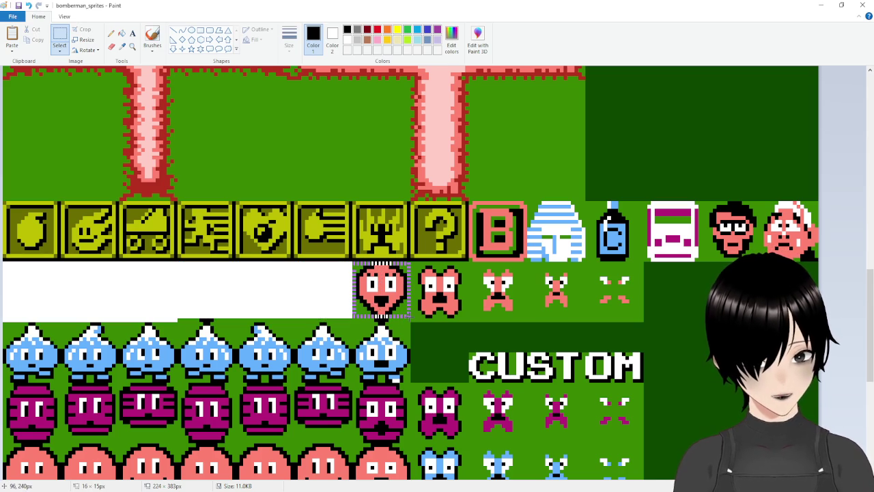
left_click_drag(353, 320, 354, 321)
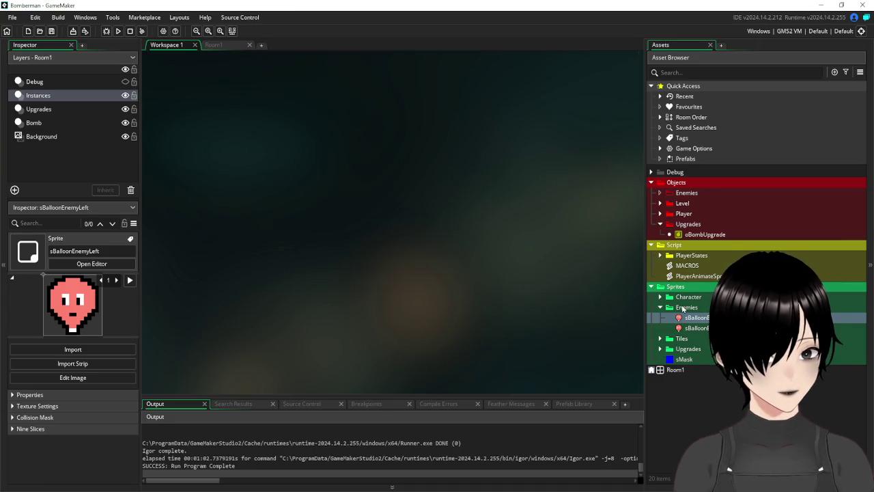
Create the 16×16 sprite sBalloonEnemyDie in Enemies and paste the open-mouthed balloon into it.
right_click(682, 308)
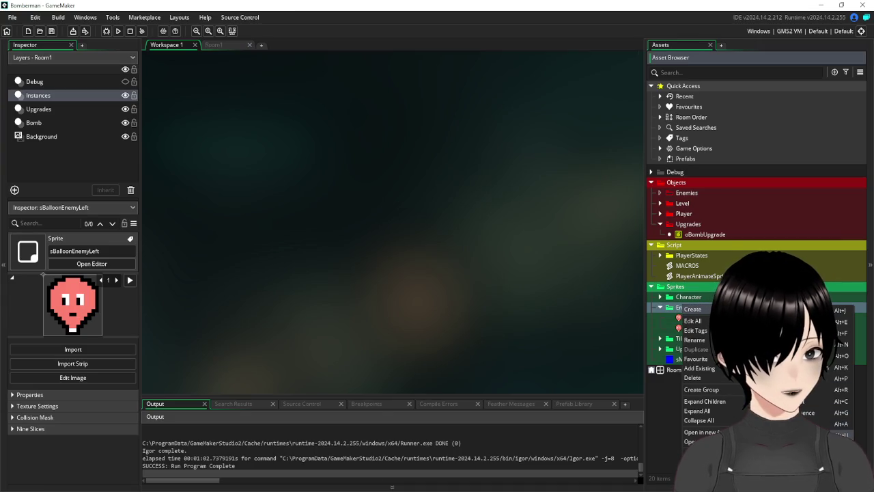
left_click(693, 309)
type("sBalloon")
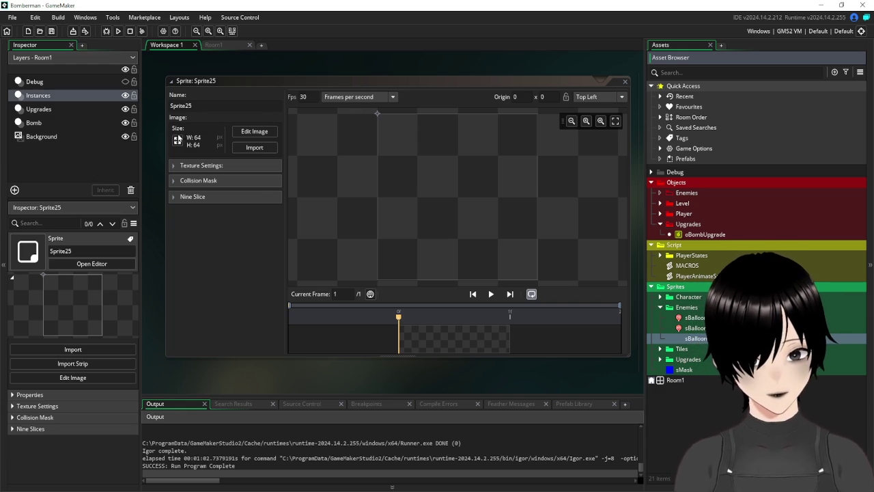
left_click(178, 140)
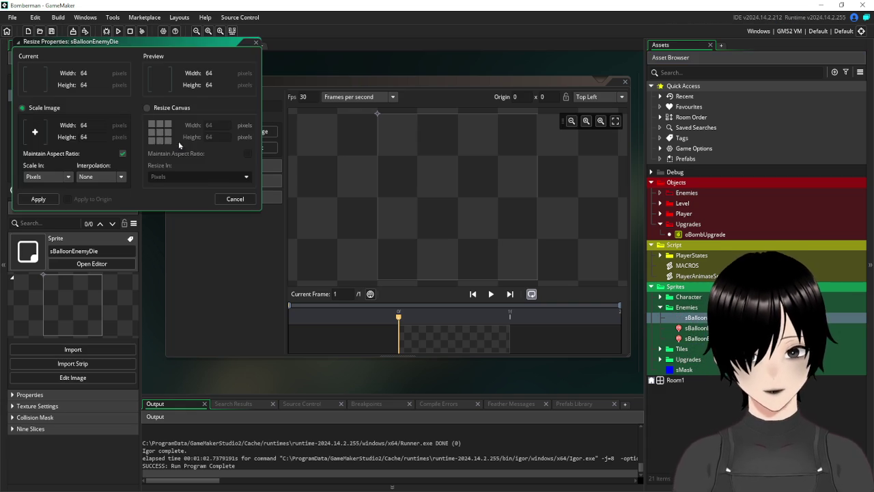
type("16")
key("Return")
left_click(255, 131)
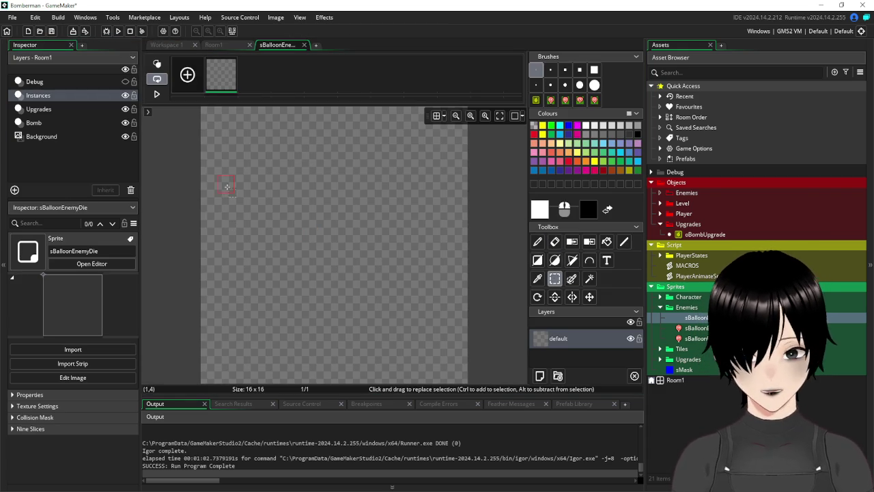
key("ctrl+v")
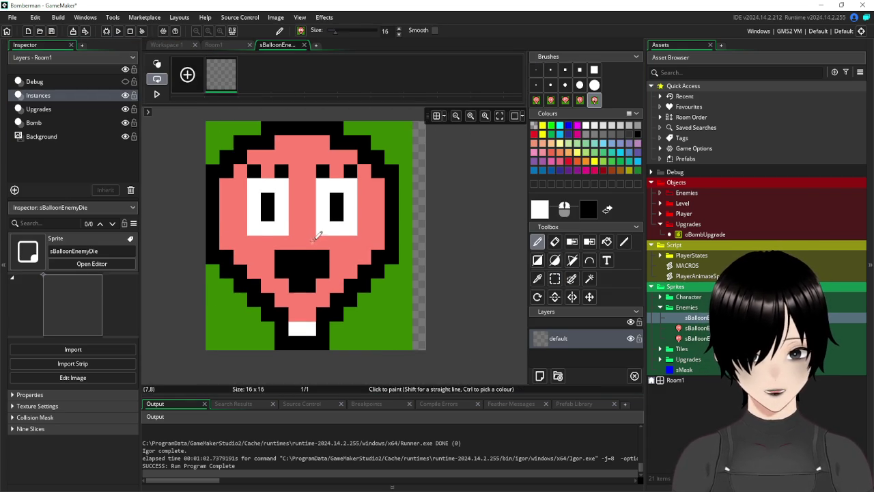
Stamp the open-mouthed balloon onto frame 1, add empty frames, and erase it from the sheet.
left_click(330, 234)
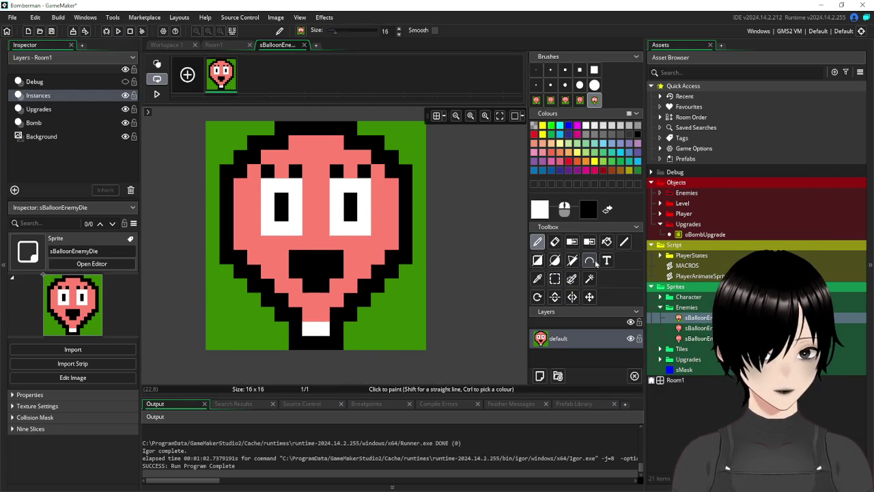
left_click(188, 74)
left_click(187, 74)
left_click(187, 74)
key("alt+Tab")
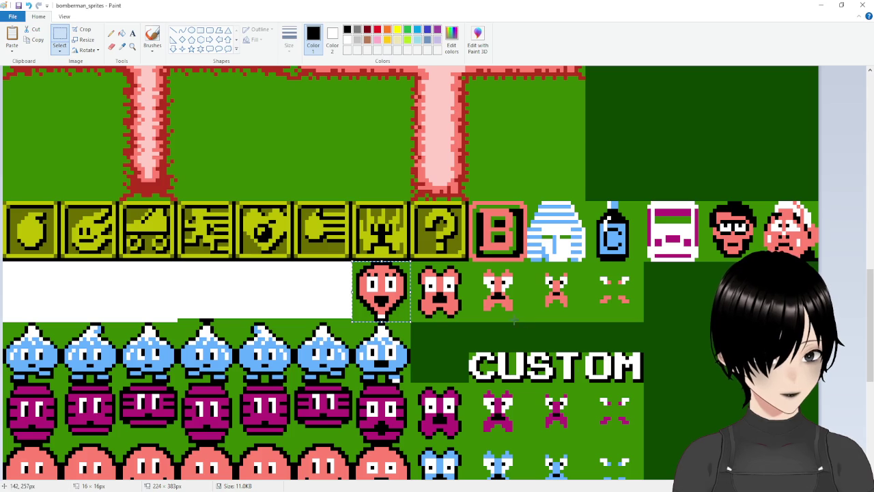
key("Delete")
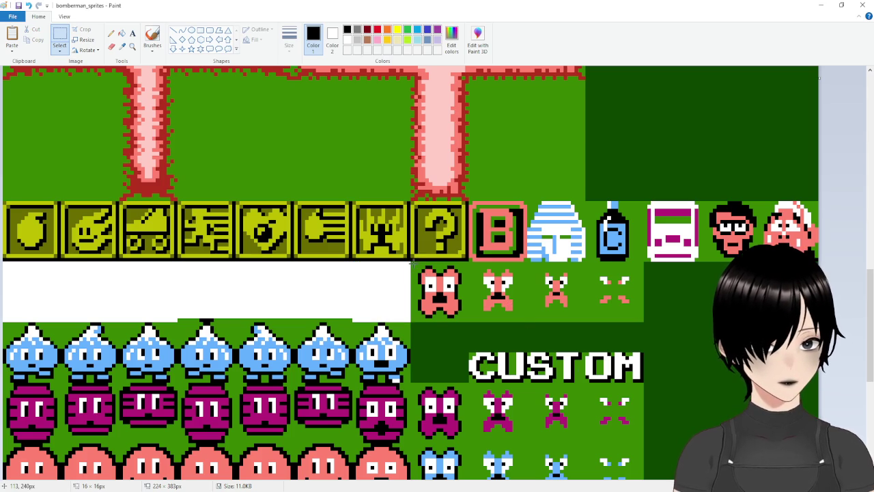
key("ctrl+z")
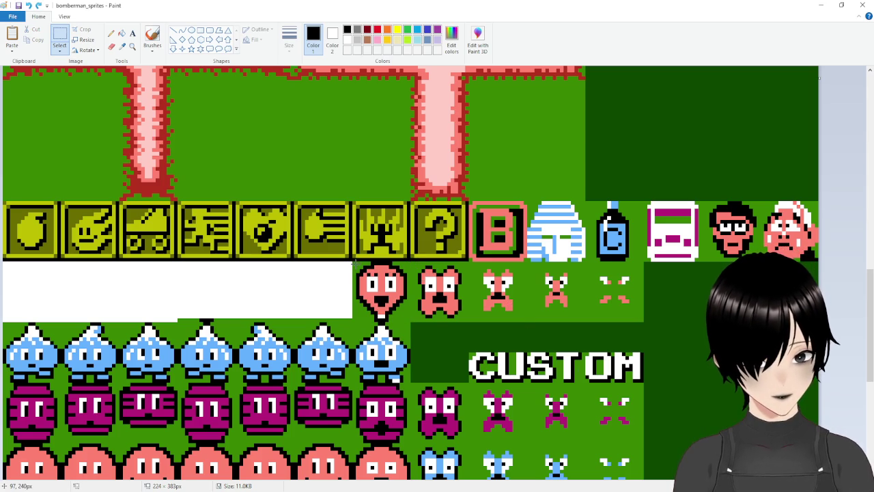
left_click_drag(353, 262, 410, 321)
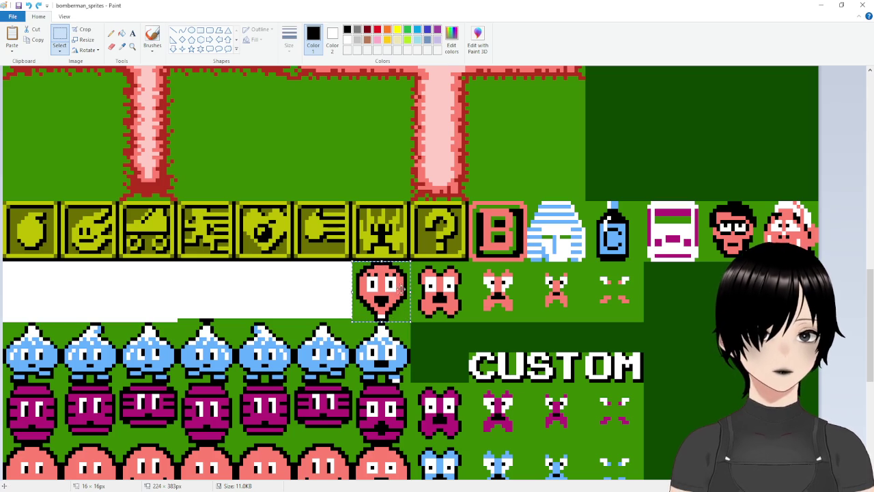
key("Delete")
Copy the first death pose, stamp it onto frame 2, then erase it from the sheet.
mouse_move(411, 262)
left_mouse_down()
mouse_move(437, 307)
mouse_move(469, 321)
left_mouse_up()
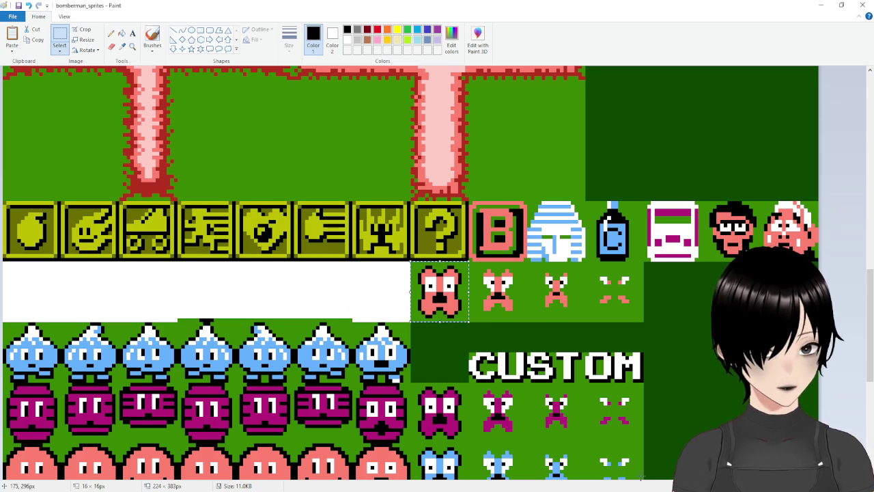
key("alt+Tab")
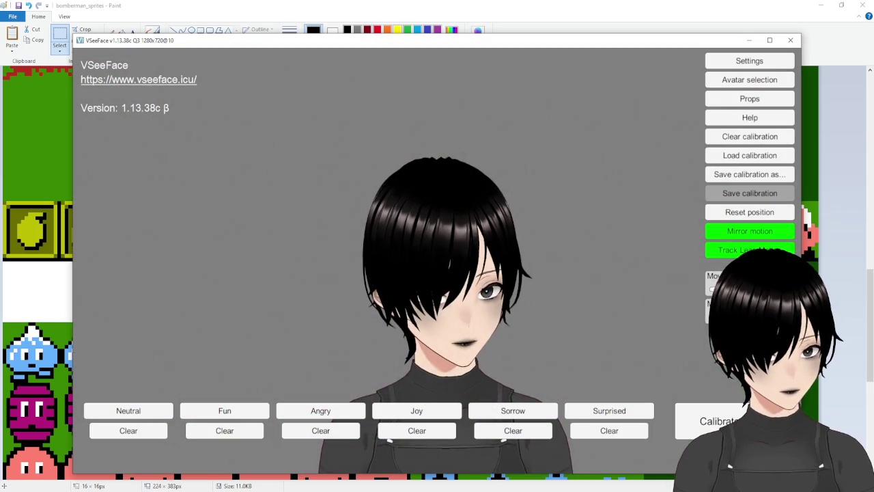
key("alt+Tab")
key("alt+Tab")
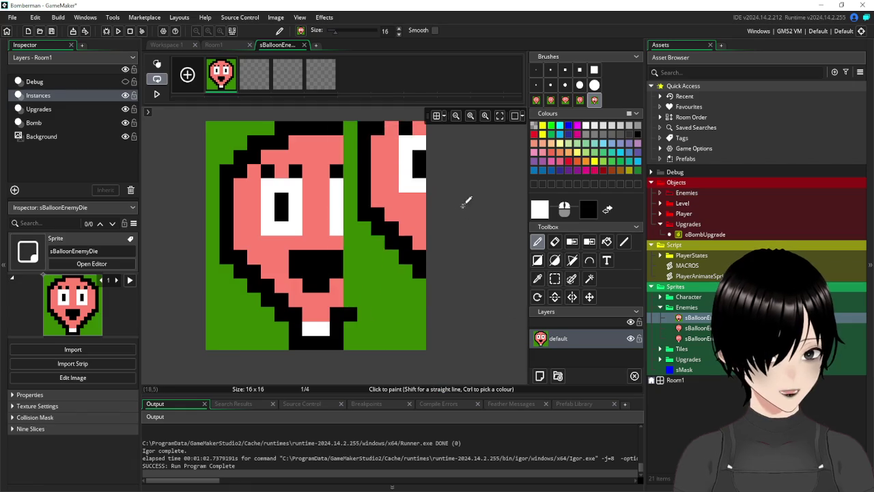
left_click(255, 87)
left_click(555, 279)
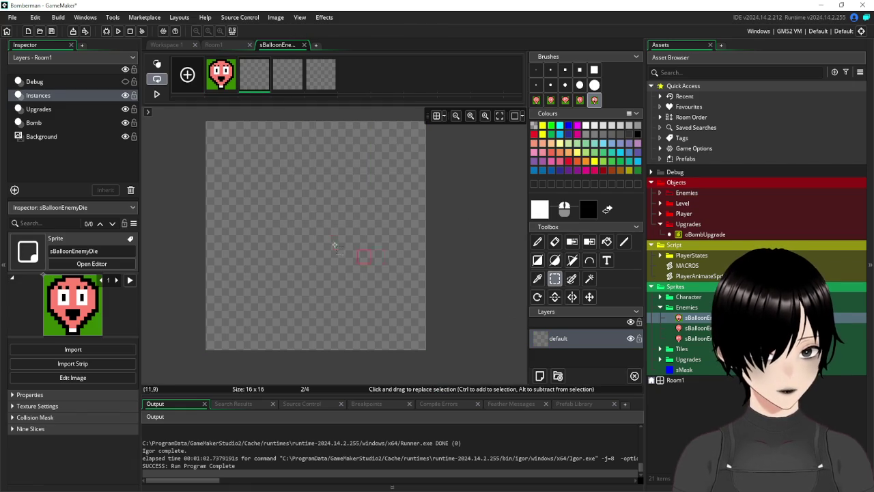
key("ctrl+v")
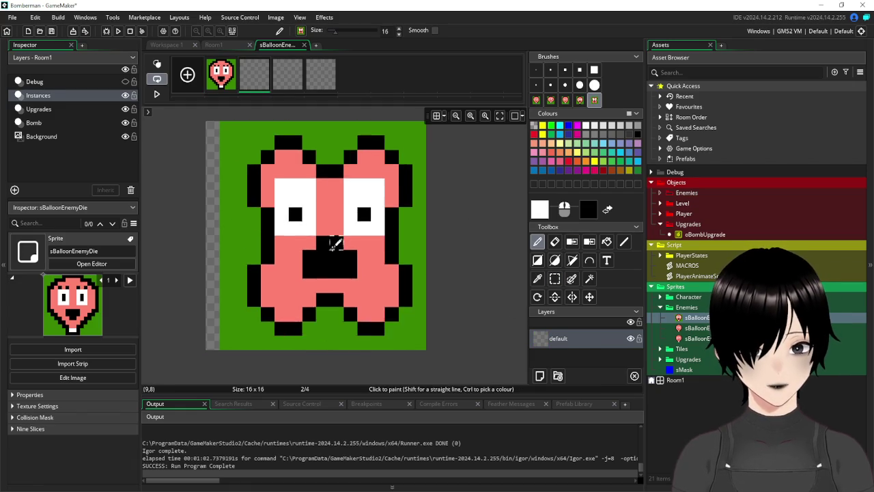
key("Escape")
key("s")
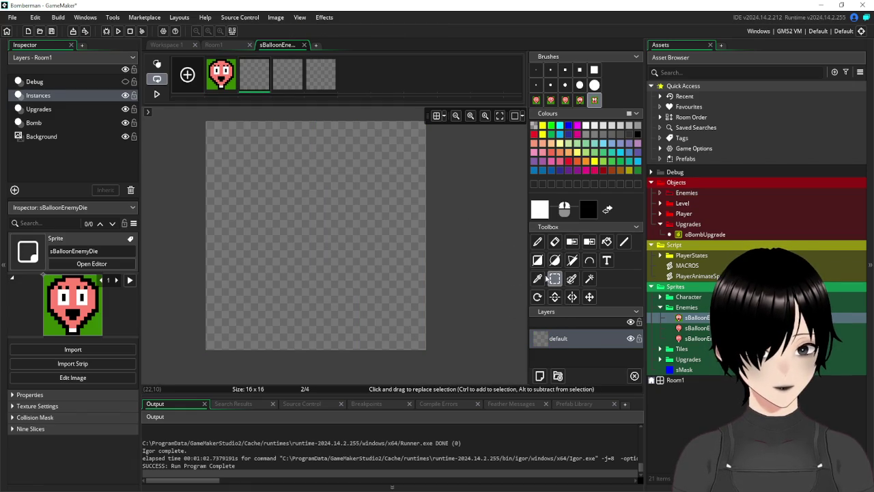
left_click(594, 102)
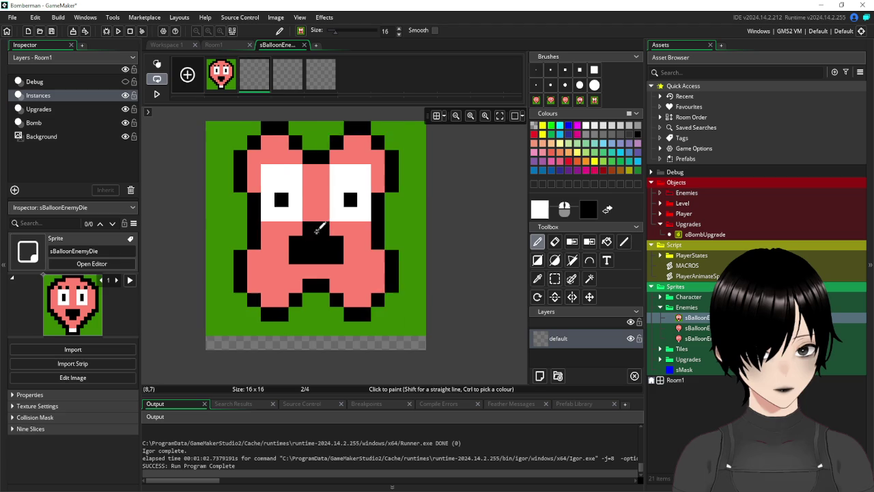
left_click(317, 235)
left_click(276, 83)
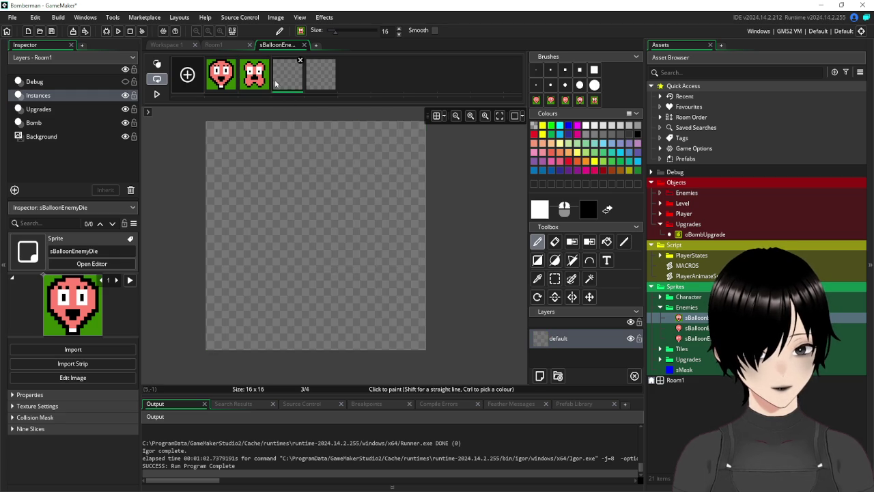
key("alt+Tab")
key("Delete")
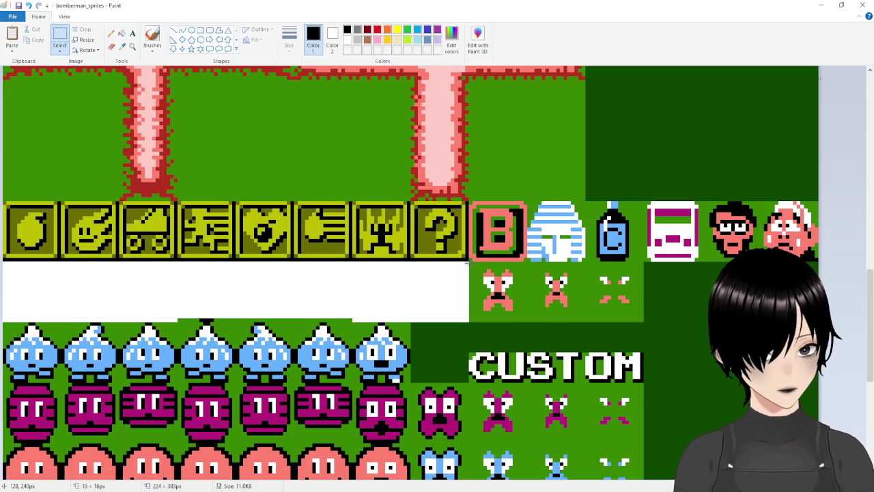
Paste the next death pose into frame 3 and clear it from the sheet.
left_click_drag(469, 262, 526, 321)
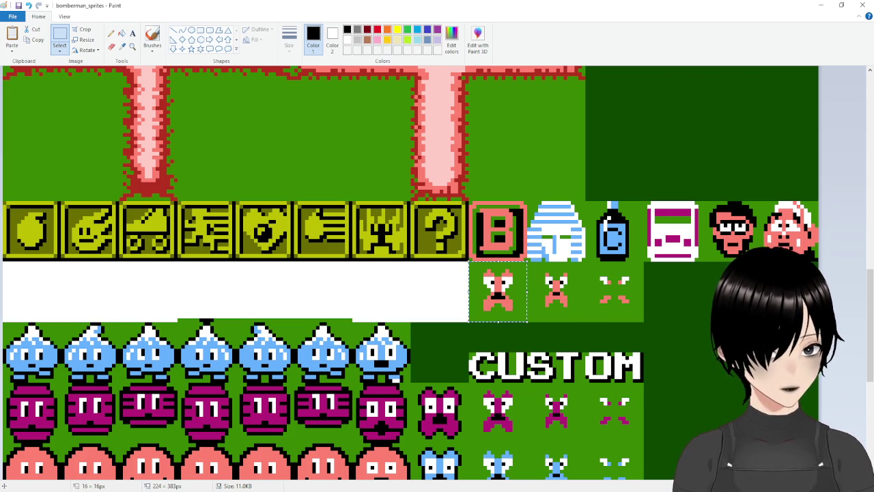
key("alt+Tab")
key("ctrl+v")
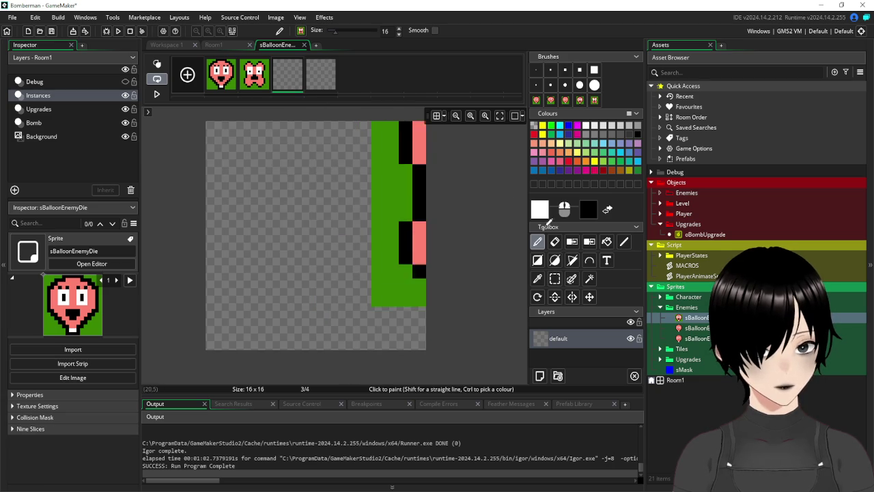
key("Escape")
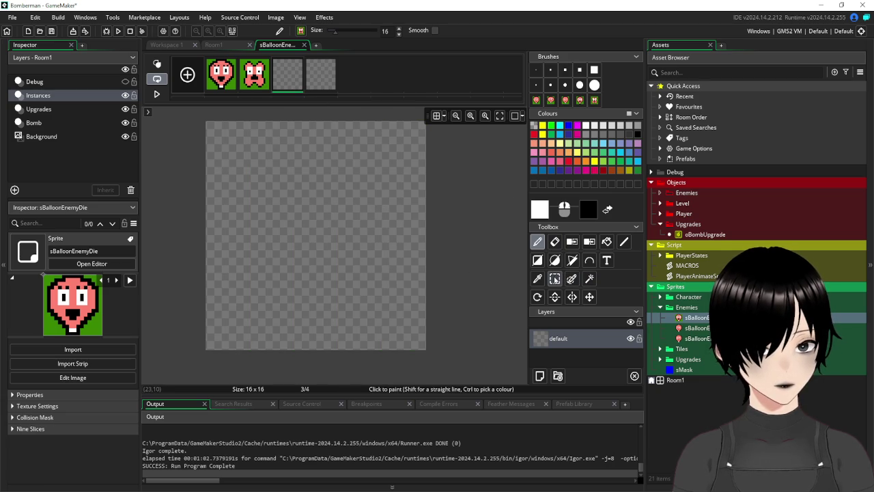
left_click(555, 279)
key("ctrl+v")
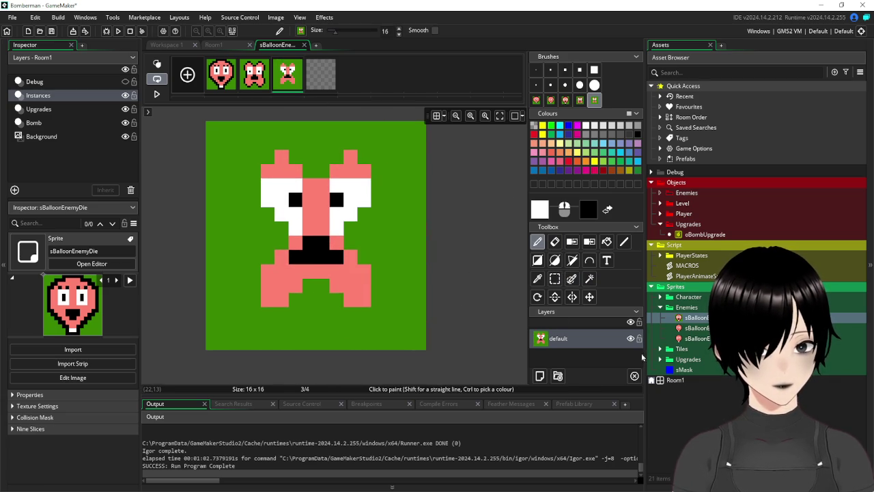
key("alt+Tab")
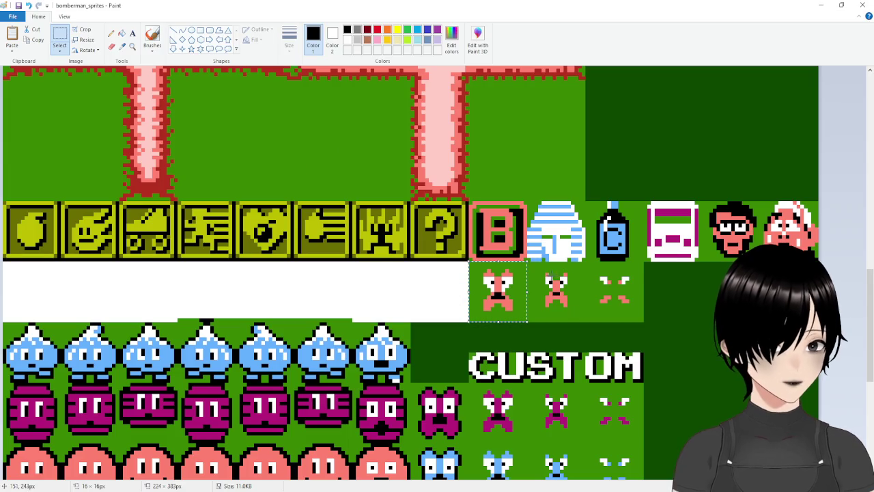
key("Delete")
Paste the following death pose into frame 4 and add an empty fifth frame.
left_click_drag(533, 271, 585, 321)
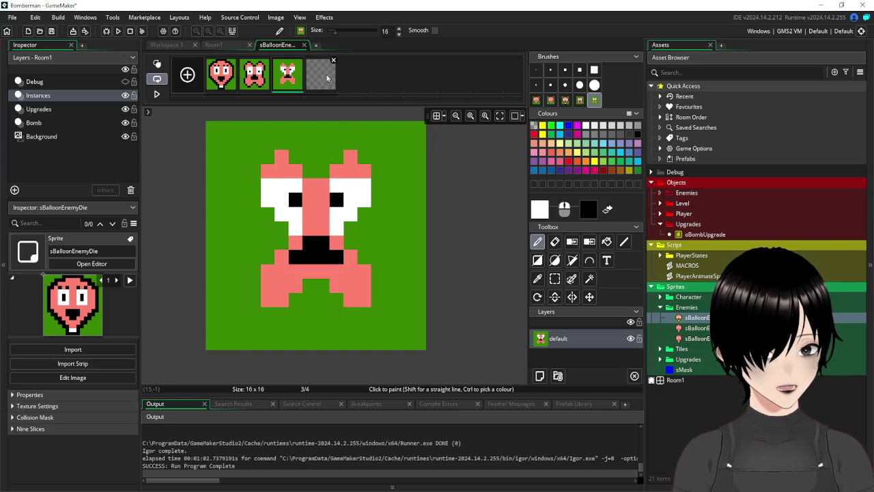
left_click(555, 279)
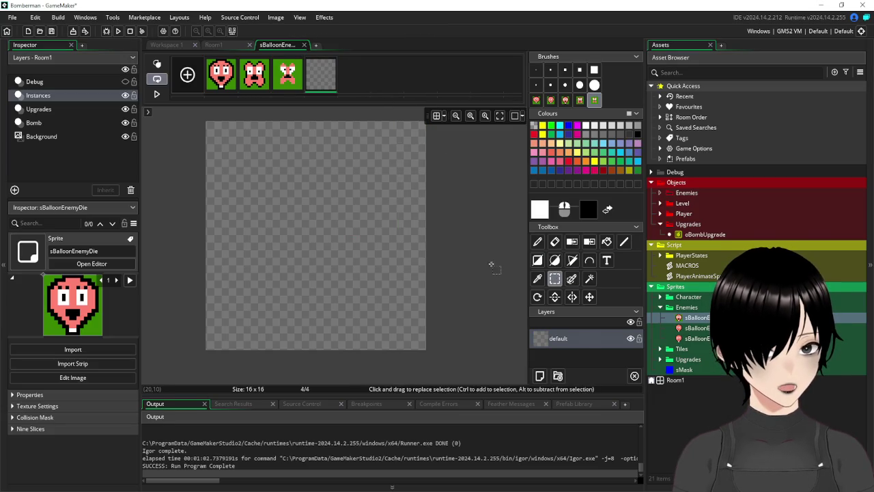
key("ctrl+v")
left_click_drag(314, 232, 300, 233)
key("d")
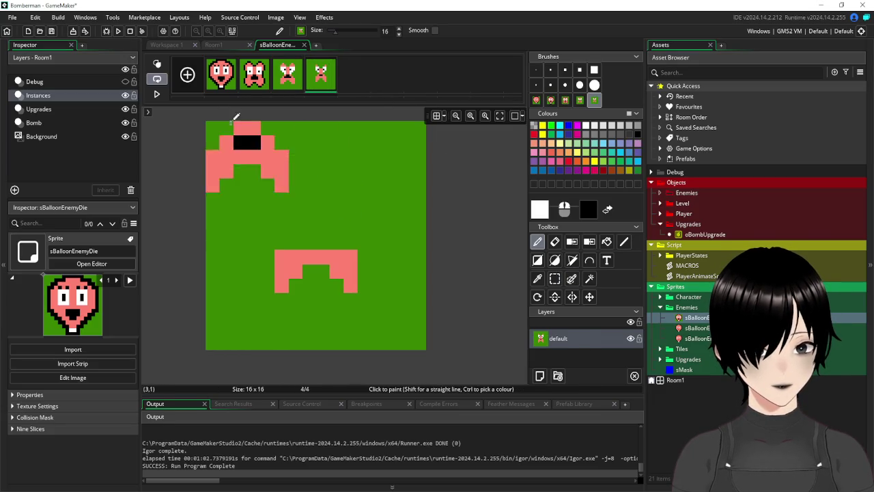
left_click(187, 74)
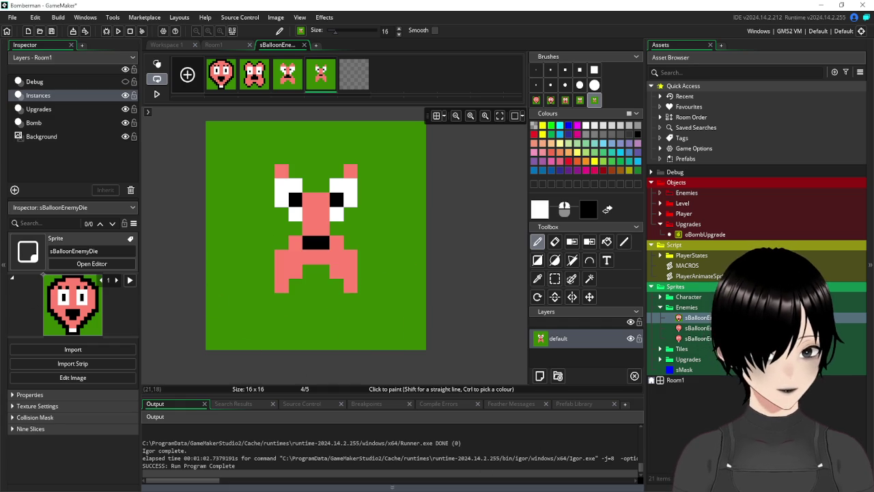
Select the last death pose on the sheet and open the empty frame 5.
key("alt+Tab")
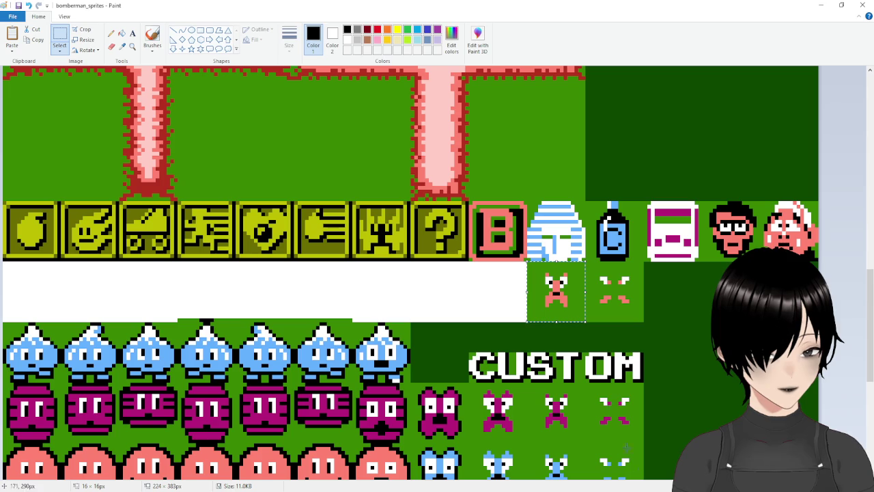
key("ctrl+z")
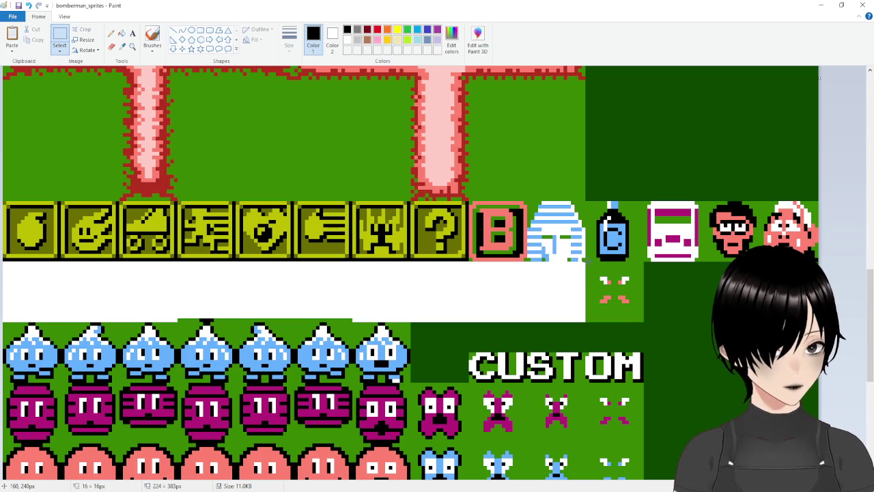
mouse_move(584, 261)
left_mouse_down()
mouse_move(592, 285)
mouse_move(644, 321)
left_mouse_up()
key("alt+Tab")
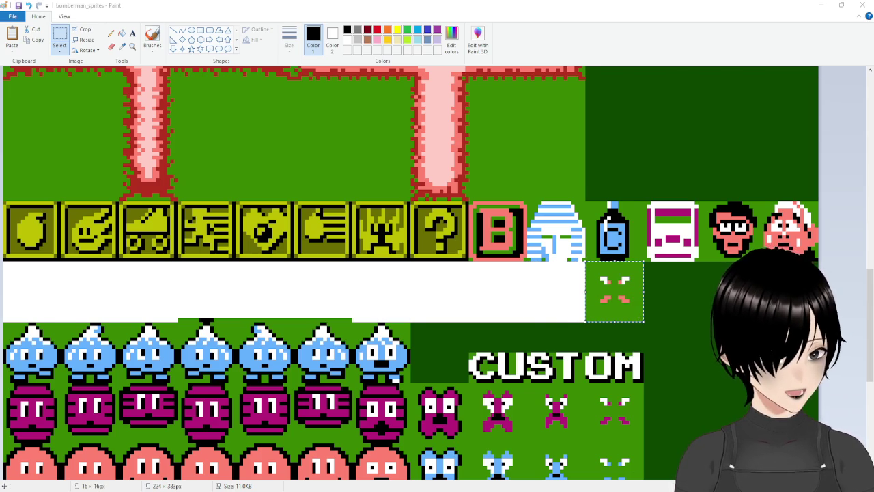
left_click(355, 77)
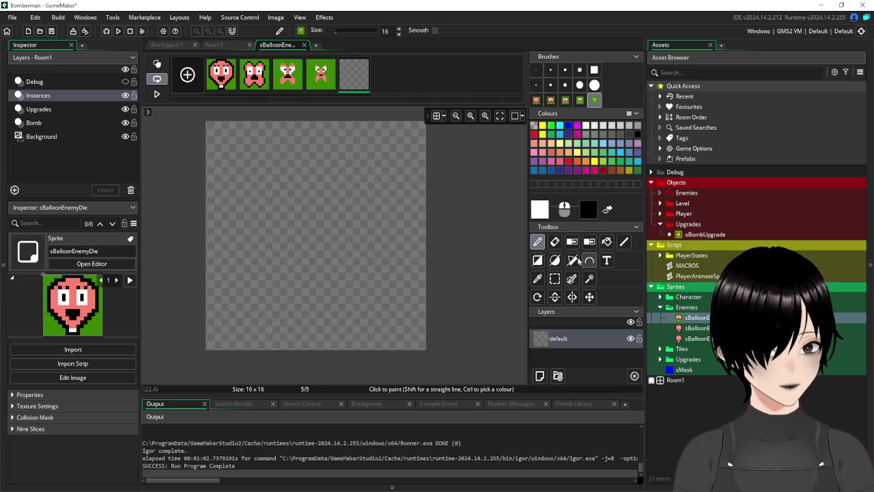
Paste the final death pose into frame 5 and erase its green background.
left_click(555, 278)
key("ctrl+v")
left_click_drag(375, 231, 322, 230)
left_click(590, 278)
left_click(406, 185)
key("Delete")
Make the green backgrounds of frames 4, 3, 2 and 1 transparent with the Magic Wand.
left_click(321, 74)
left_click(313, 122)
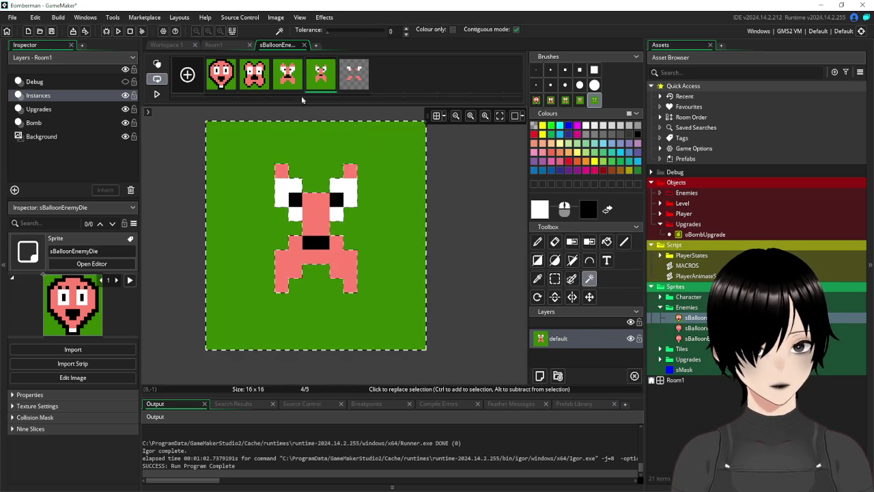
key("Delete")
left_click(287, 74)
left_click(310, 121)
key("Delete")
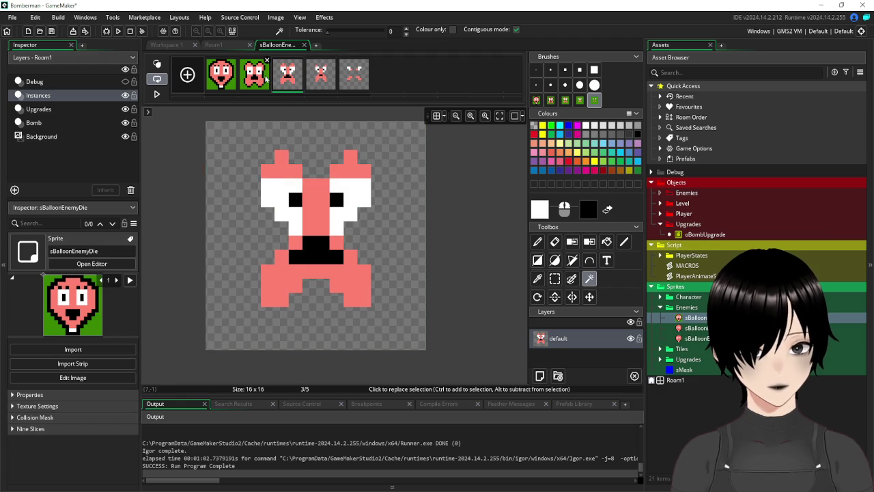
left_click(263, 77)
left_click(399, 136)
key("Delete")
left_click(231, 80)
left_click(226, 126)
key("Delete")
left_click(418, 312)
key("Delete")
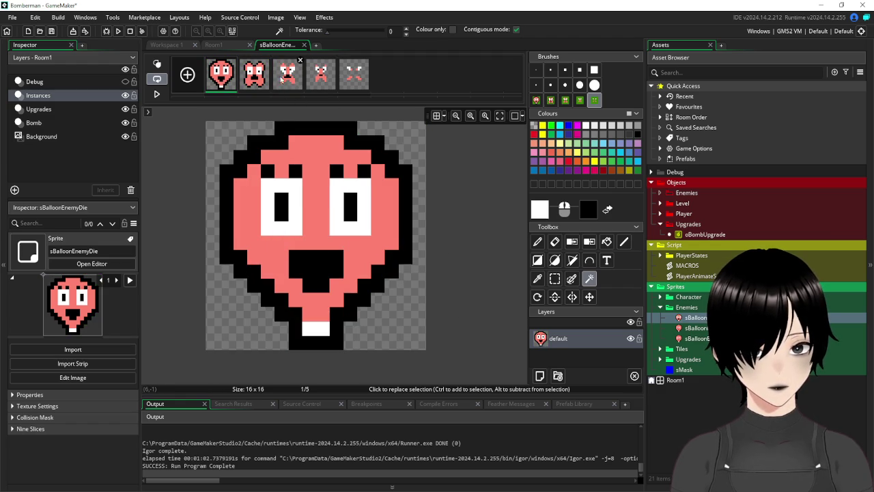
Close the image editor, preview the death animation and set it to 10 fps.
left_click(304, 45)
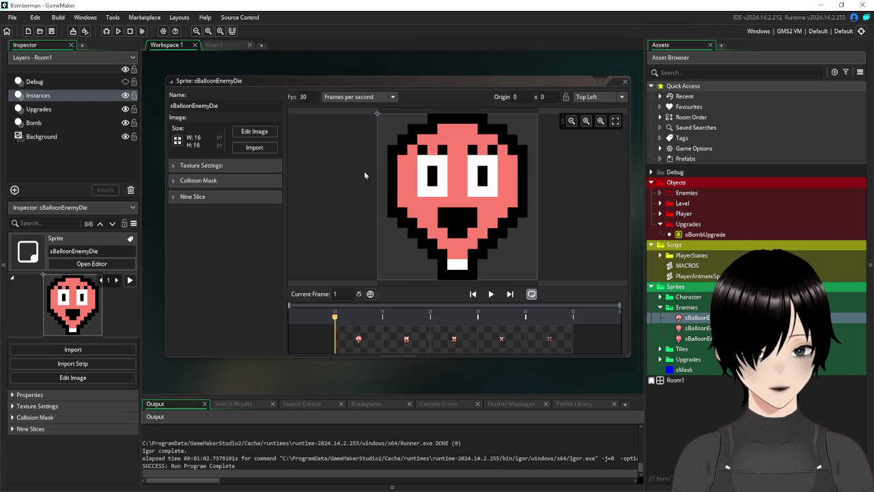
left_click(491, 295)
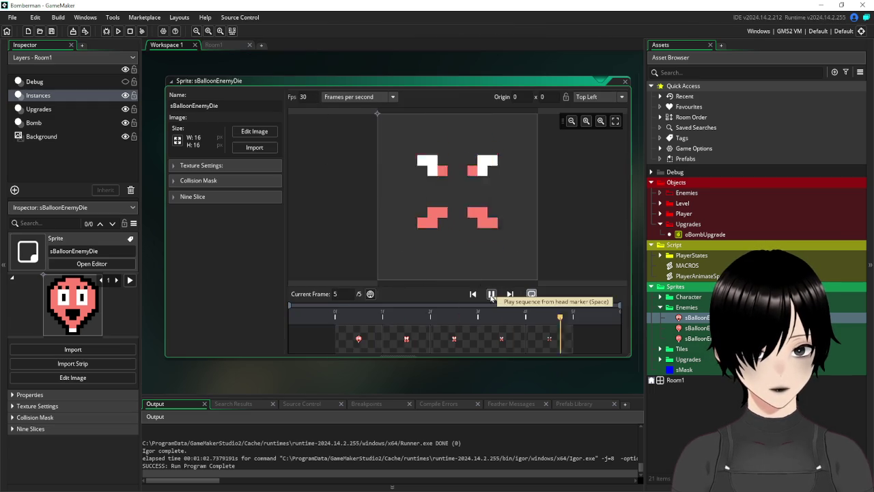
type("10")
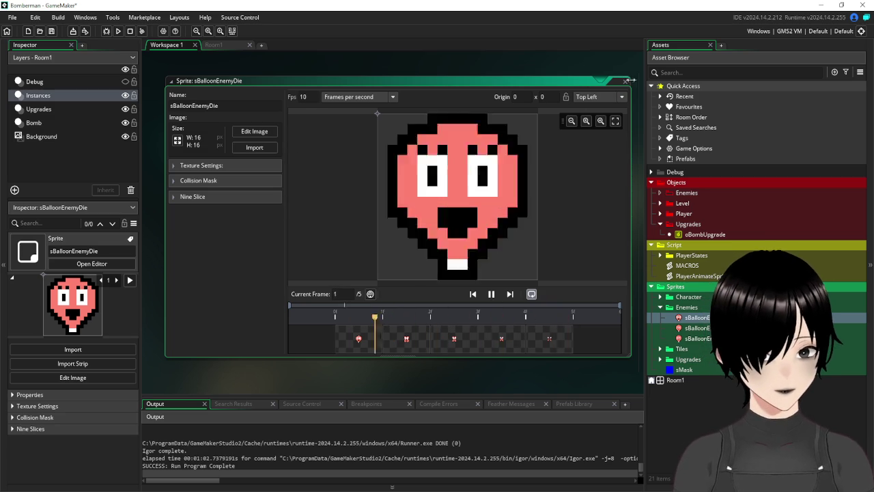
Close the sBalloonEnemyDie sprite window and collapse the Sprites folder.
double_click(587, 81)
key("ctrl+w")
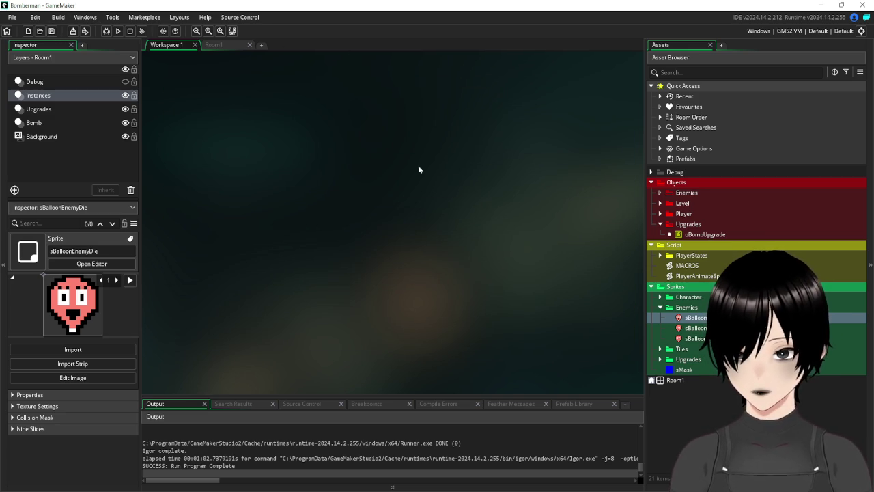
left_click(651, 286)
Create a new object in the Objects › Enemies folder and name it oEnemyBalloon.
left_click(651, 245)
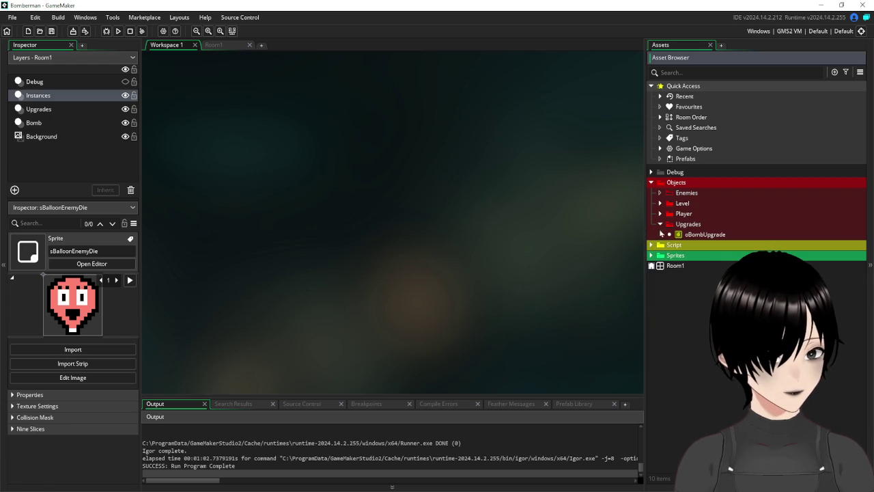
right_click(687, 197)
mouse_move(710, 198)
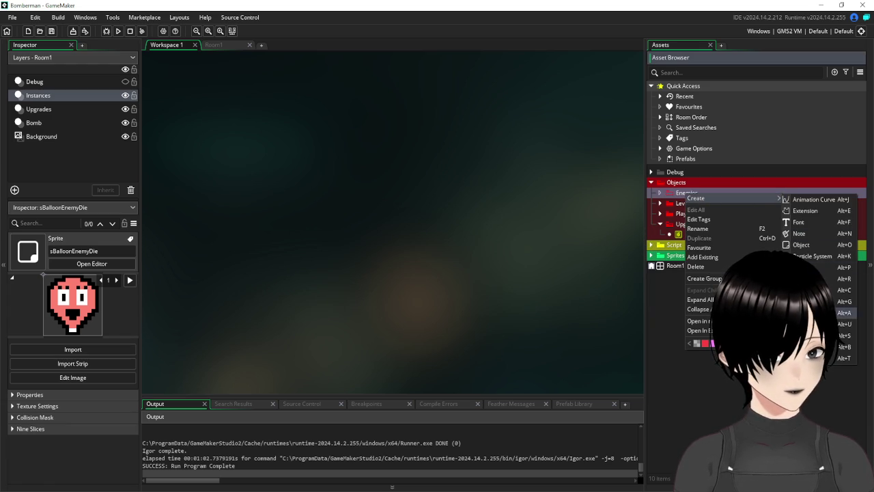
left_click(802, 245)
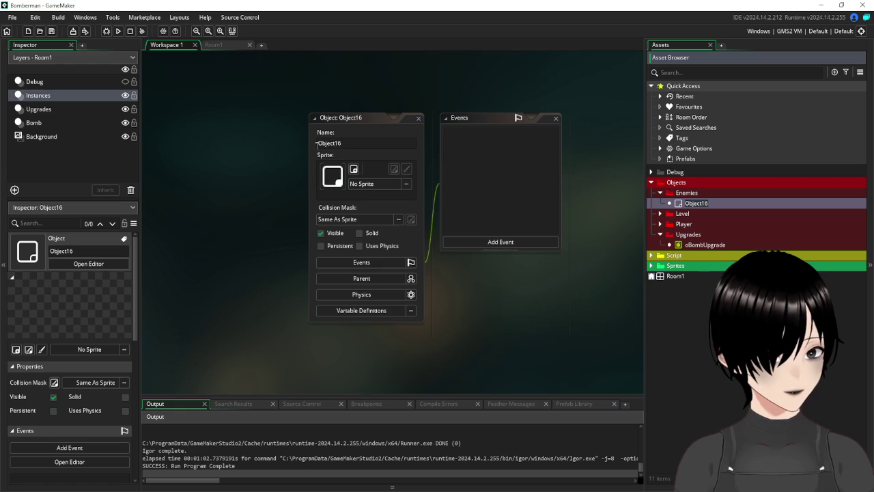
left_click(369, 140)
type("o")
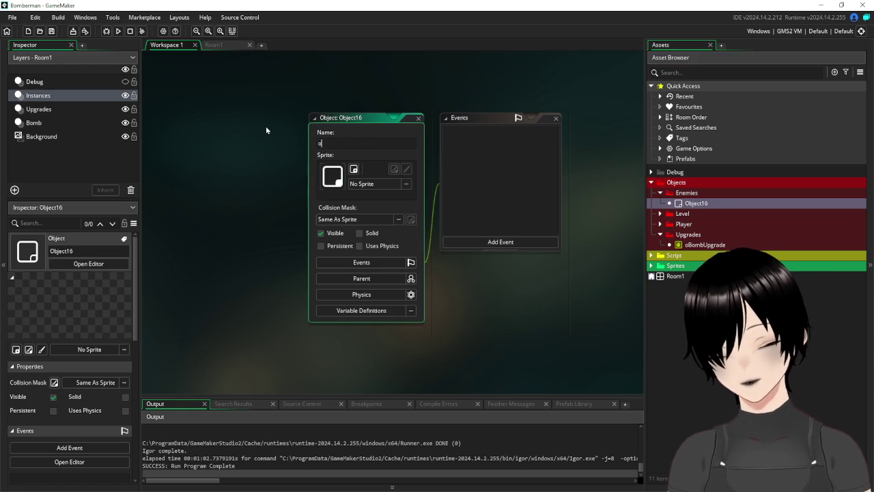
type("EnemyBa")
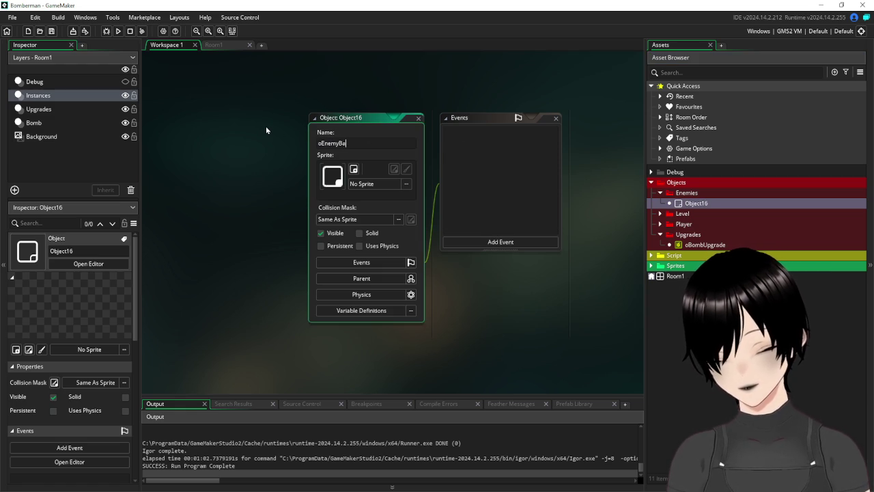
type("lloon")
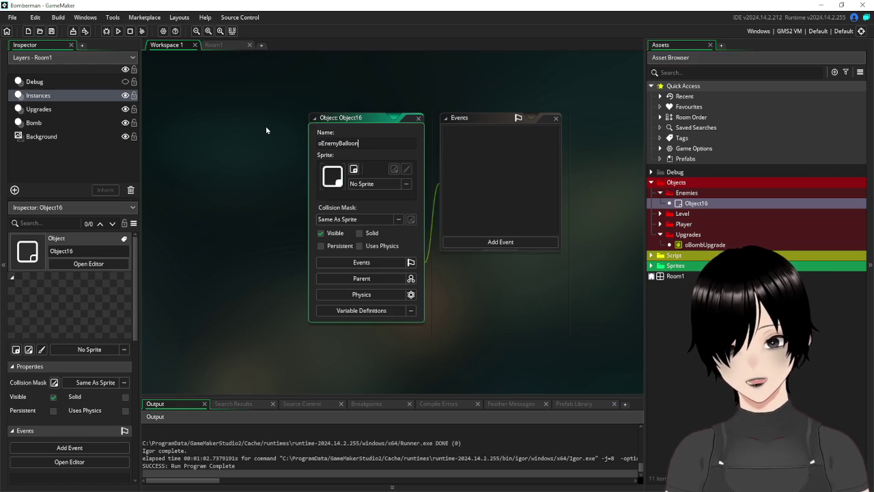
Assign the sBalloonEnemyRight sprite from Sprites › Enemies to oEnemyBalloon and bring up the event list.
left_click(369, 184)
double_click(518, 209)
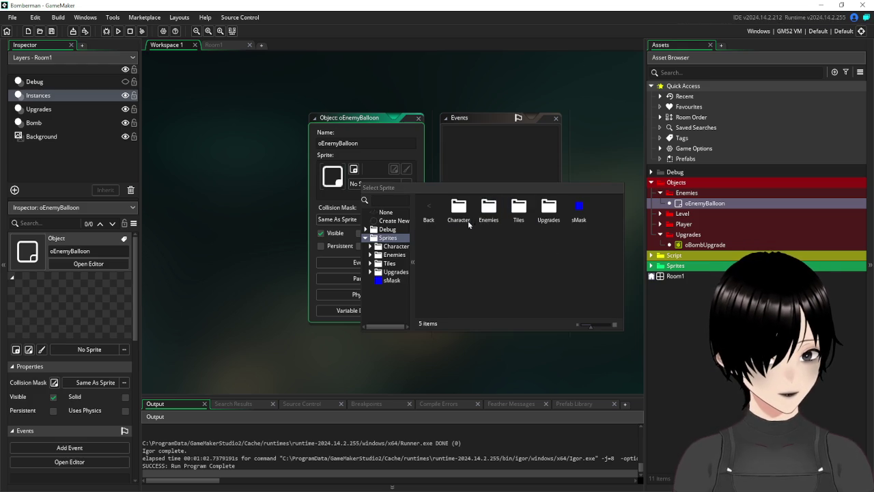
double_click(488, 209)
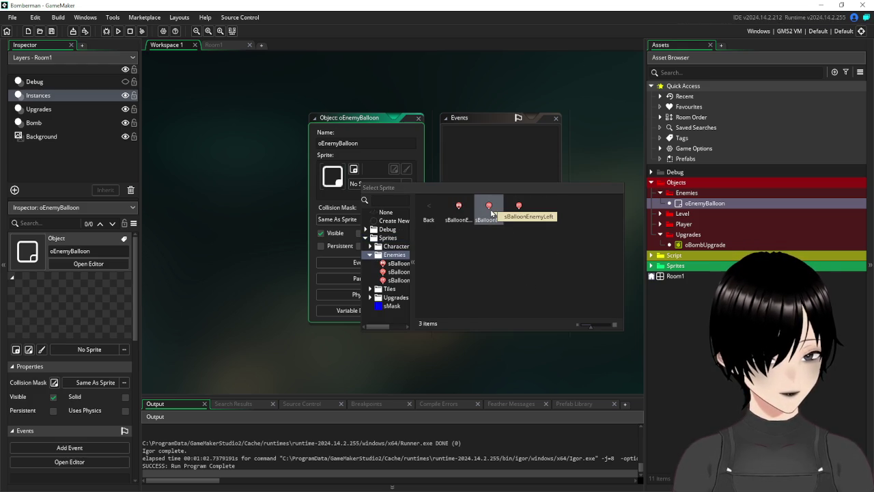
left_click(520, 211)
left_click(361, 120)
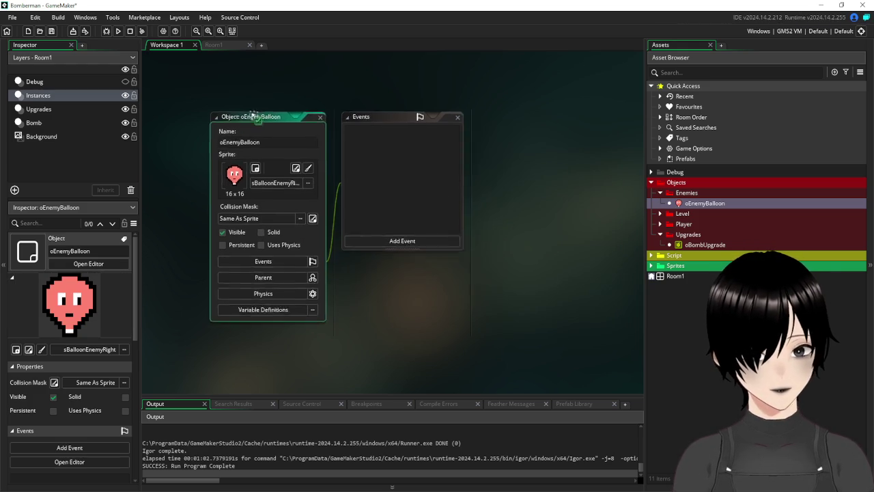
left_click(330, 202)
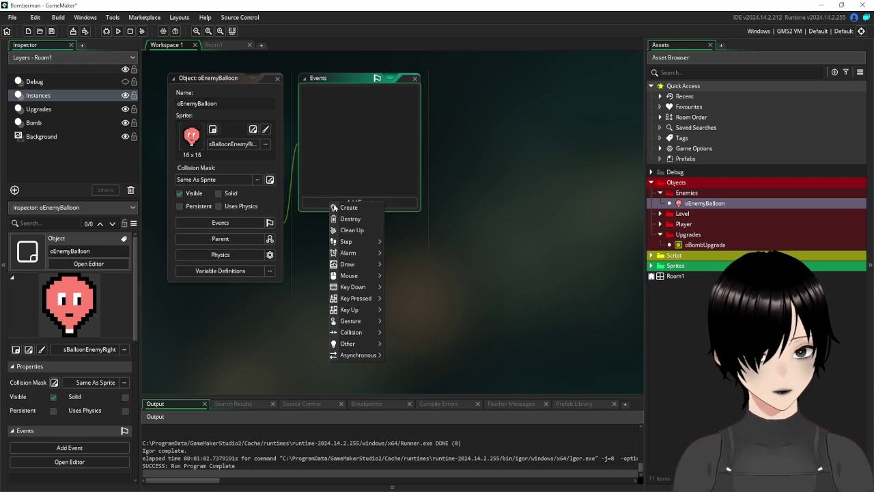
Add a Create event to oEnemyBalloon containing image_speed=0.
left_click(348, 208)
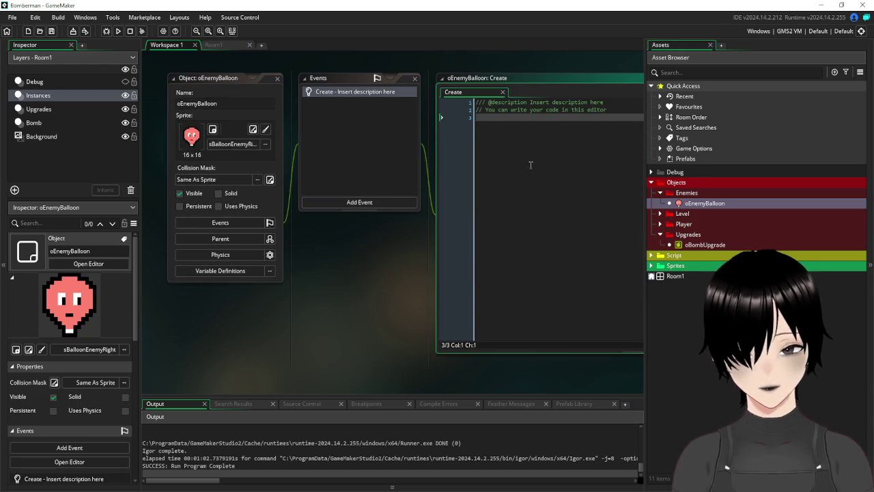
type("image_speed=0")
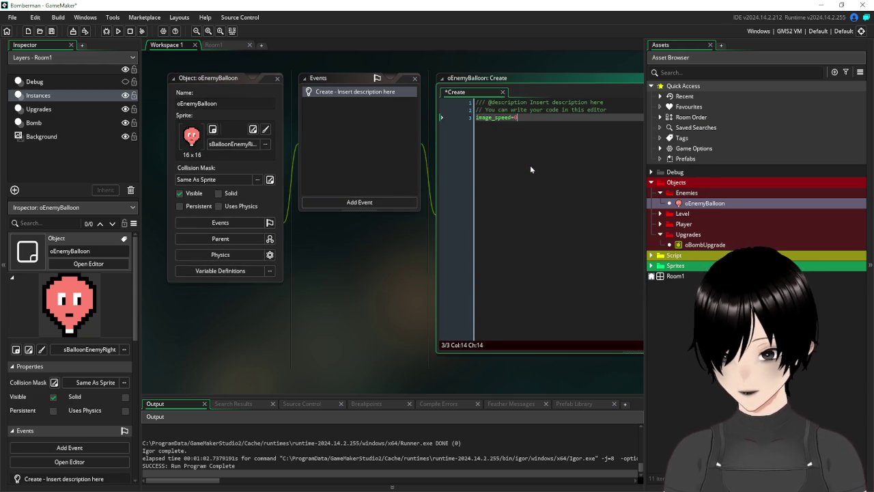
left_click(360, 202)
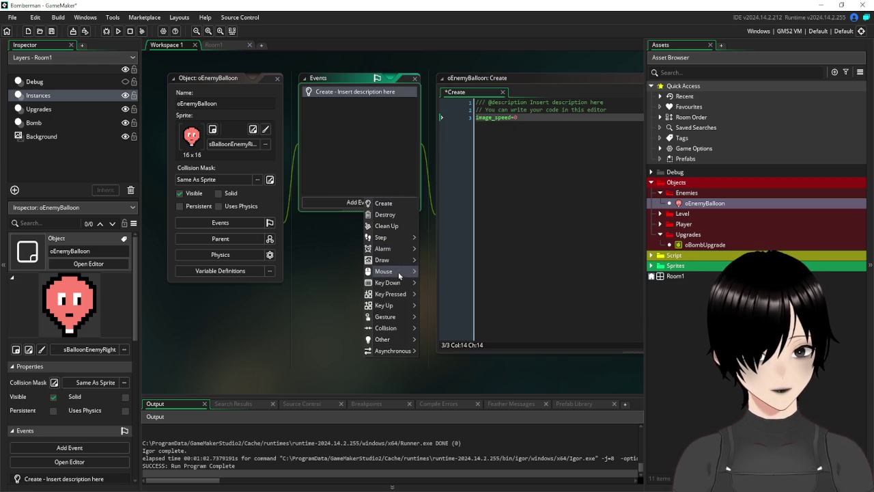
Add a collision event with oBombExplode and start writing sprite_index=sEnemy in its code.
mouse_move(404, 333)
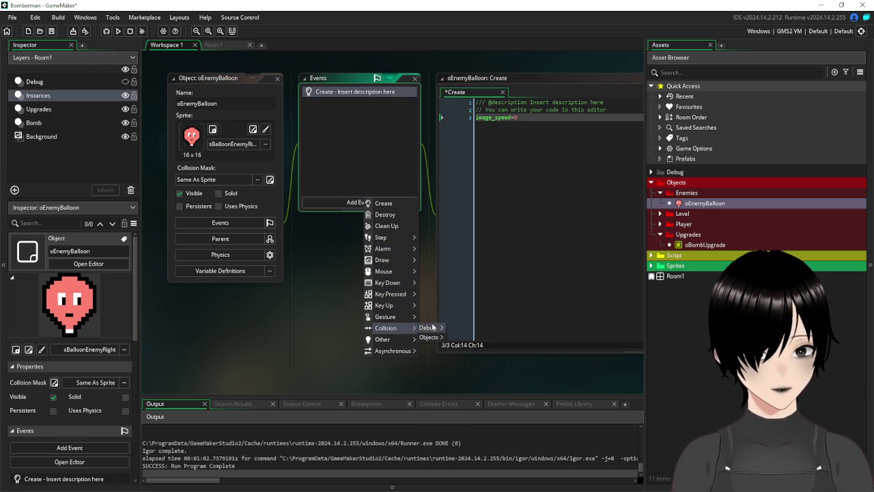
mouse_move(429, 341)
mouse_move(456, 339)
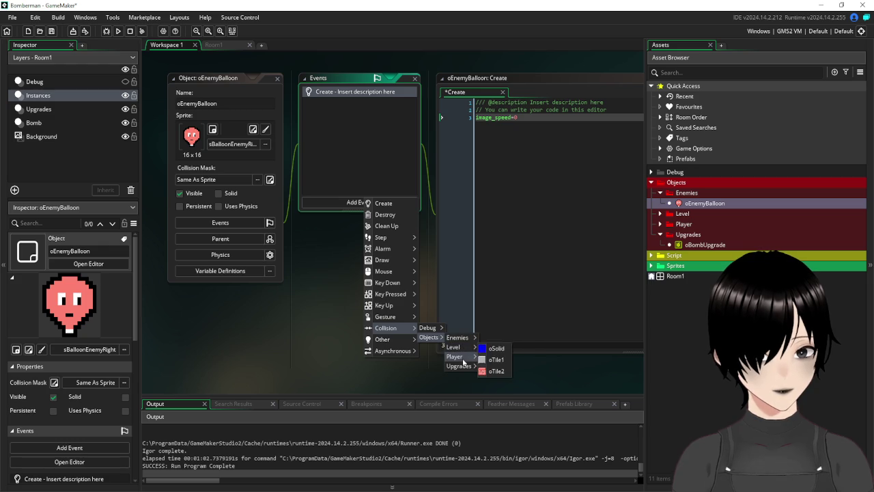
left_click(505, 369)
left_click(538, 162)
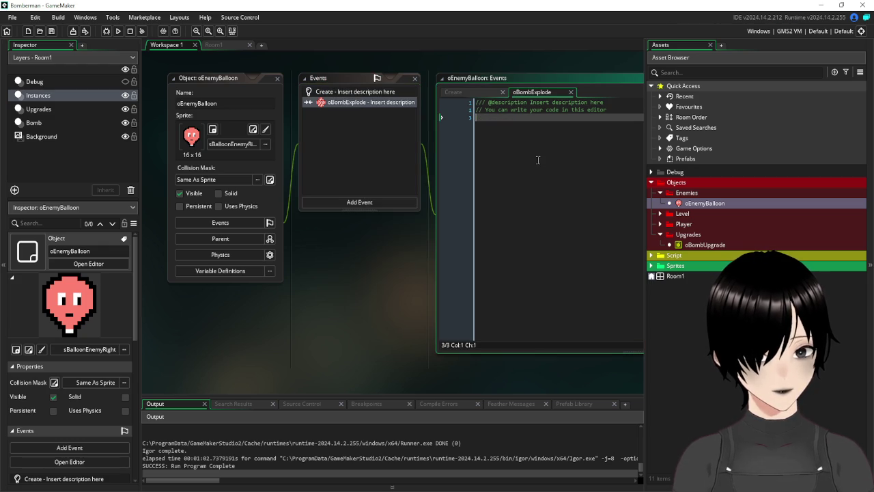
type("sprit")
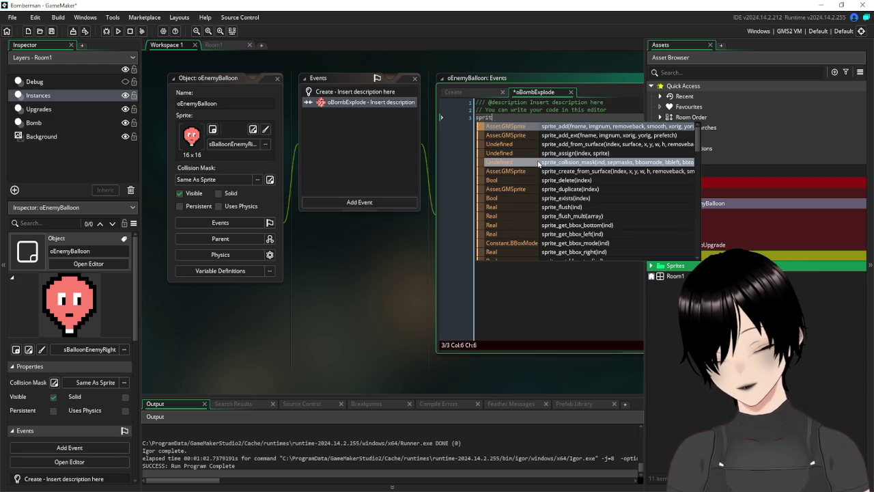
type("e_index=")
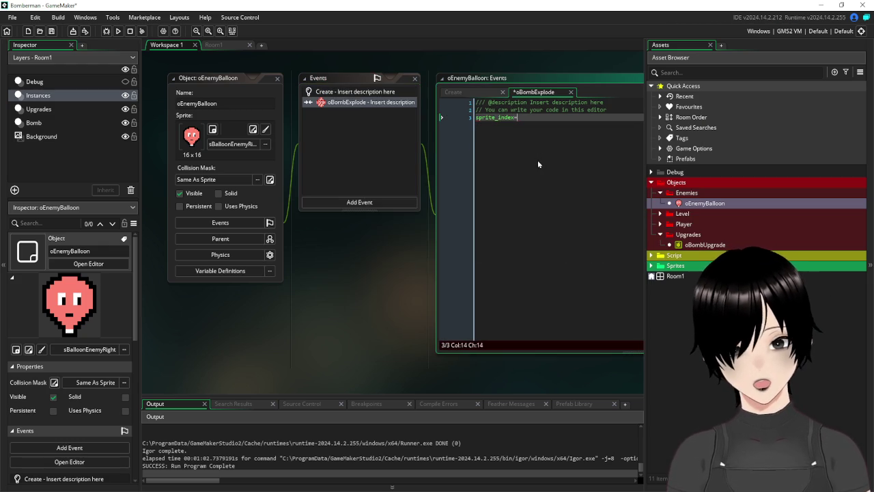
type("s")
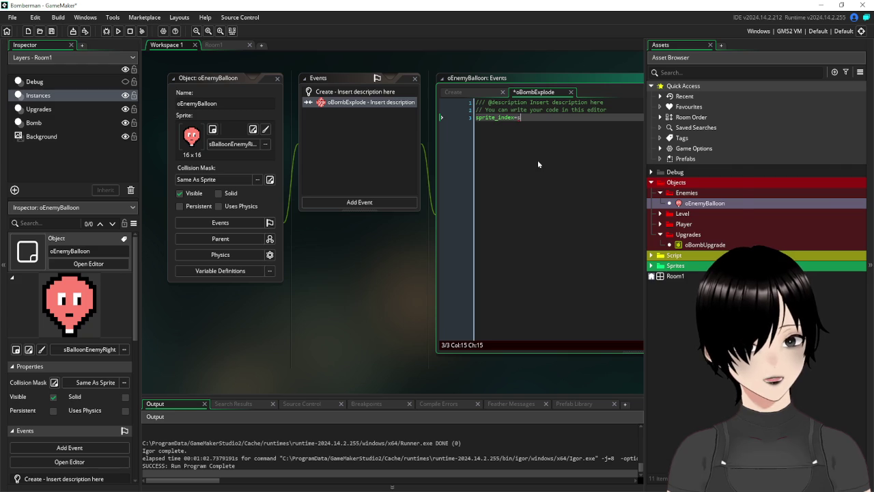
type("Enemy")
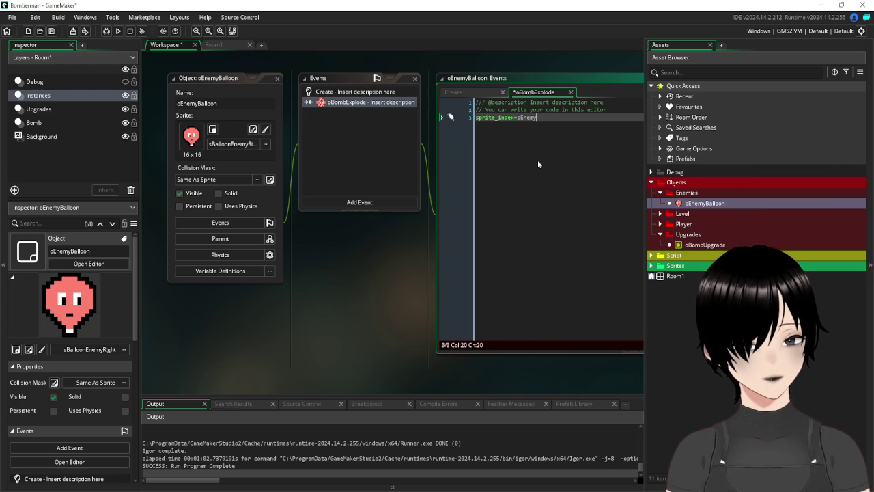
Check the sprite names in the asset list and correct the code to sprite_index=sBalloonEnemyDie.
left_click(651, 267)
left_click(652, 267)
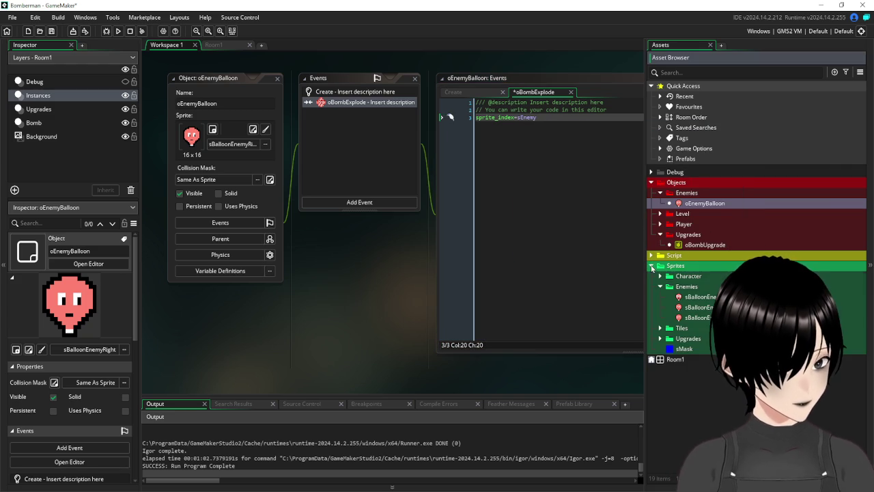
left_click(538, 118)
left_click_drag(539, 118, 523, 120)
type("ba")
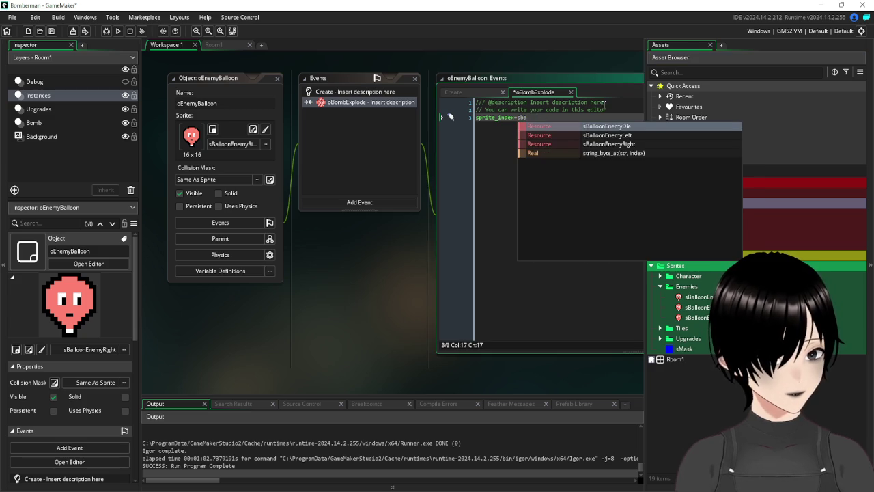
left_click(565, 128)
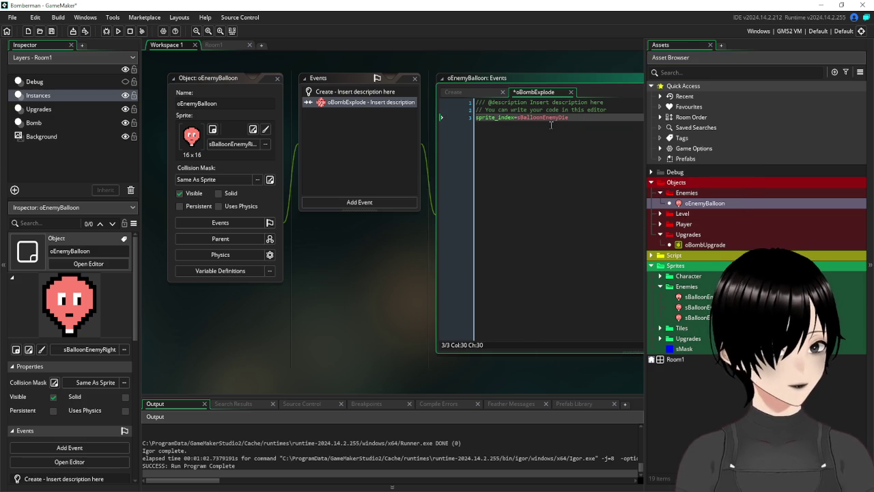
left_click_drag(561, 118, 543, 119)
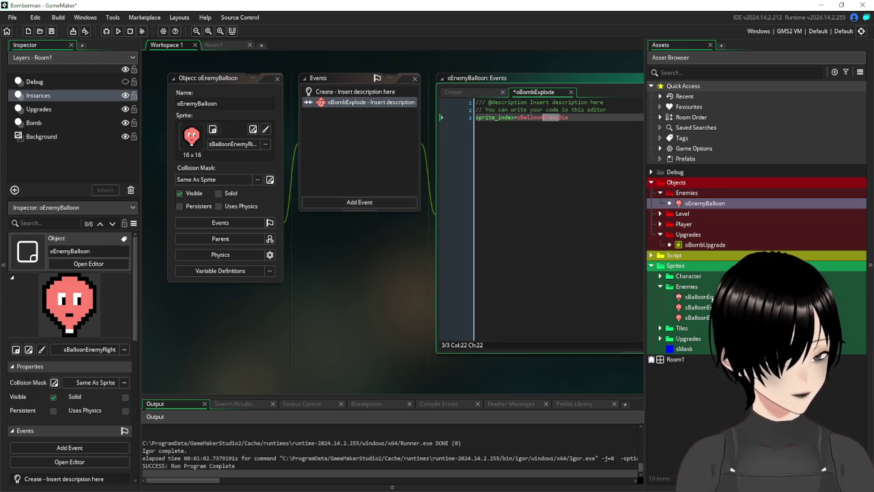
Rename the balloon death and left-facing sprites to sEnemyBalloon names, e.g. sEnemyBalloonDie.
right_click(711, 297)
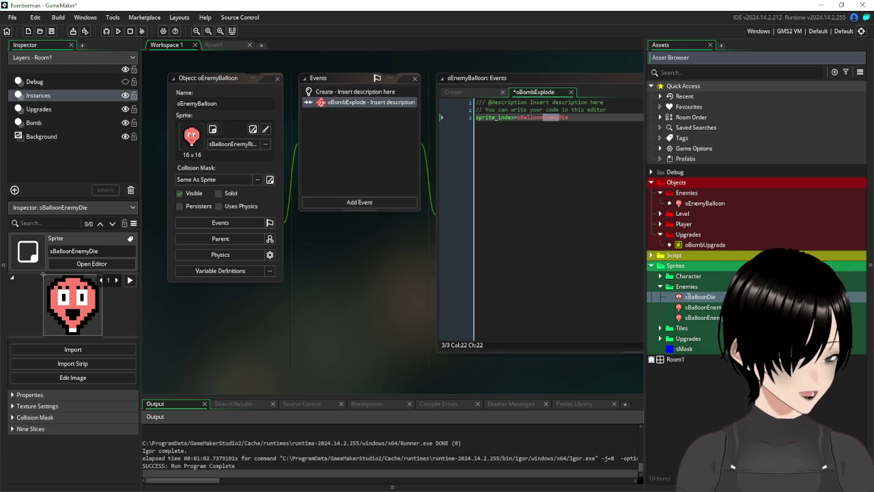
type("Enemy")
left_click(451, 117)
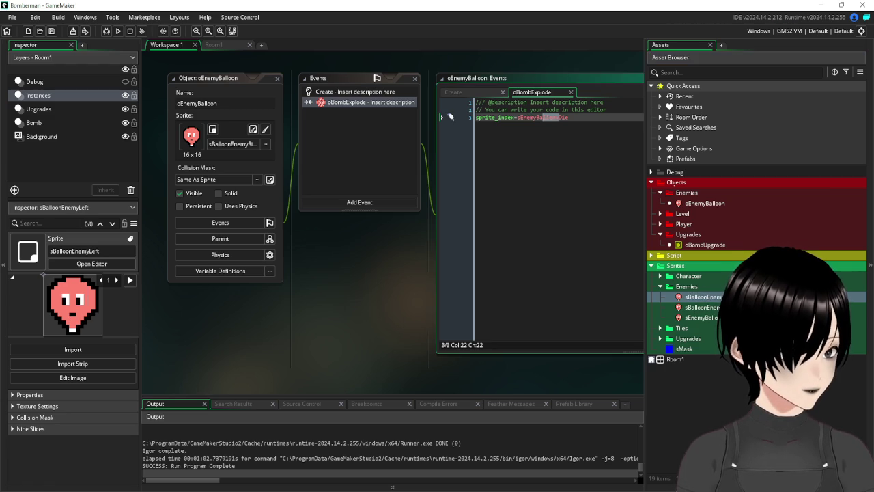
right_click(706, 298)
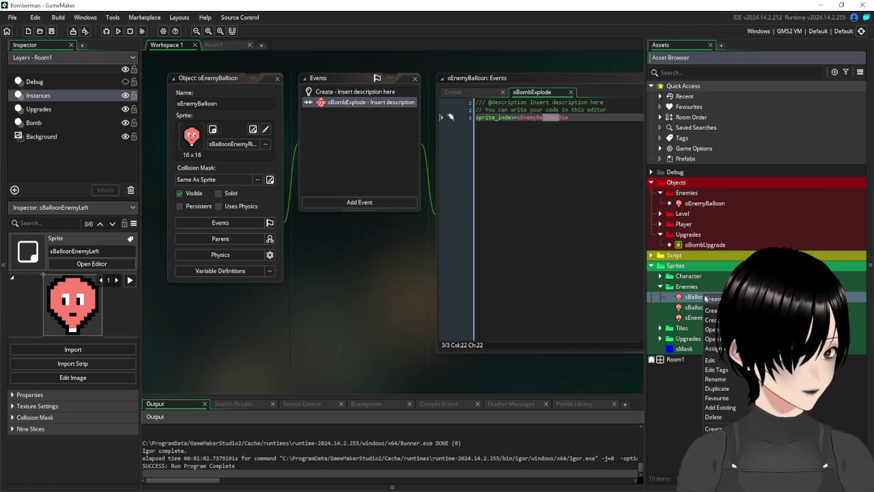
left_click(726, 379)
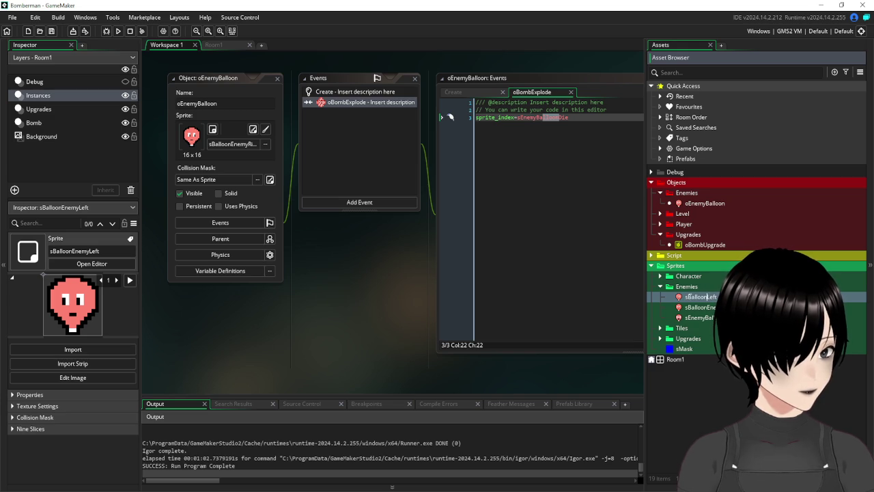
key("Return")
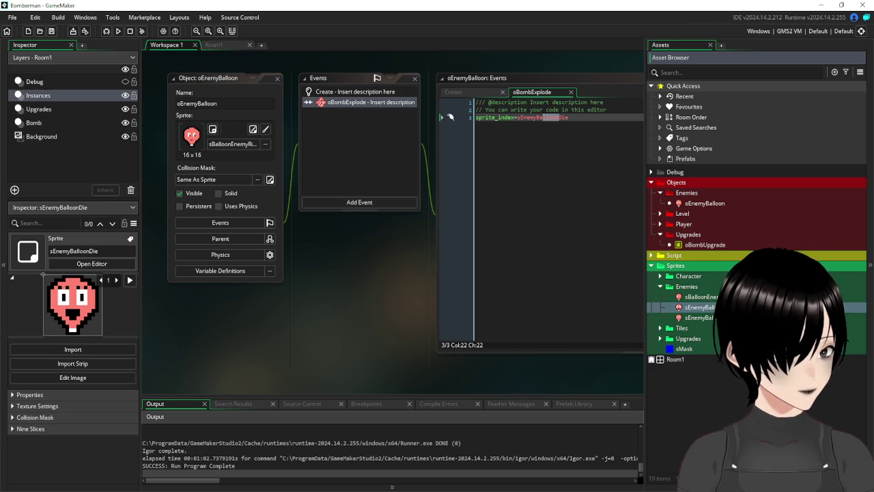
key("Down")
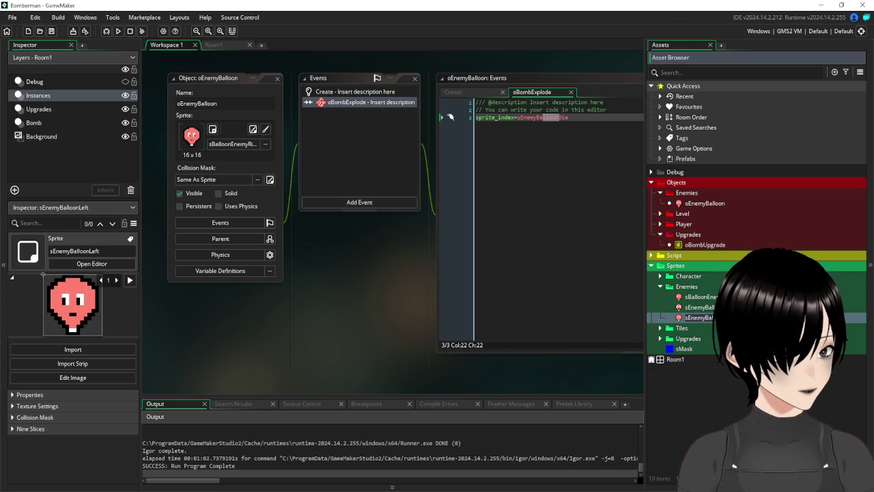
Rename the right-facing sprite to sEnemyBalloonRight and remove the extra blank lines in the collision code.
right_click(712, 299)
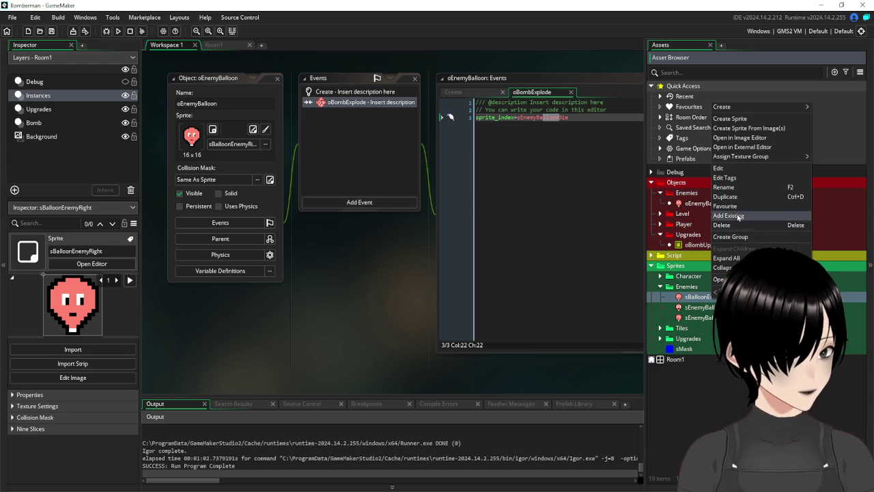
left_click(728, 191)
type("Enemy")
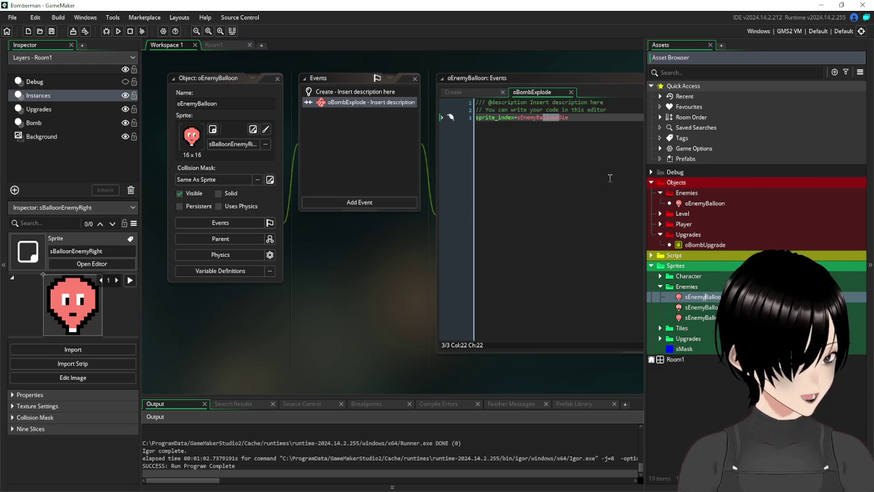
left_click(576, 118)
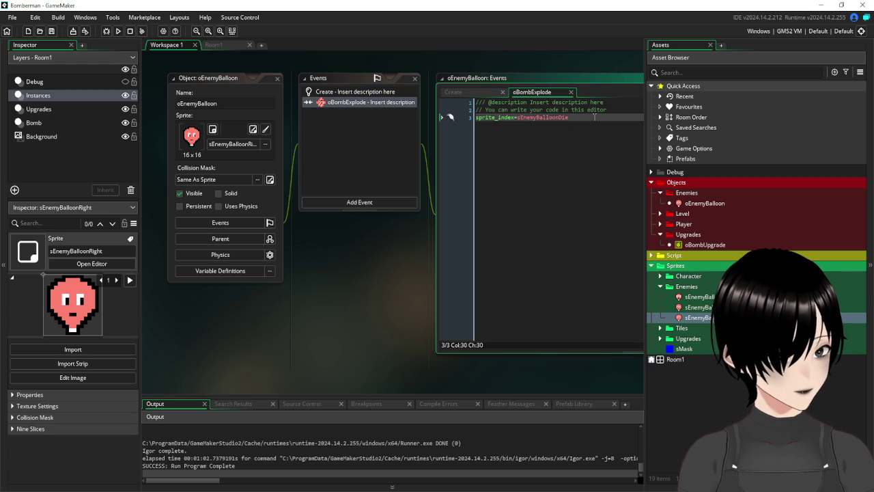
key("Return")
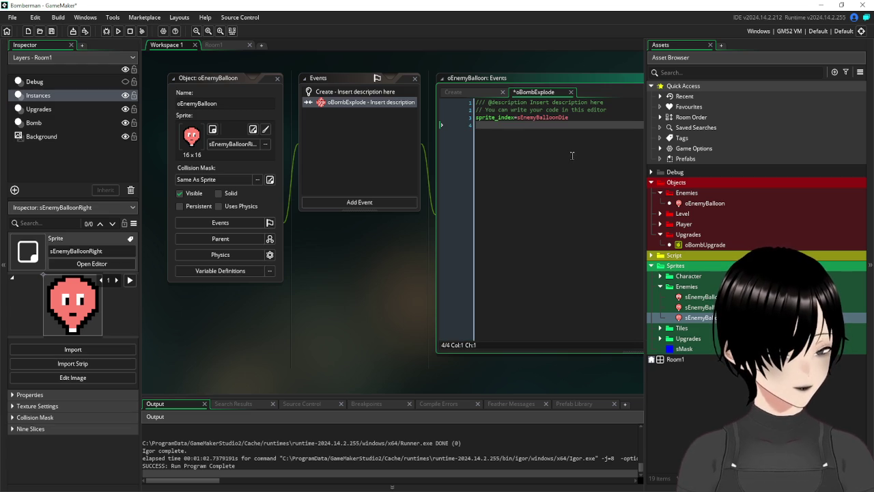
key("BackSpace")
key("BackSpace")
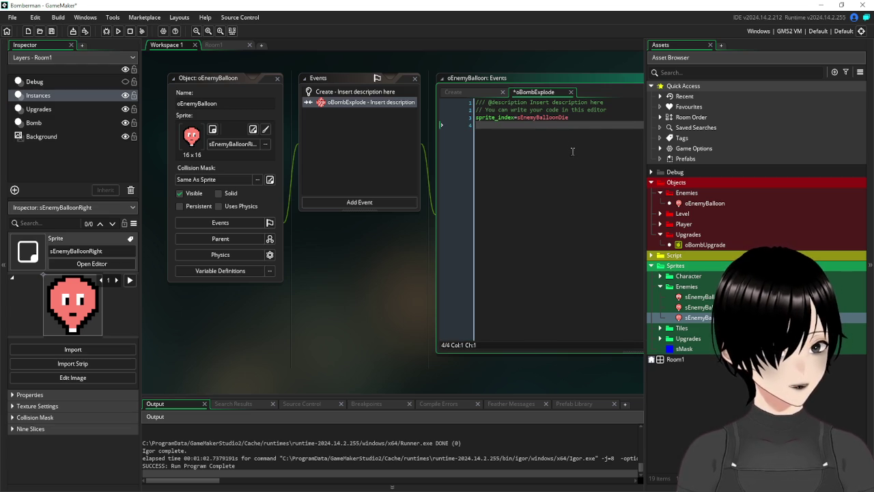
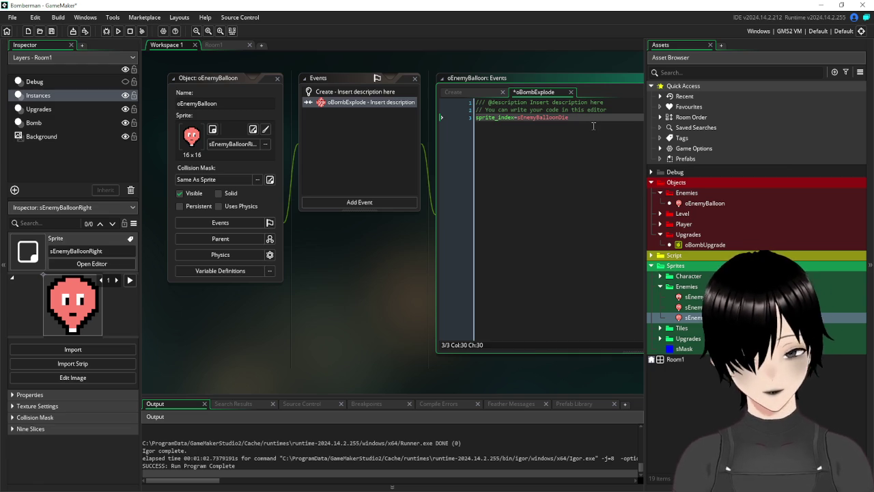
Add image_speed=0 and dead=false to oEnemyBalloon's Create event.
key("Return")
type("image_")
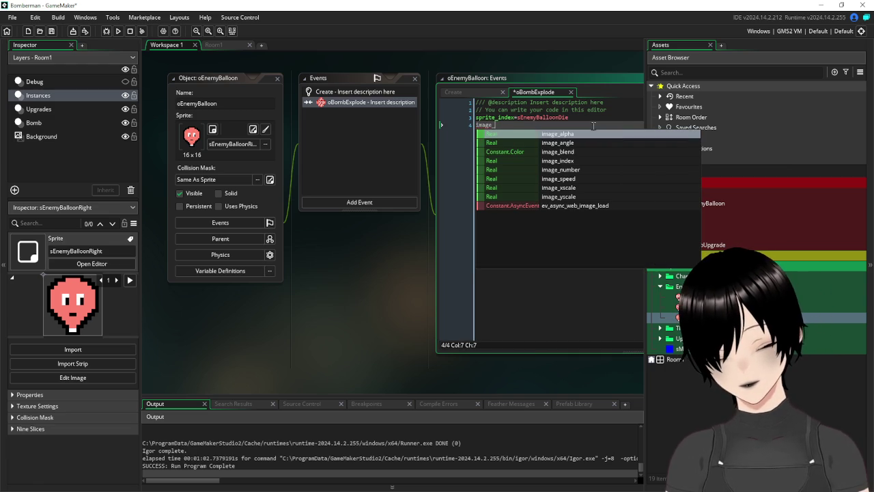
type("speed=1")
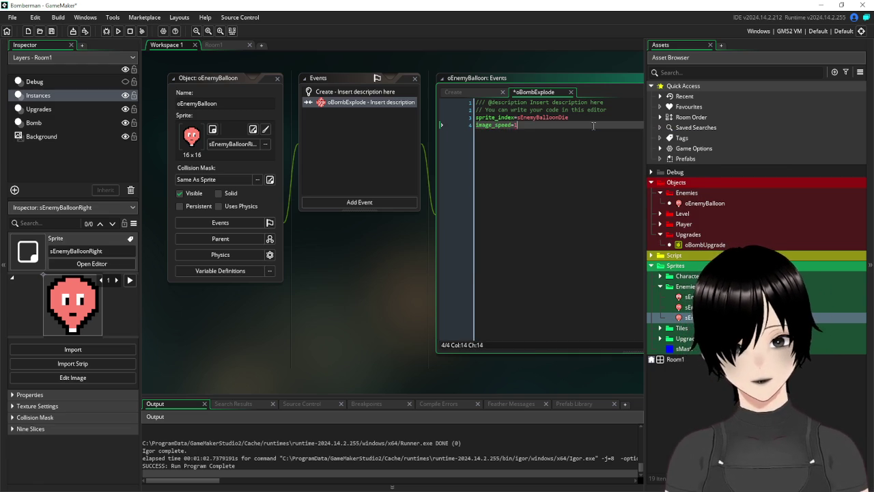
left_click(378, 93)
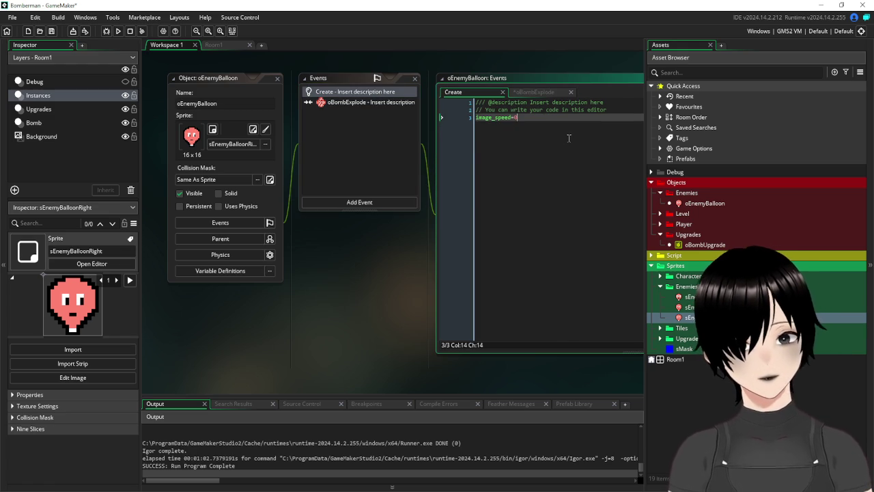
key("Return")
type("ead=false")
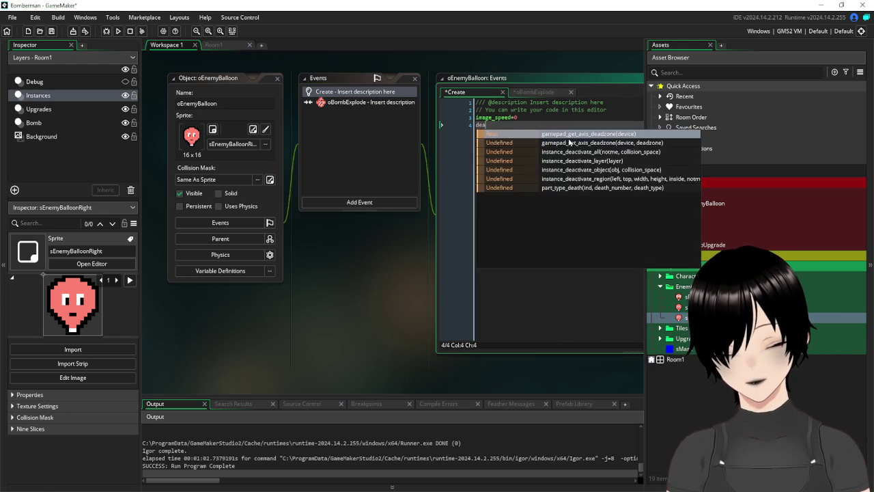
Wrap the oBombExplode death-sprite code in if dead=false { … dead=true }.
left_click(355, 104)
left_click(612, 112)
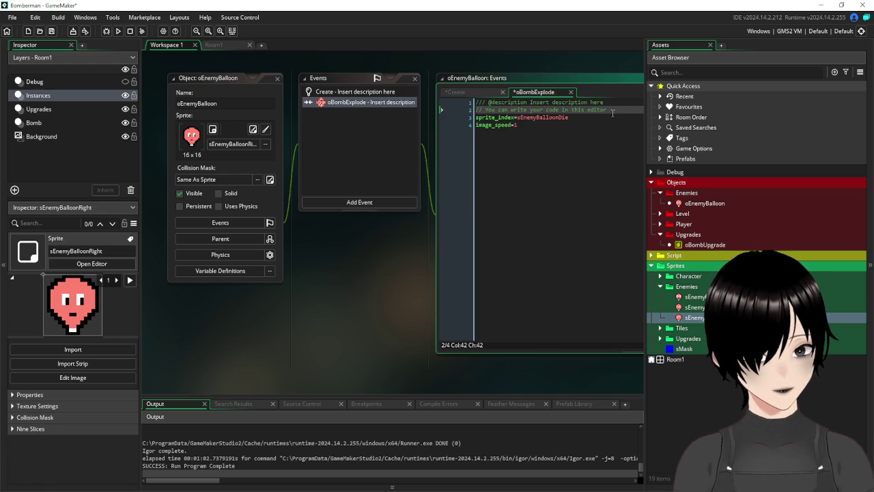
key("Return")
type("ead=false{")
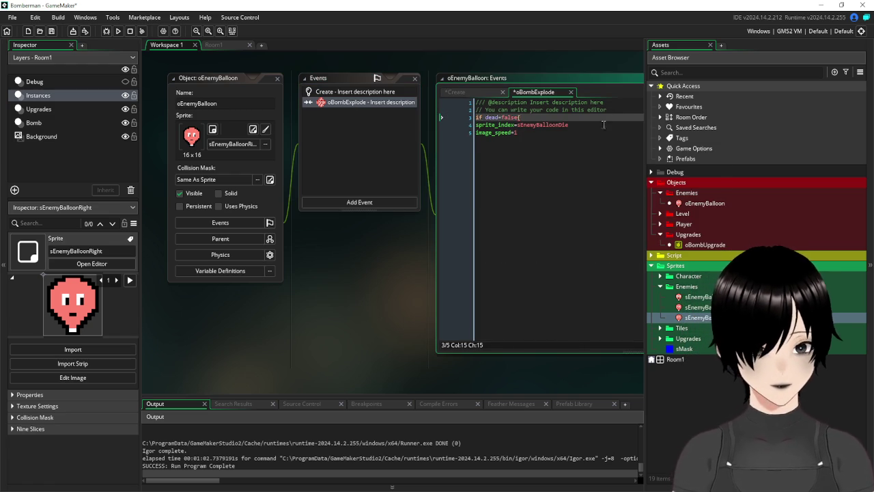
left_click(544, 133)
key("Return")
key("Return")
type("}")
key("Up")
type("dead=true")
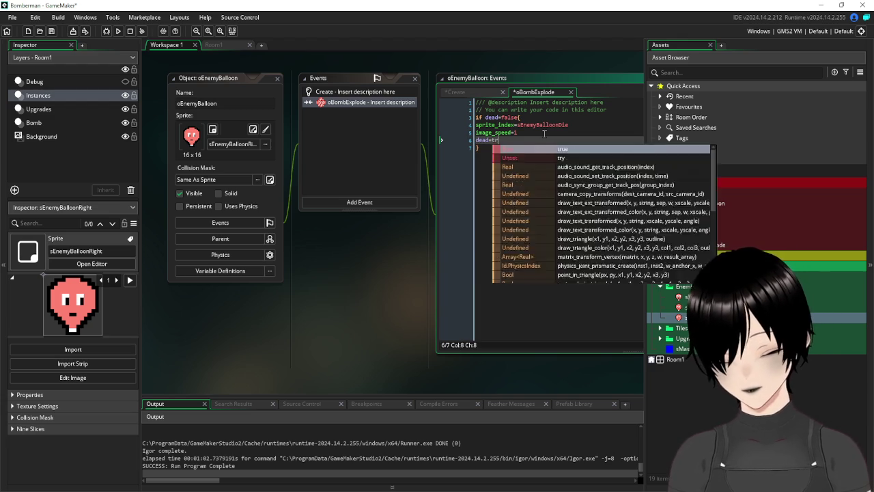
left_click(358, 202)
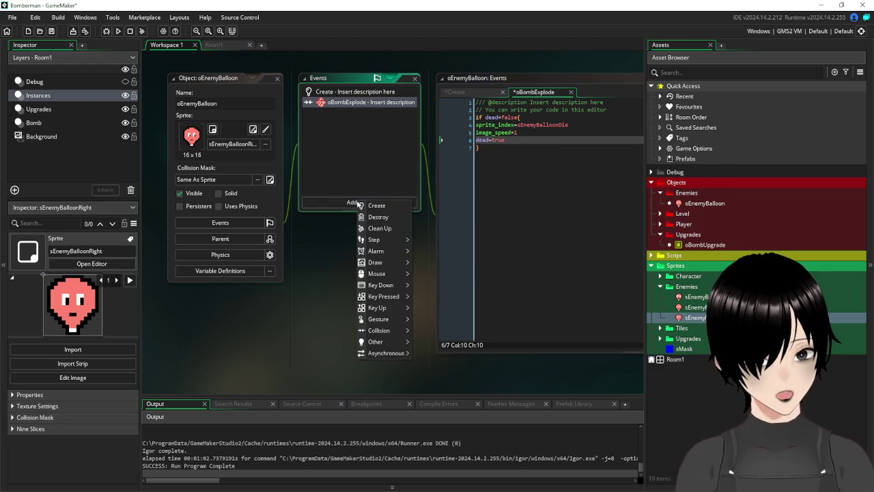
Add an Animation End event running instance_destroy() when dead=true, then save the project.
mouse_move(393, 332)
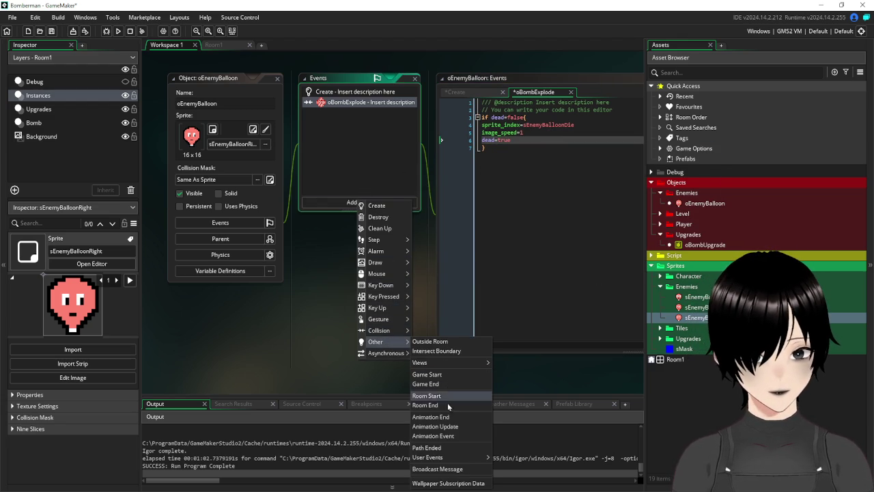
left_click(451, 418)
left_click(535, 135)
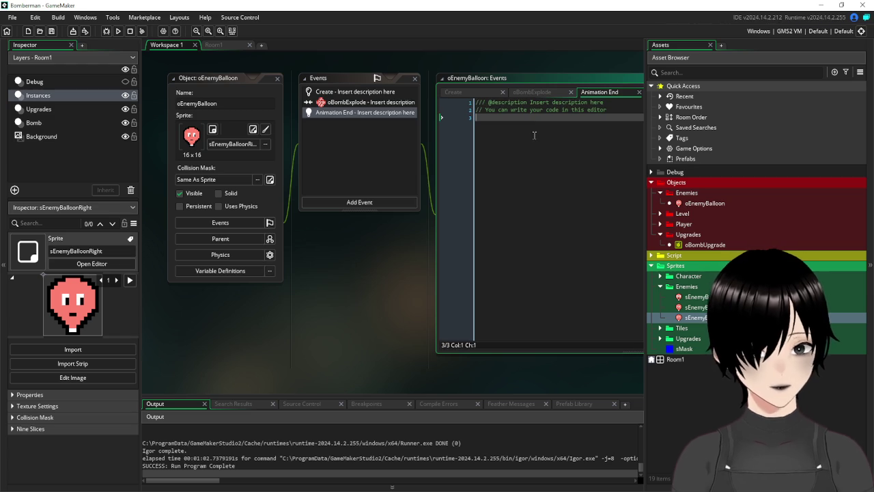
type("if dead=true")
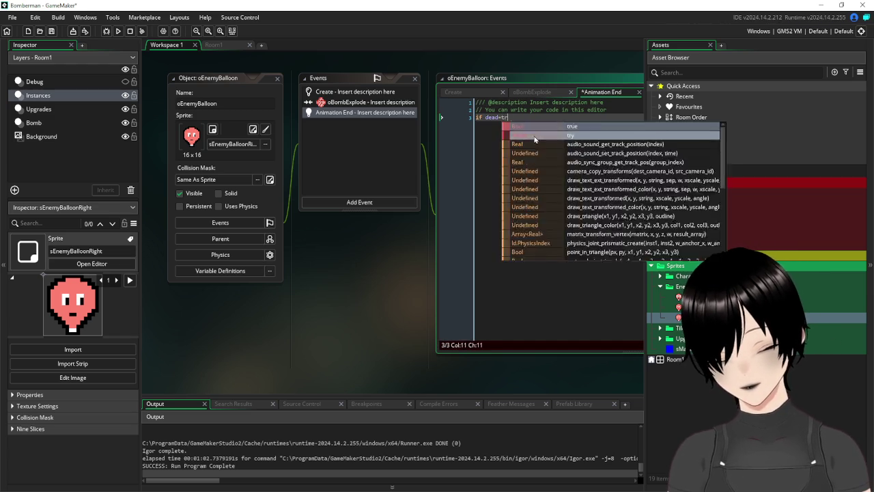
key("Return")
key("Return")
key("Return")
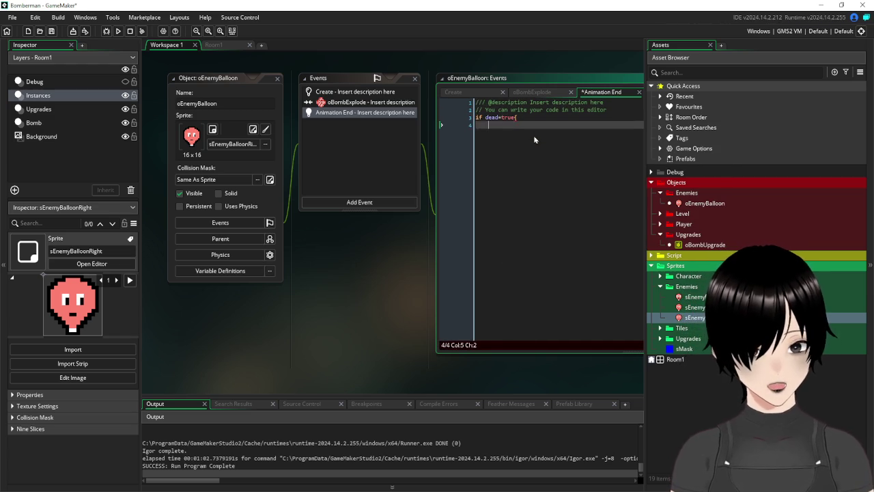
type("}")
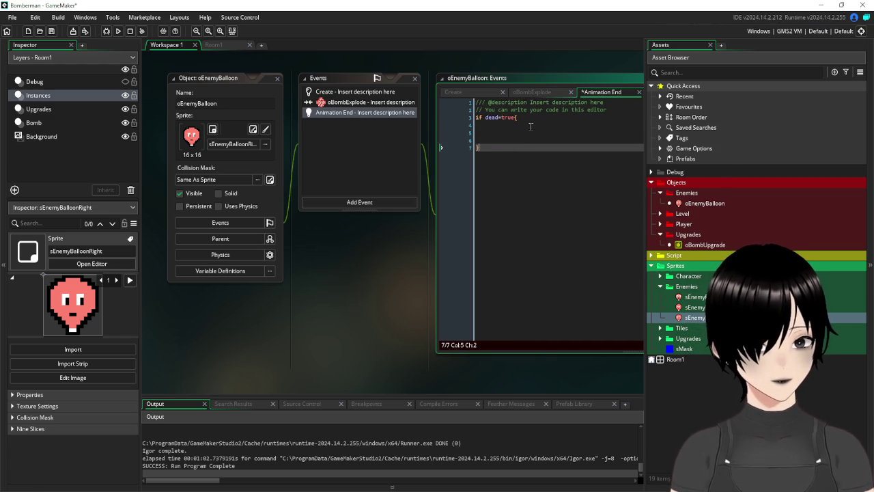
left_click(530, 125)
type("insta")
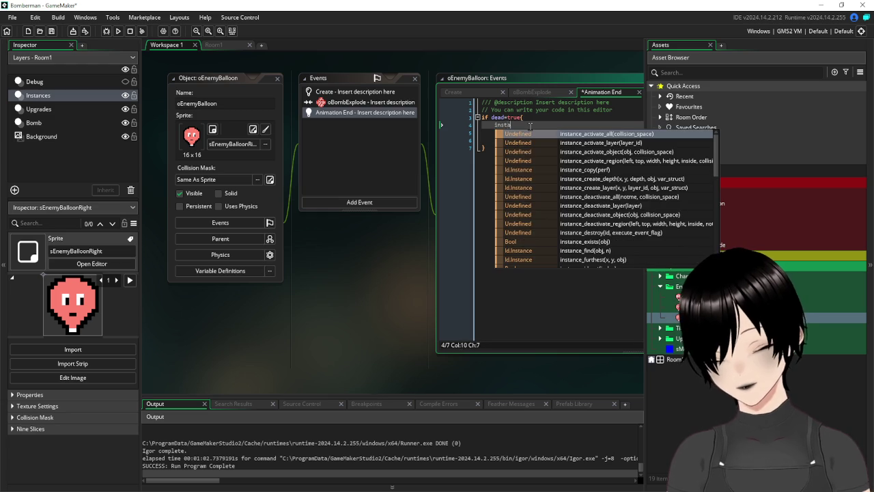
type("nce_dest")
key("Return")
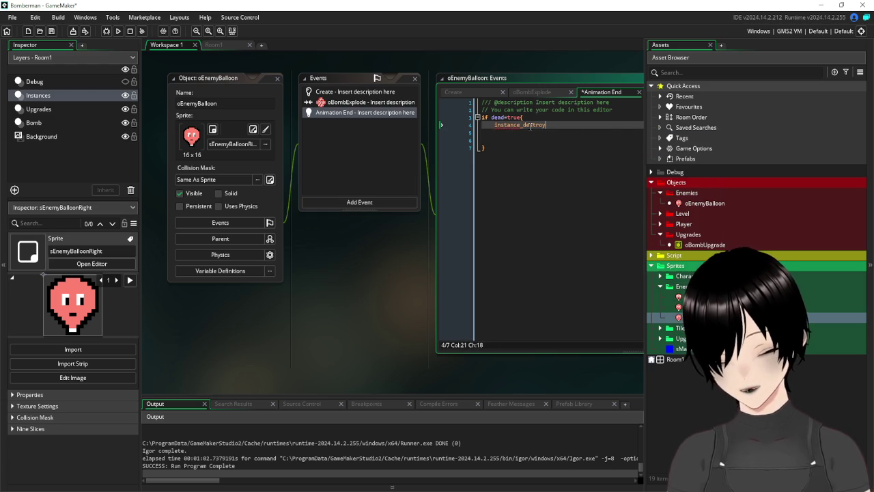
type(")")
key("ctrl+s")
left_click(214, 45)
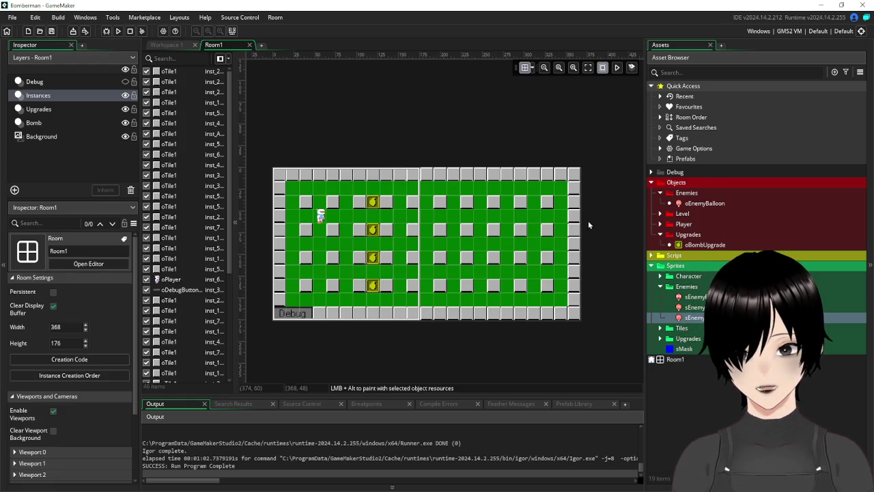
Place an oEnemyBalloon next to the player in Room1 and run the game.
left_click(704, 204)
left_click_drag(640, 203, 347, 216)
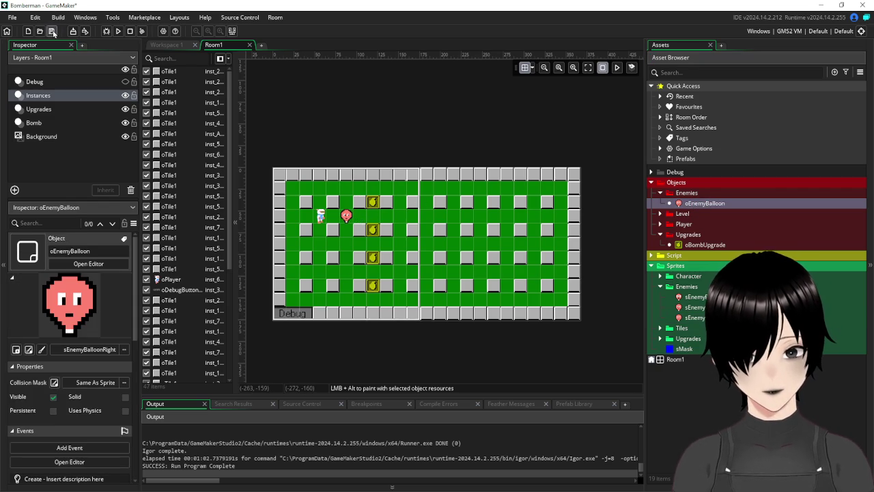
left_click(118, 31)
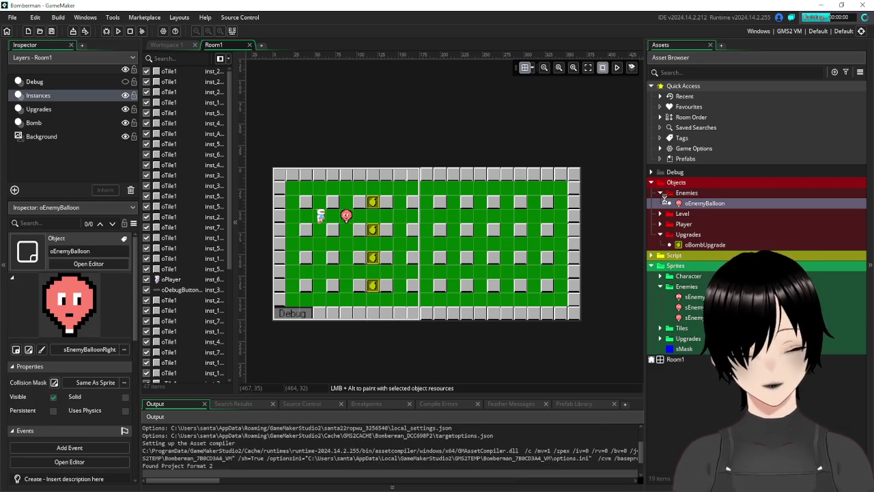
Walk beside the balloon, drop a bomb, dodge the blast, then close the game.
key("Up")
key("Right")
key("Down")
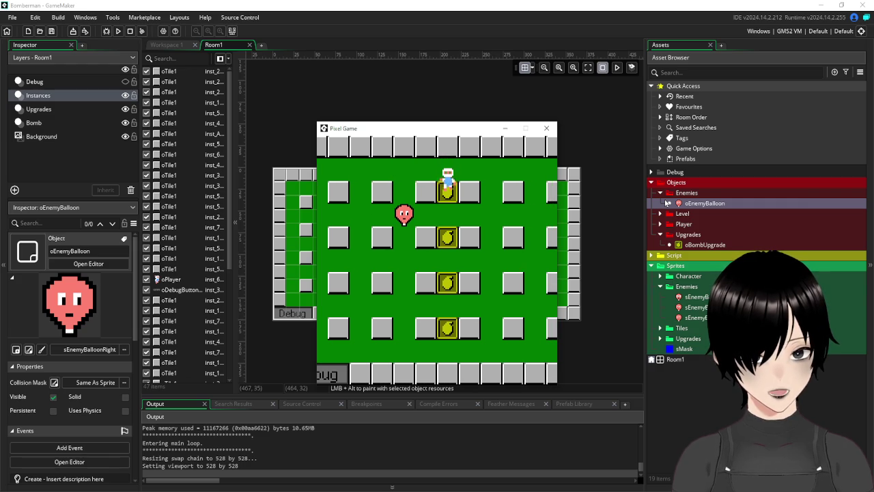
key("Right")
key("space")
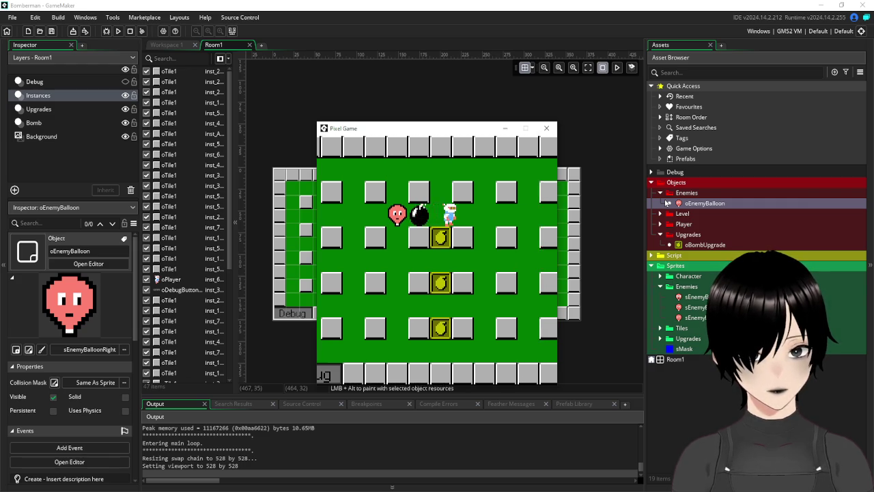
key("Up")
key("Left")
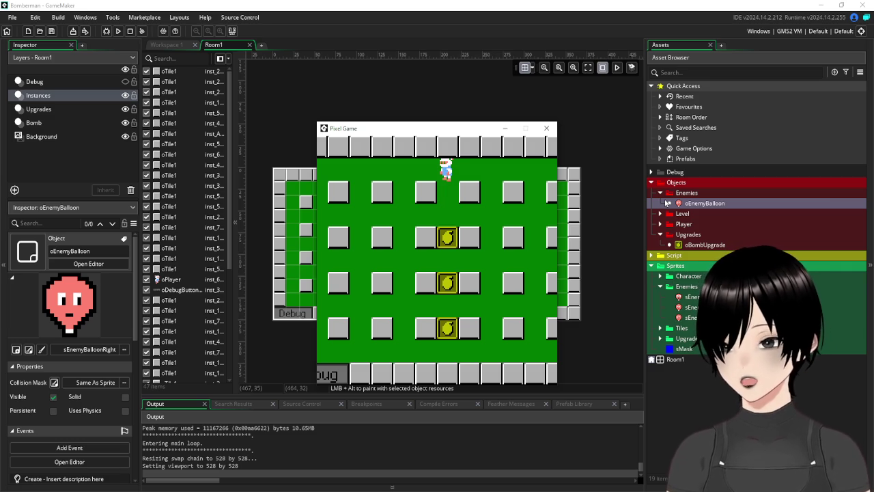
key("Down")
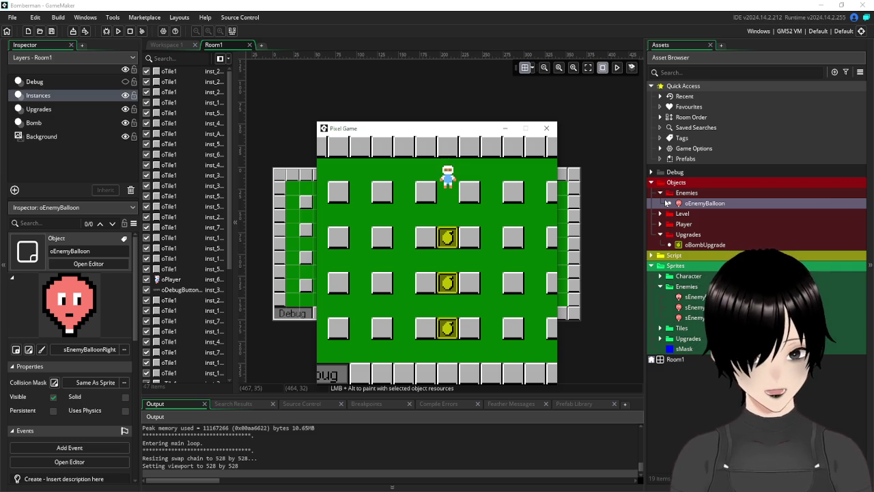
key("Down")
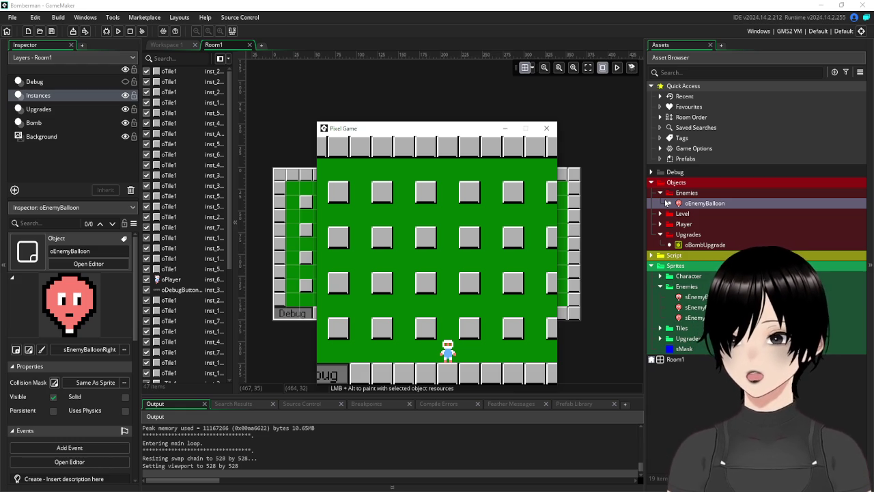
left_click(545, 128)
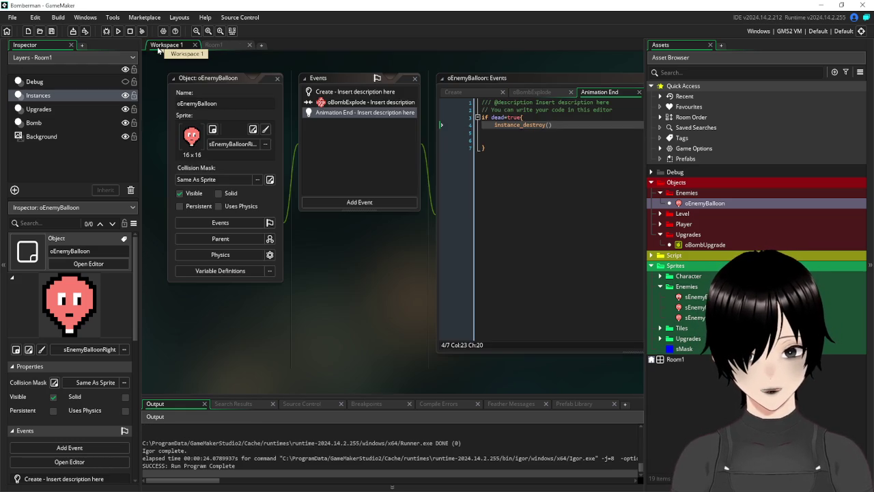
left_click(159, 47)
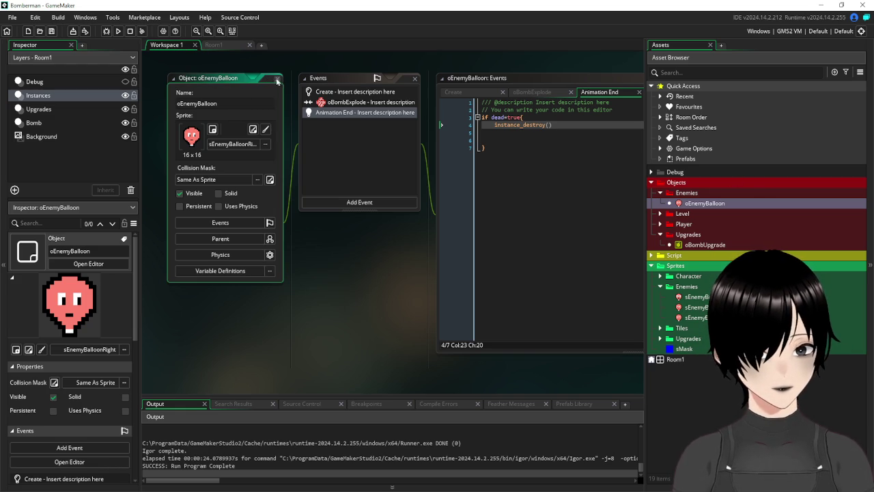
Create a new object named oEnemyParent in the Enemies folder.
right_click(686, 193)
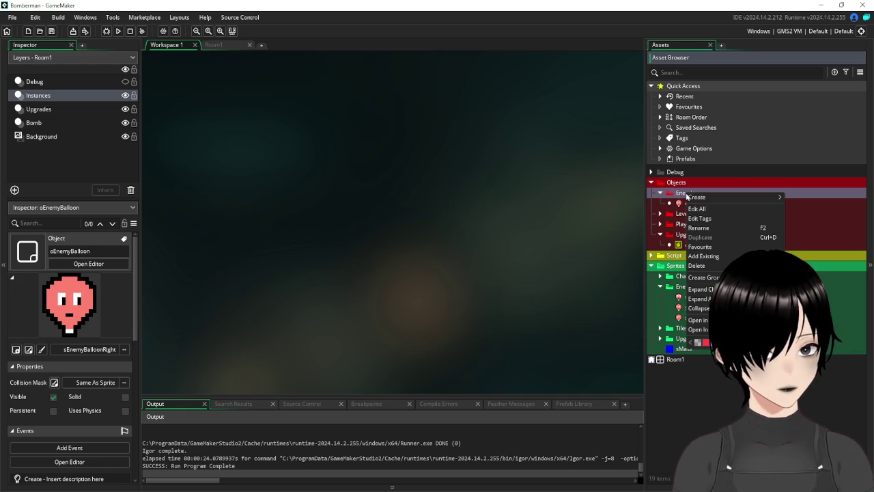
mouse_move(716, 196)
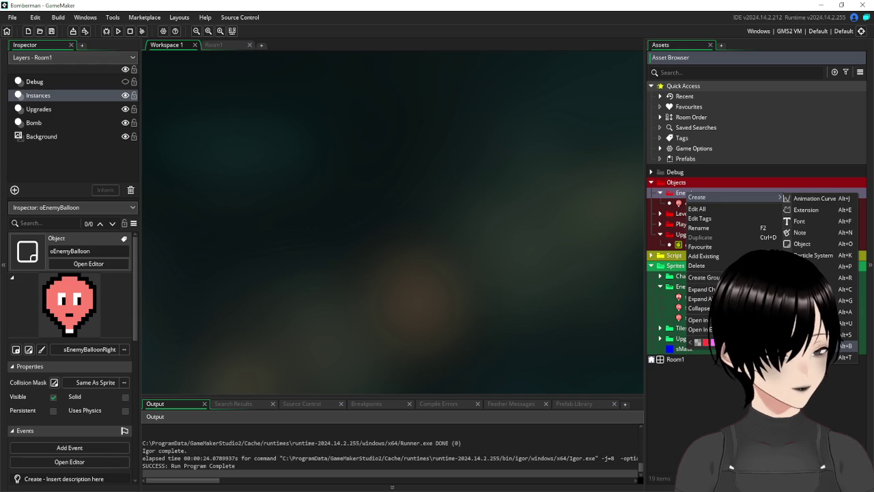
left_click(813, 244)
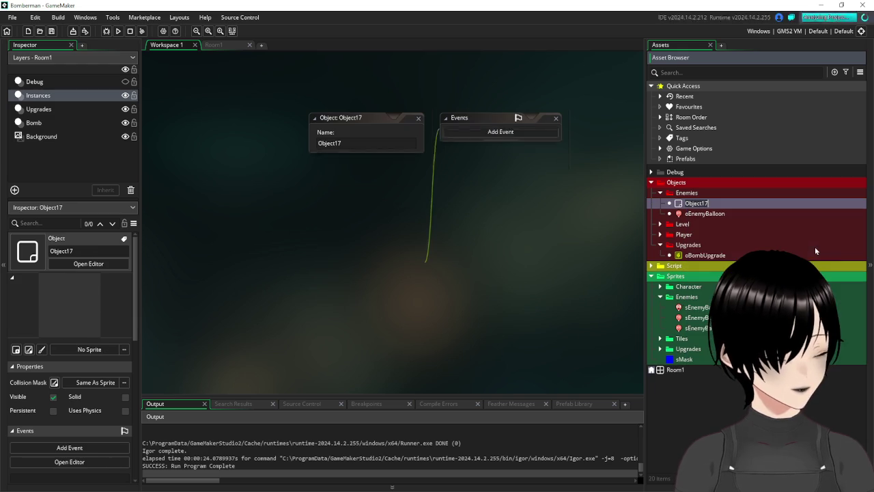
left_click(364, 144)
type("oEnemyParent")
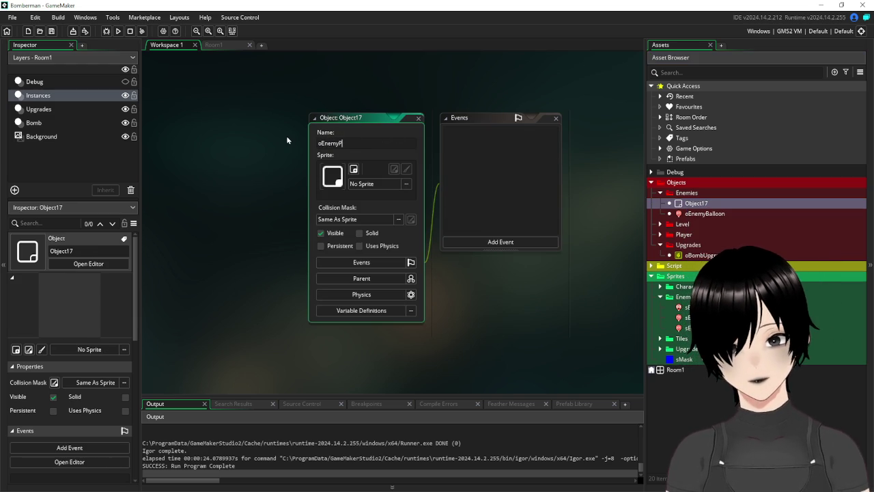
Assign the sMask sprite to oEnemyParent and close its editor.
left_click(393, 185)
double_click(528, 210)
double_click(589, 211)
left_click(418, 122)
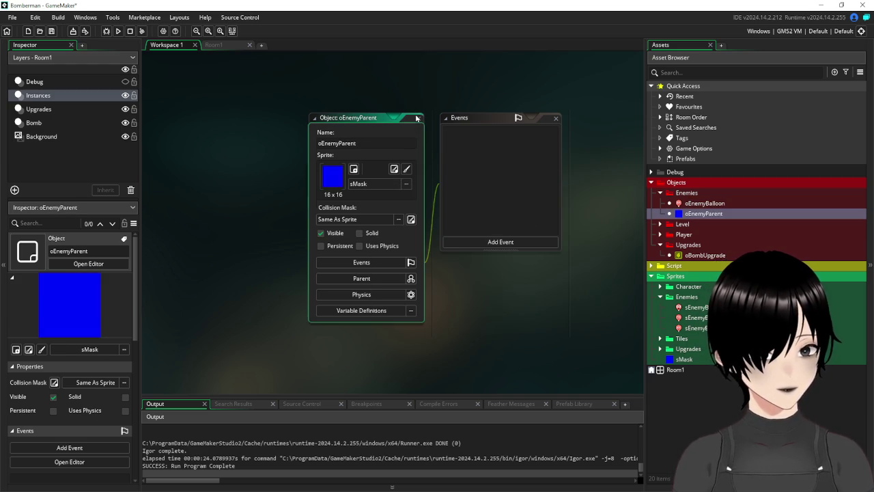
left_click(419, 119)
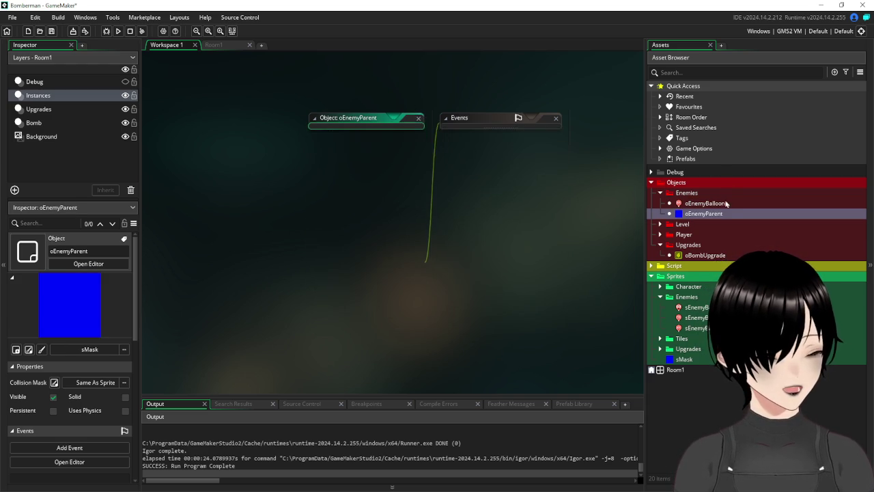
left_click(698, 203)
double_click(698, 204)
Set oEnemyParent (Objects > Enemies) as oEnemyBalloon's parent and close the balloon editor.
mouse_move(311, 114)
left_mouse_down()
mouse_move(210, 68)
mouse_move(202, 74)
left_mouse_up()
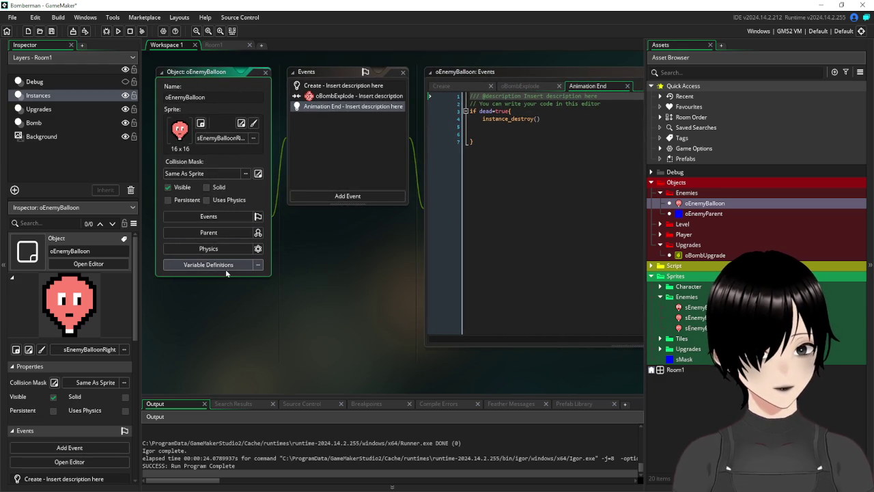
left_click(218, 236)
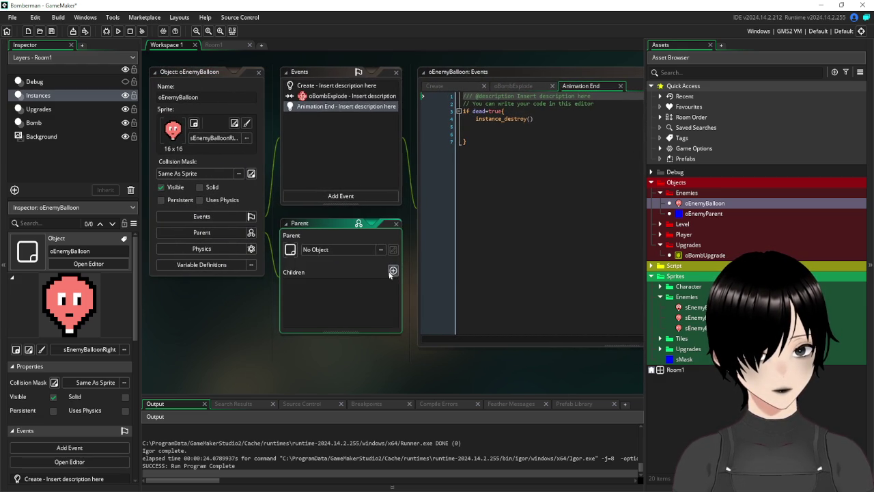
left_click(380, 250)
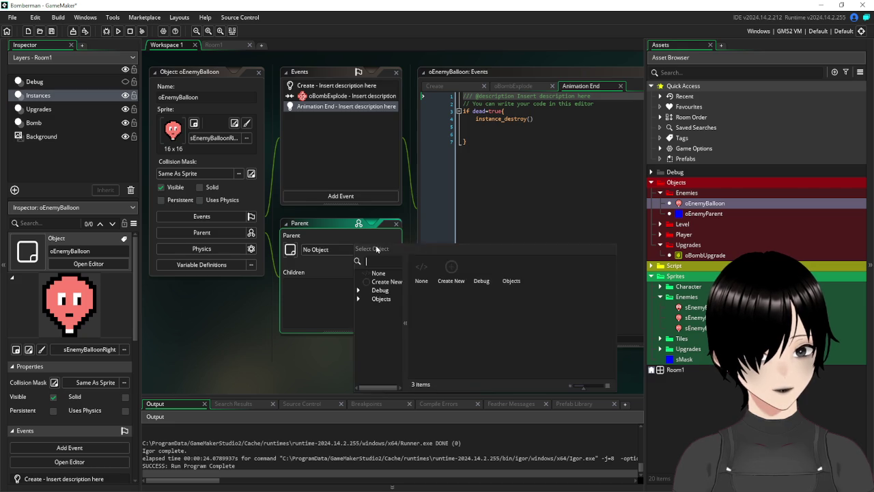
double_click(511, 267)
double_click(451, 269)
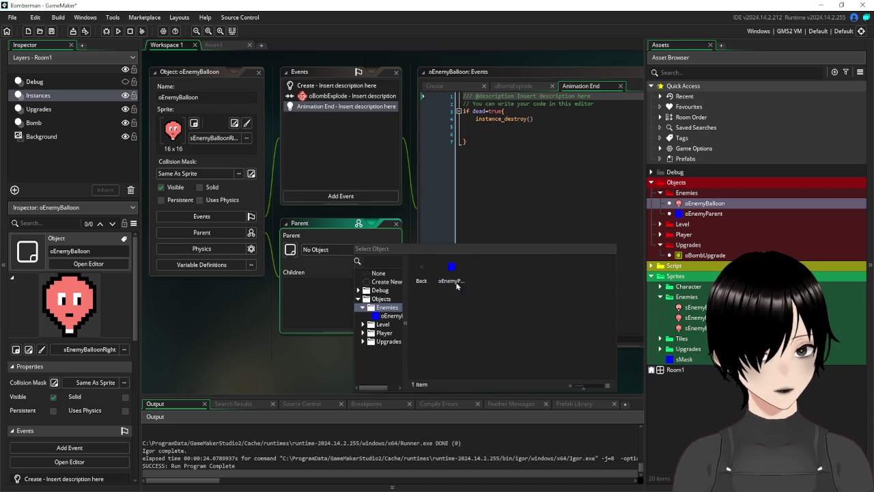
double_click(451, 270)
left_click(258, 73)
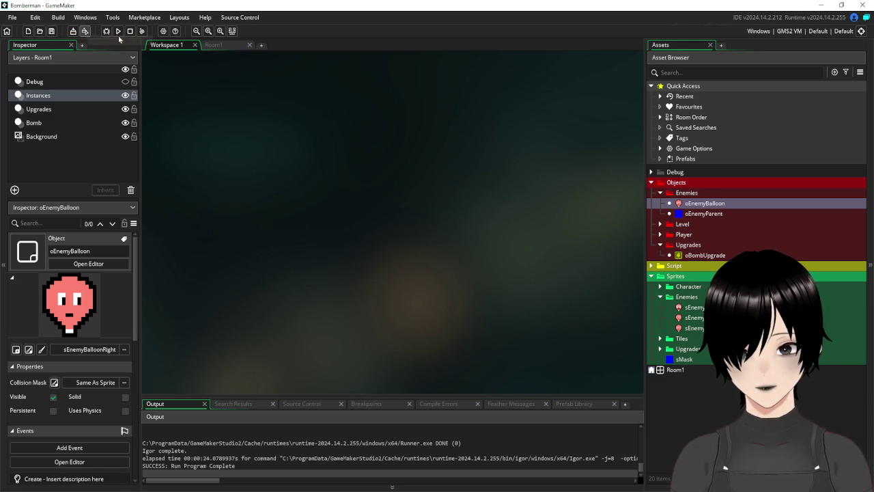
left_click(215, 45)
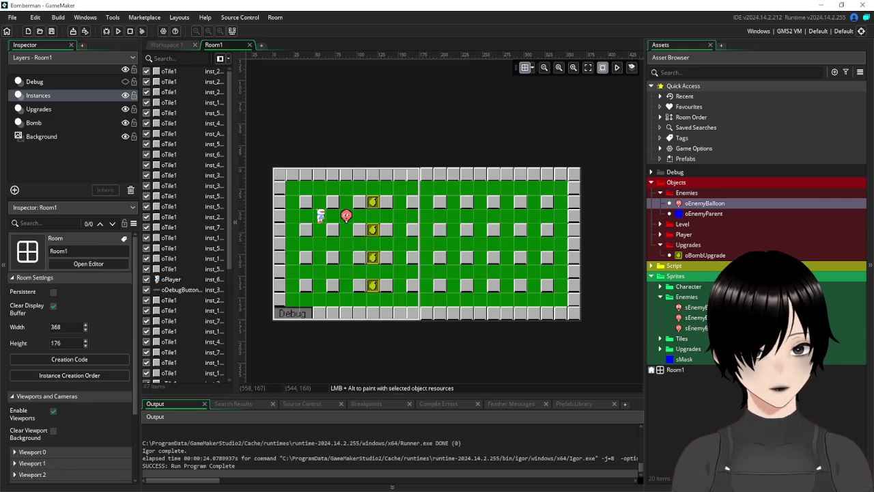
Drag another oEnemyBalloon into Room1, playtest with F5 bombing a balloon, then close.
mouse_move(705, 205)
left_mouse_down()
mouse_move(427, 243)
mouse_move(393, 274)
mouse_move(533, 187)
mouse_move(400, 216)
left_mouse_up()
key("F5")
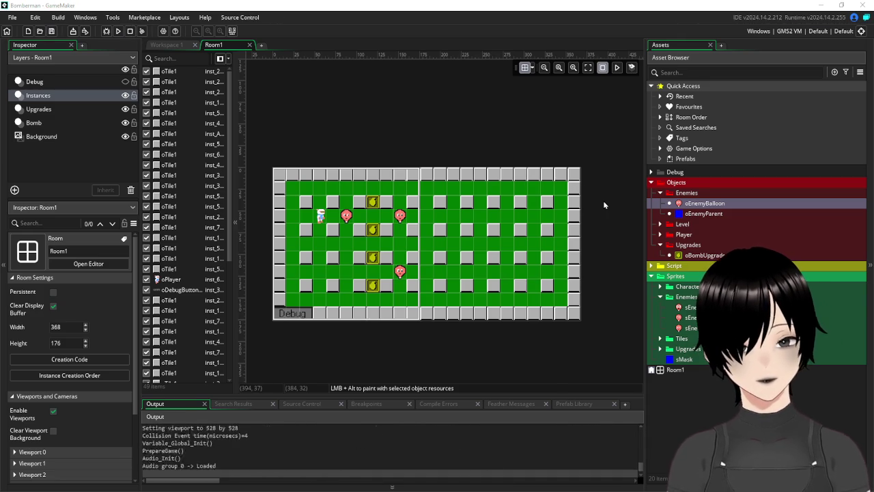
key("Right")
key("space")
key("Left")
key("Up")
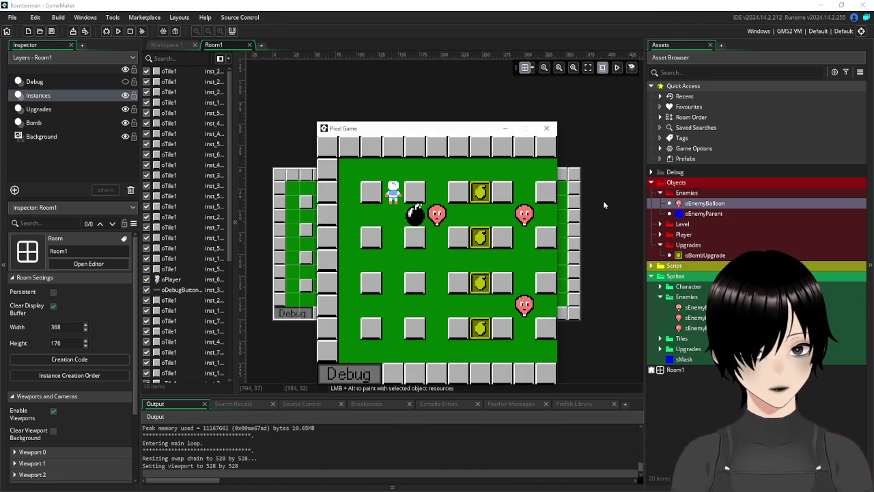
key("Up")
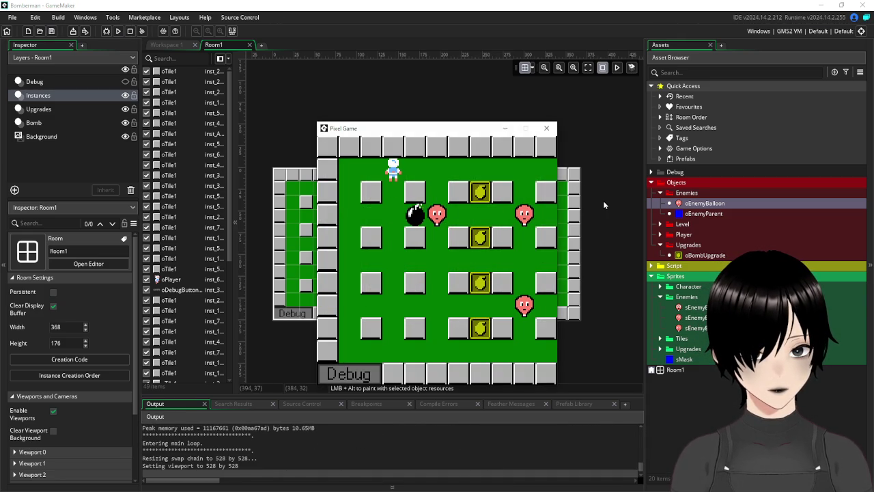
key("Right")
key("Down")
key("Up")
key("Right")
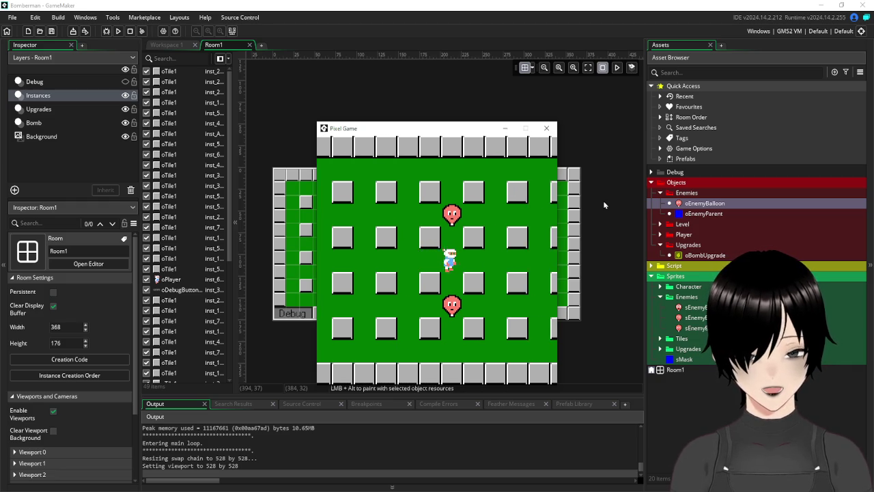
key("Right")
key("space")
key("Left")
key("Up")
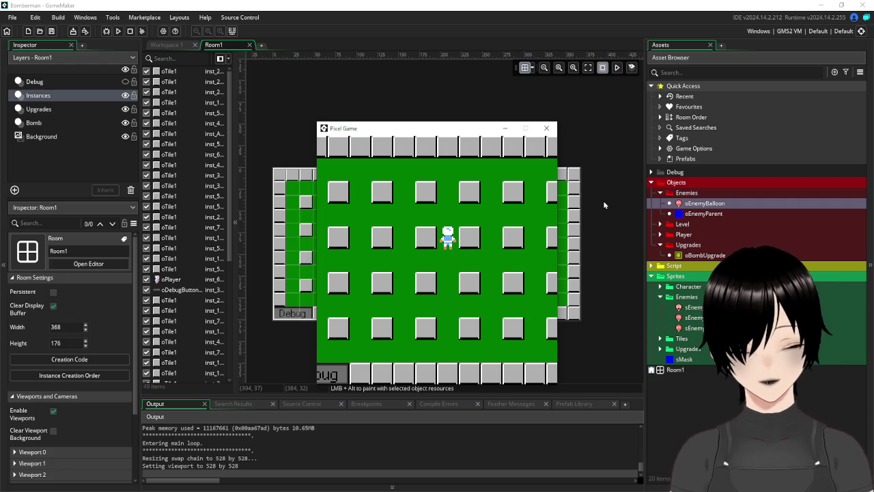
left_click(547, 130)
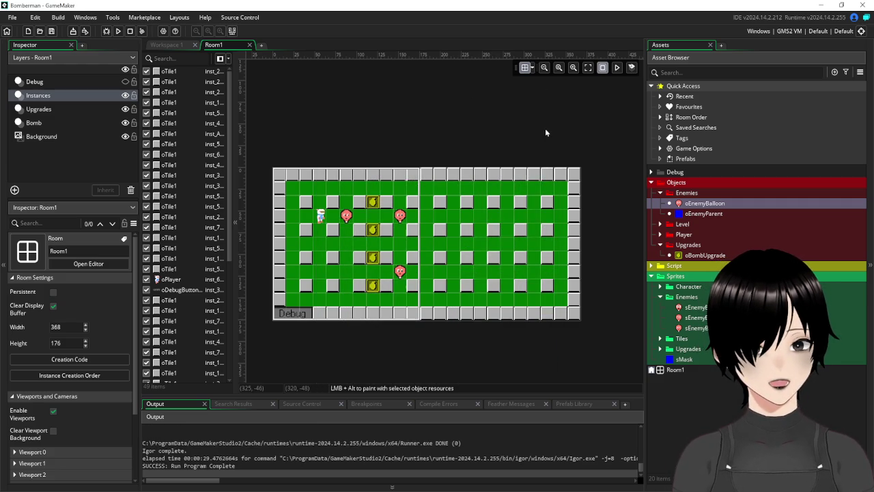
Run the game again, bombing balloons and collecting pickups, then close it.
left_click(121, 32)
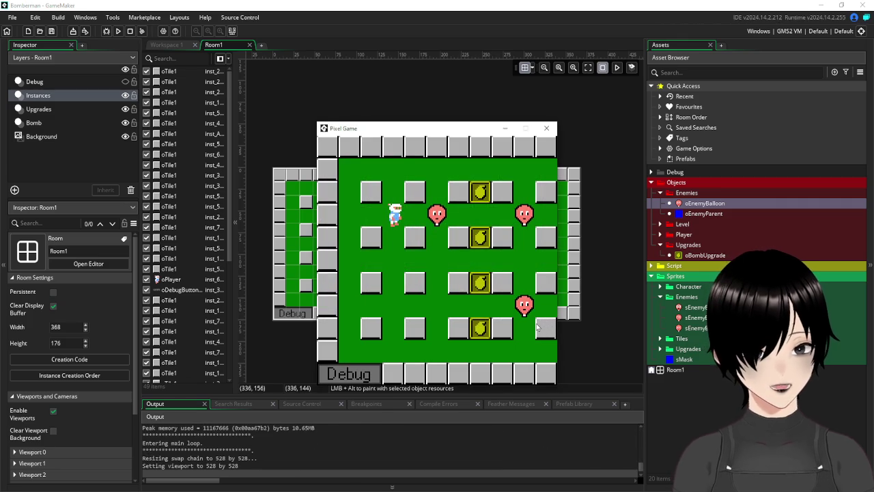
key("Right")
key("space")
key("Left")
key("Up")
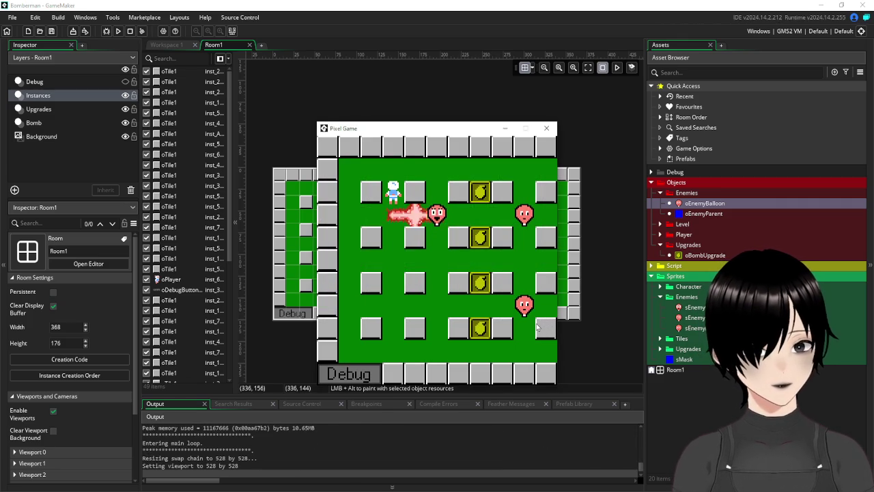
key("Up")
key("Right")
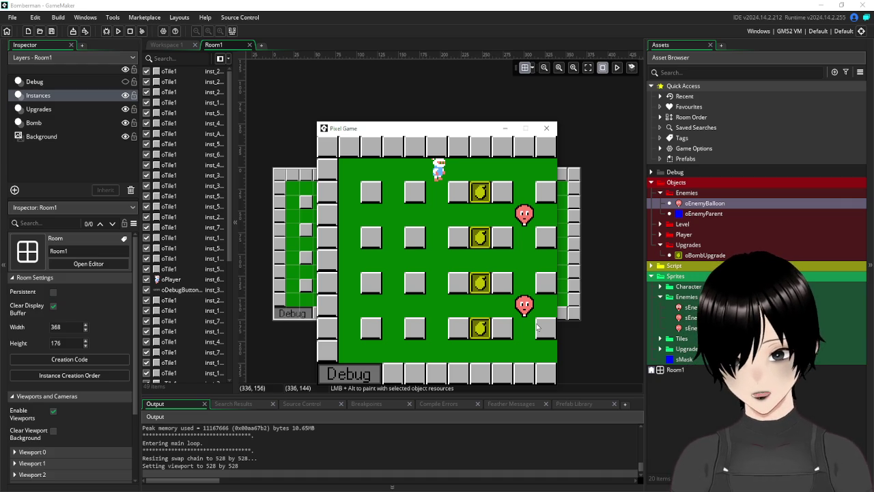
key("Down")
key("Right")
key("Up")
key("Down")
key("Up")
key("Right")
key("Left")
key("space")
key("Left")
key("Down")
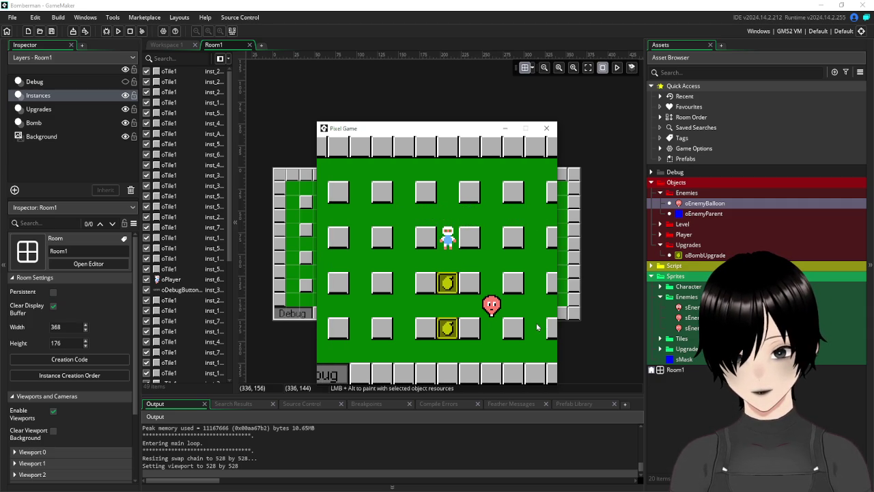
key("Down")
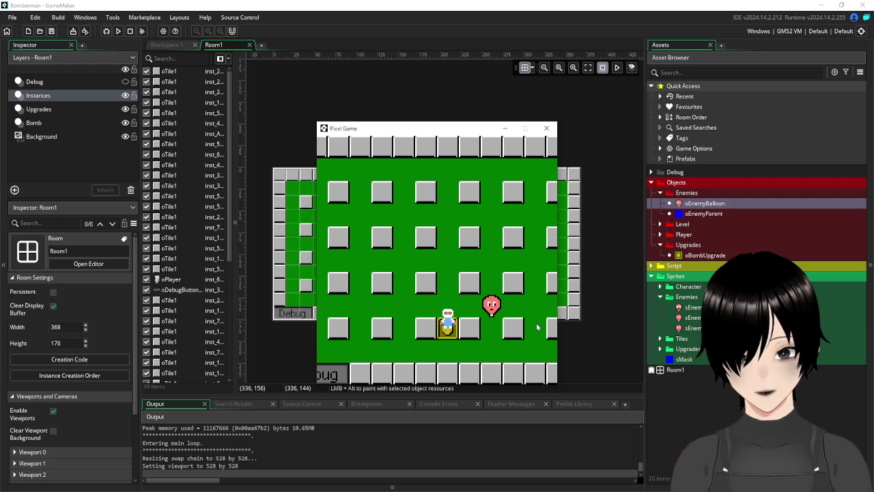
key("Right")
key("Right")
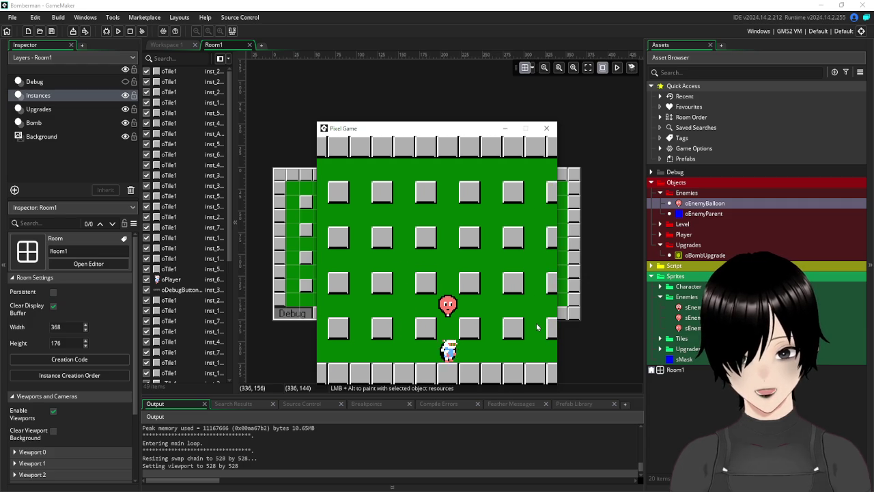
key("space")
key("Left")
key("Up")
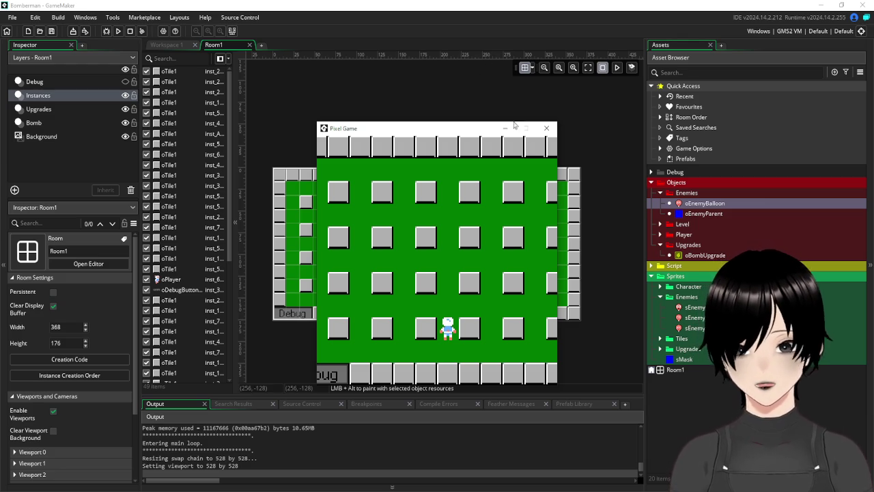
left_click(546, 128)
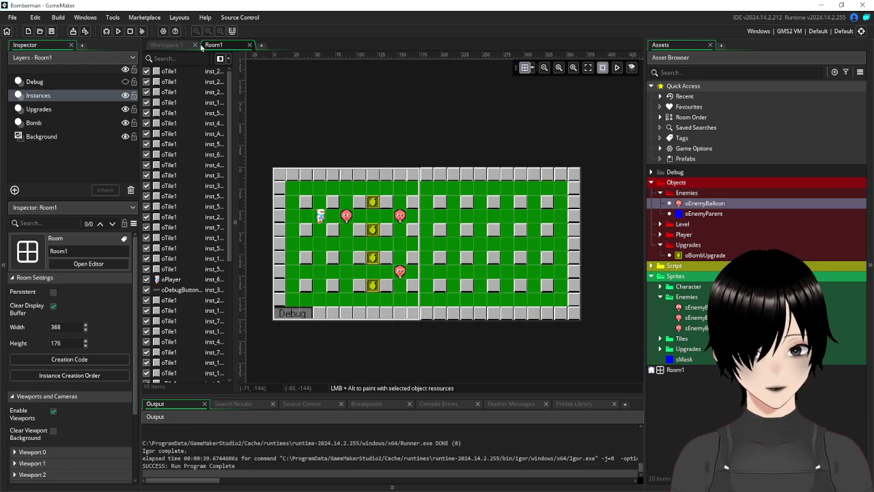
Reopen oEnemyBalloon and add a Step event.
left_click(168, 46)
double_click(683, 200)
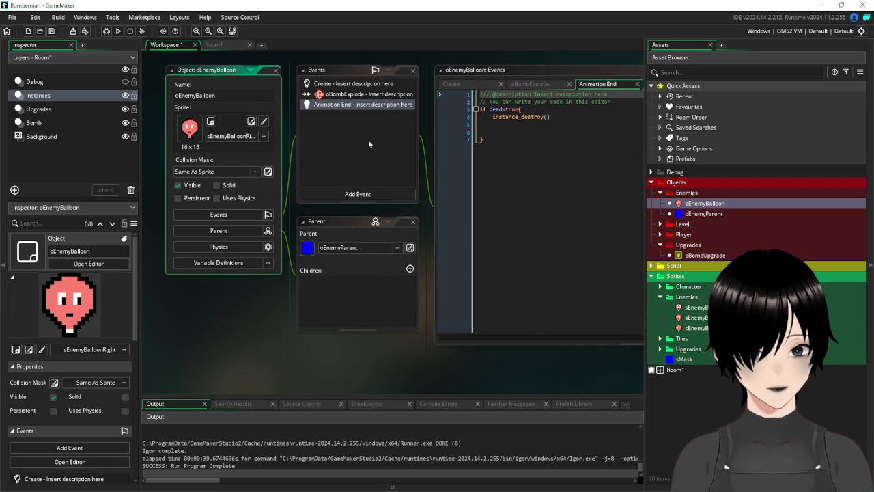
left_click_drag(351, 56, 326, 82)
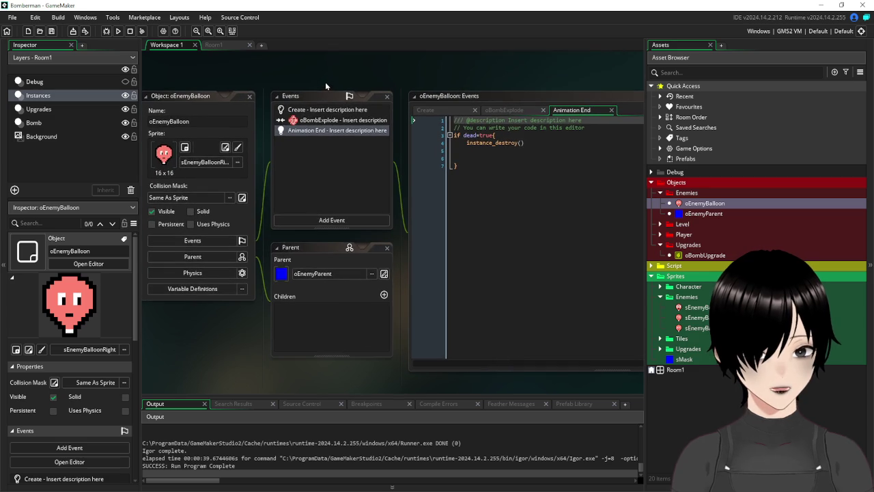
left_click(324, 219)
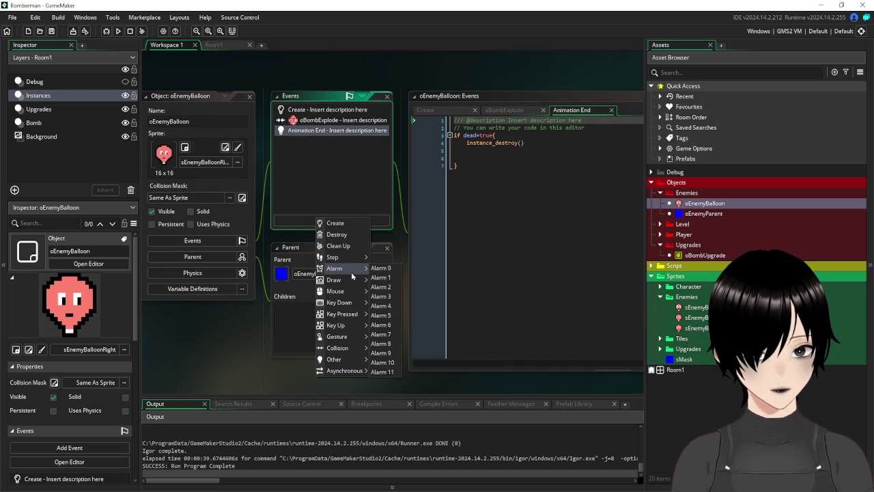
mouse_move(345, 258)
left_click(382, 257)
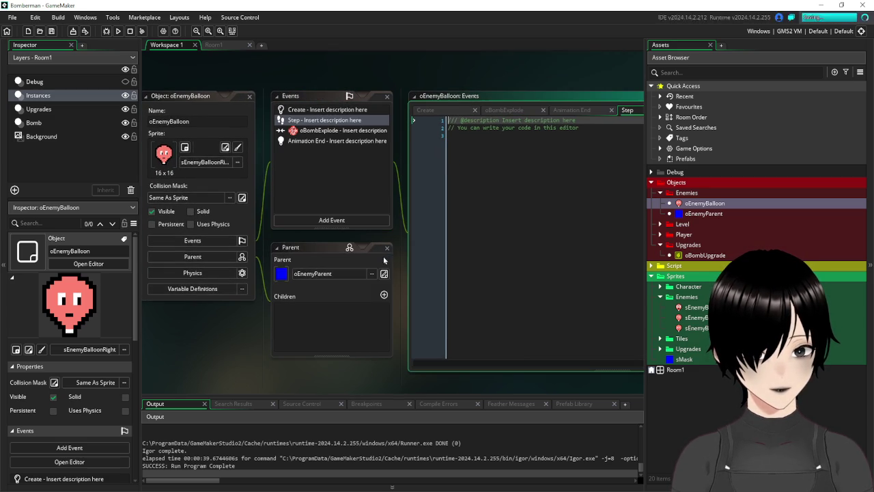
Begin the Step code with a bare 'if', trimming 'player', and open the MACROS script.
left_click(543, 173)
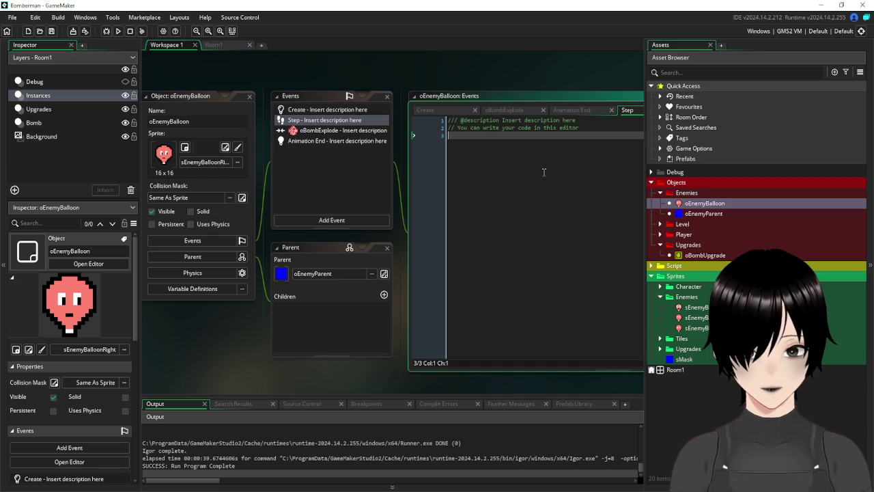
type("if p")
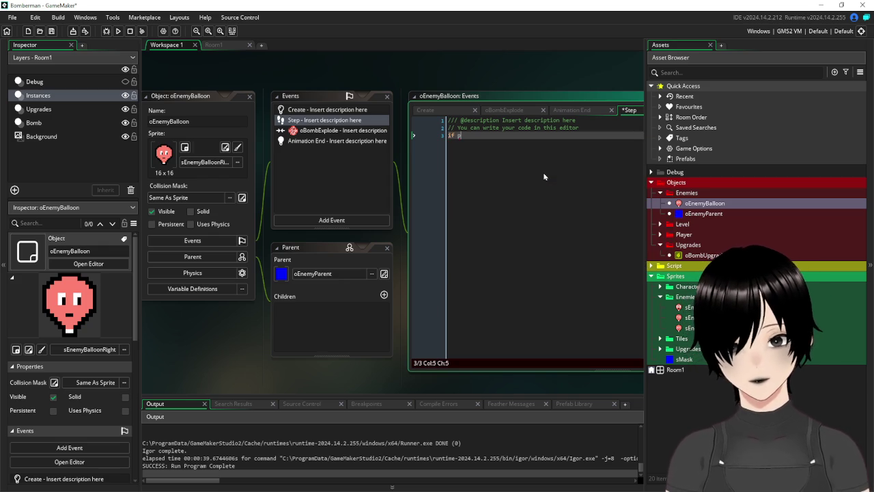
type("layer")
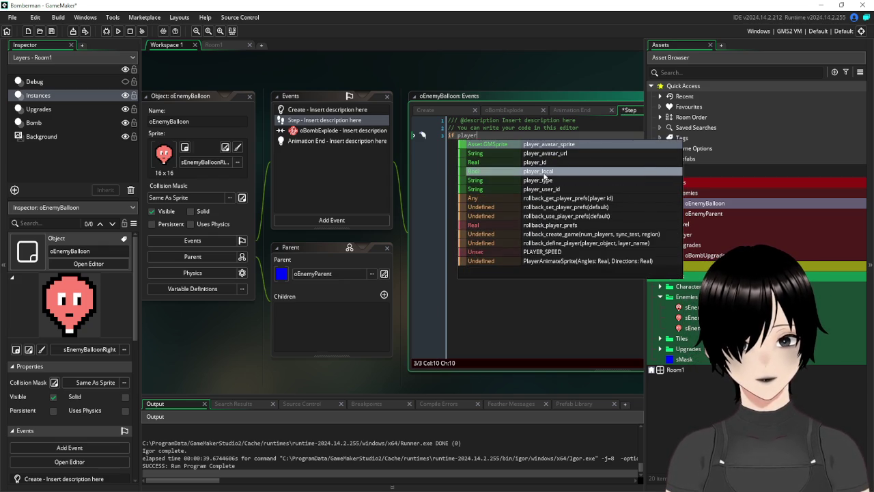
key("BackSpace")
key("BackSpace")
key("BackSpace")
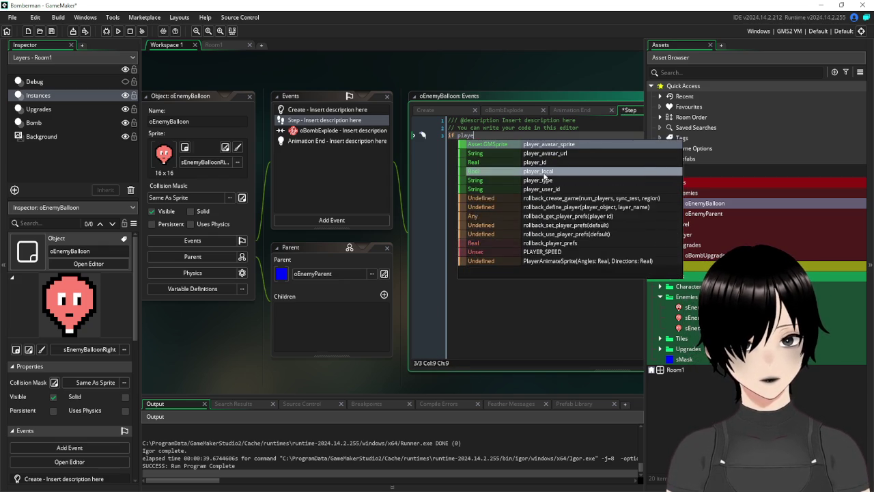
key("BackSpace")
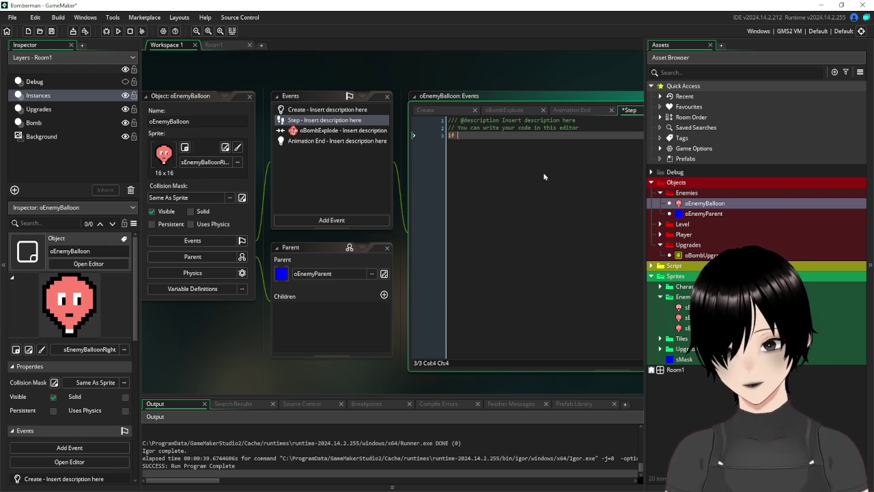
left_click(651, 265)
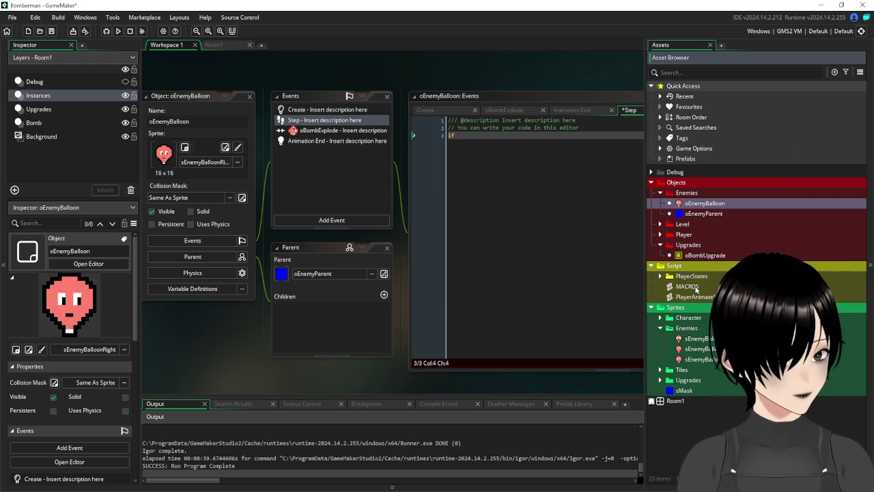
double_click(689, 286)
Check oPlayer's code, then add '#macro PLAYER_OBJECT oPlayer' as line 4 of MACROS.
left_click(659, 234)
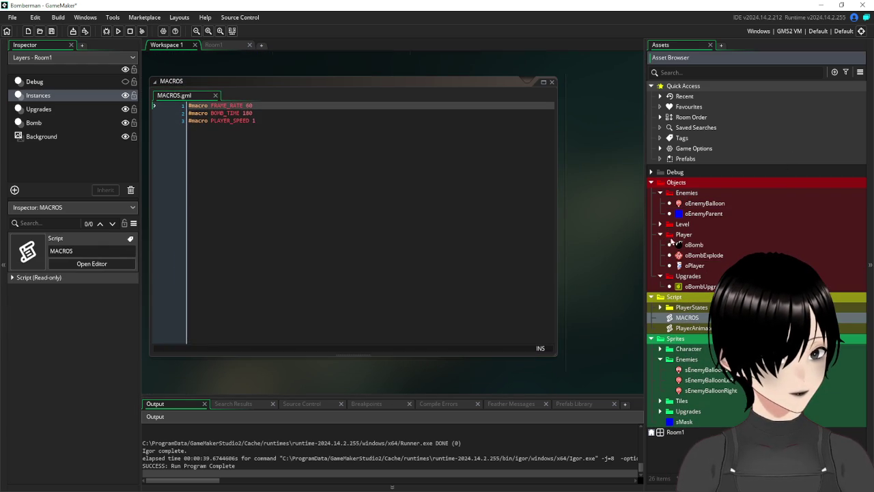
double_click(697, 265)
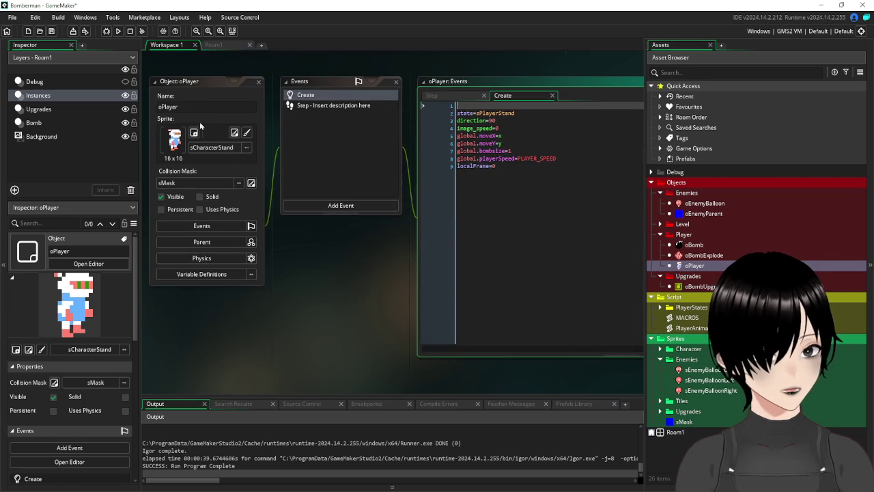
scroll(240, 98, "up", 5)
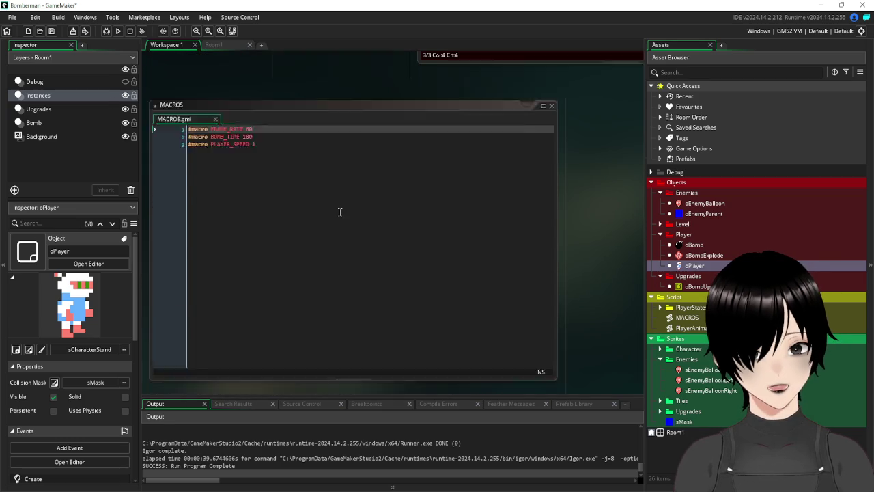
left_click(318, 202)
key("Return")
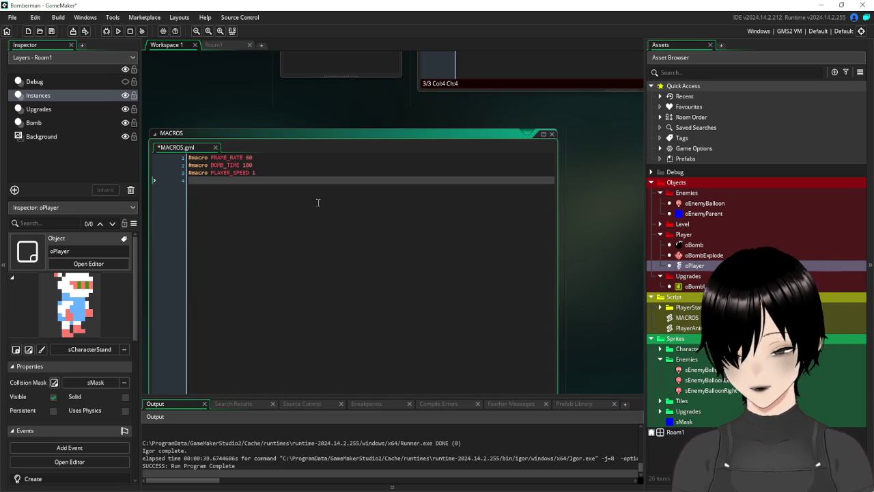
type("#mac")
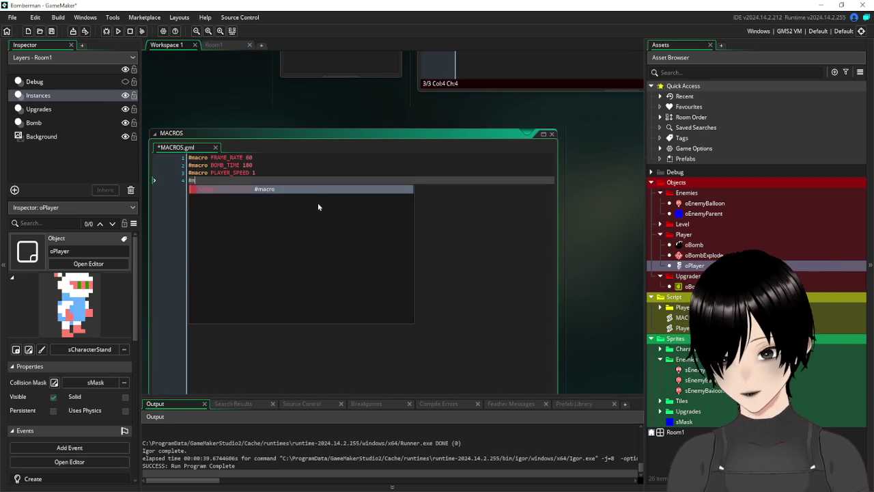
key("Return")
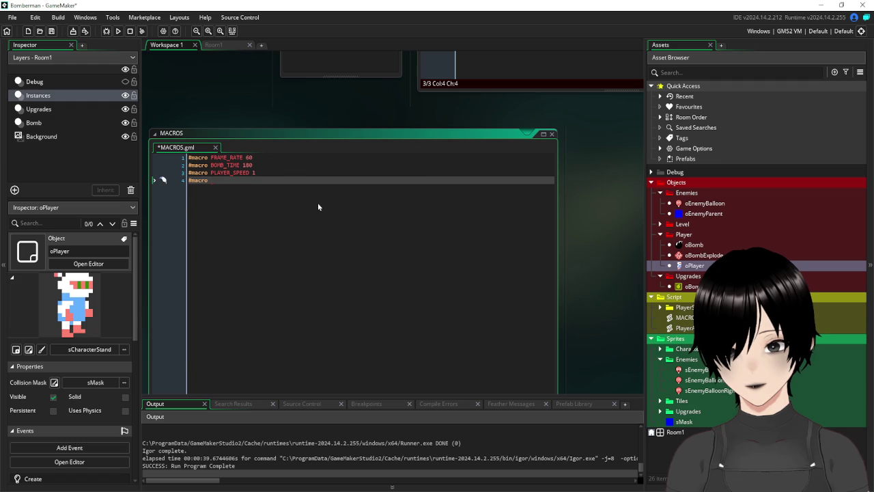
type("PLAYER_OBJE")
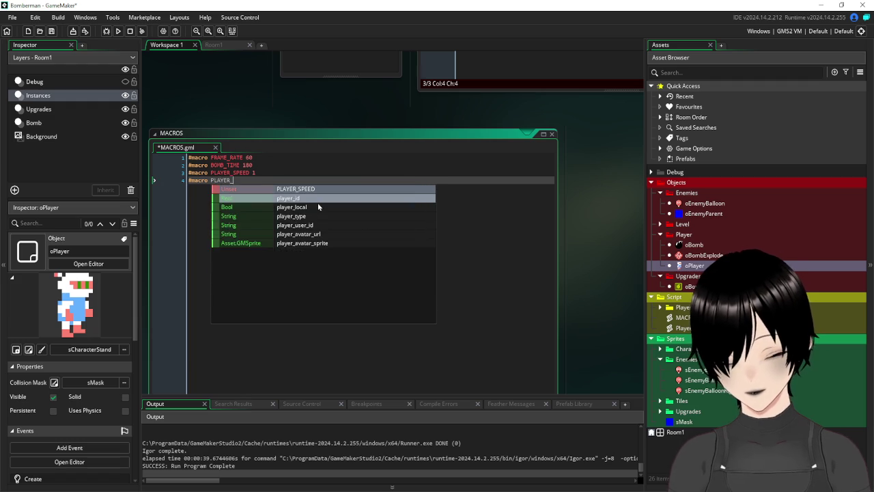
type("CT ")
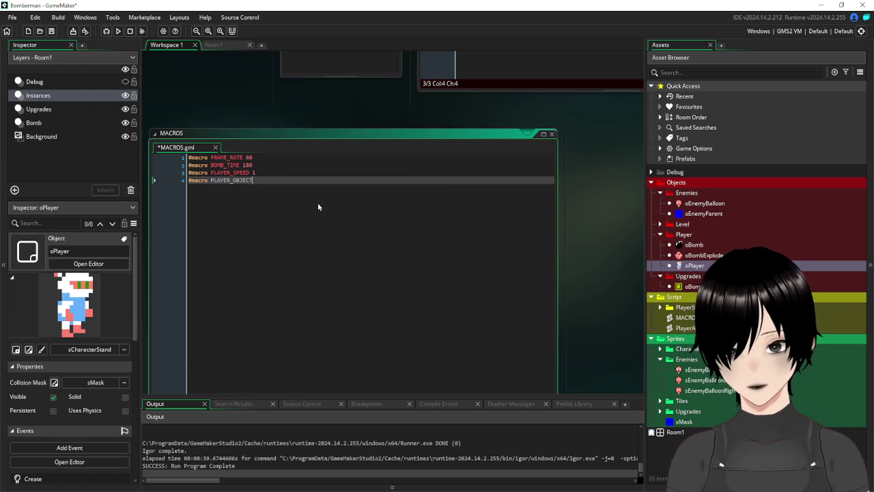
type("oPlayer")
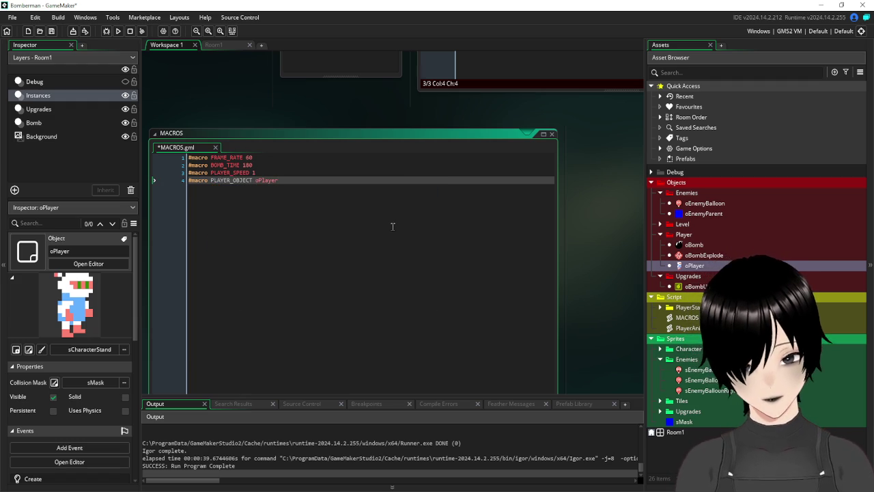
mouse_move(253, 181)
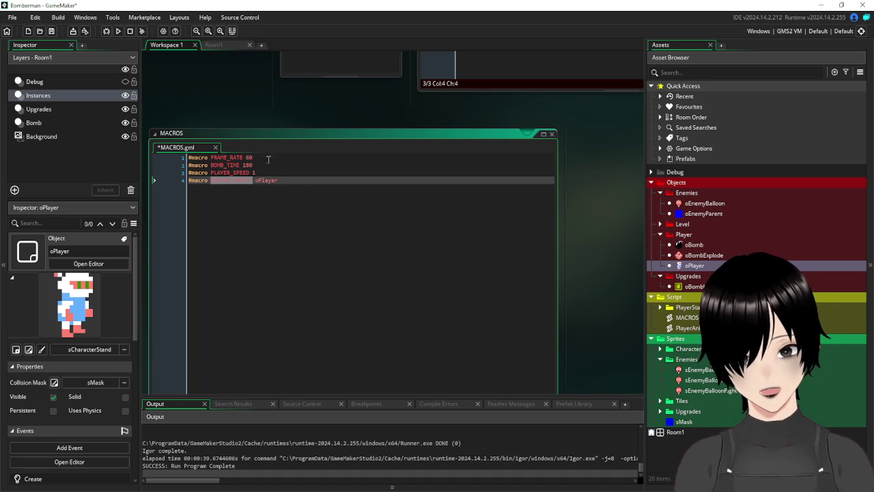
scroll(472, 273, "up", 5)
left_click(486, 130)
Write 'if PLAYER_OBJECT.x<x' setting sprite_index to sEnemyBalloonLeft in the Step event.
type("PLAYER_OBJECT.")
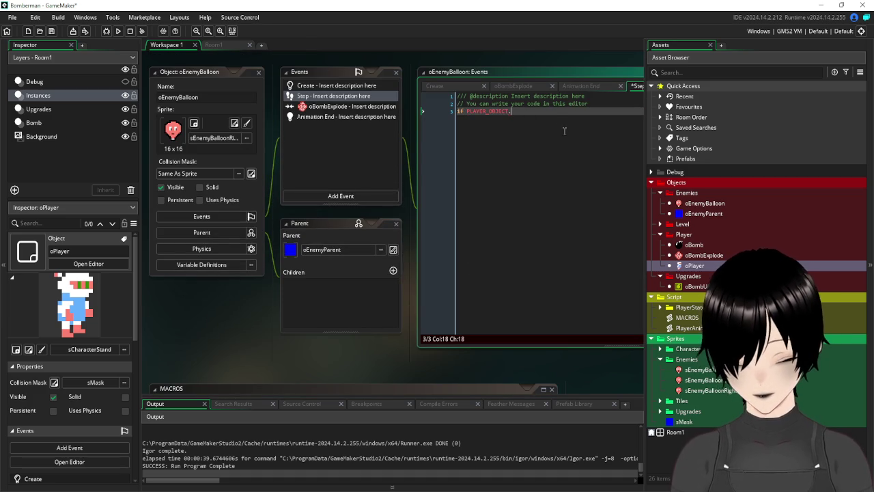
type("xcx")
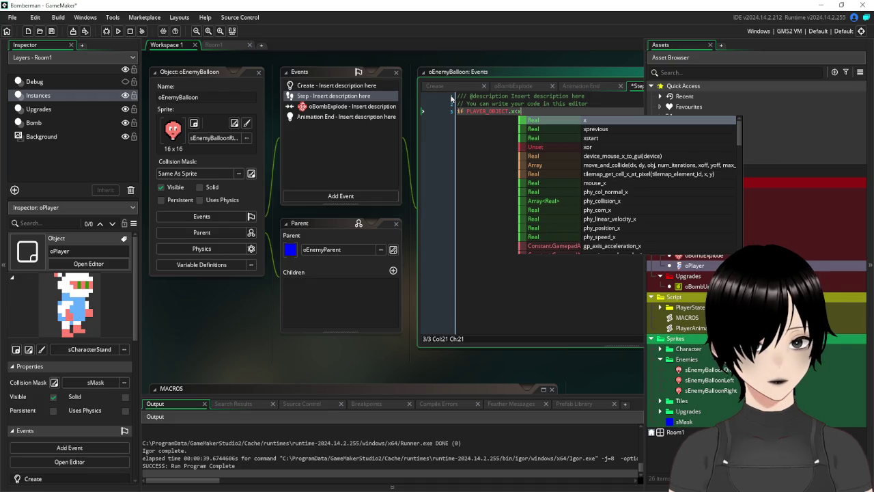
type("{")
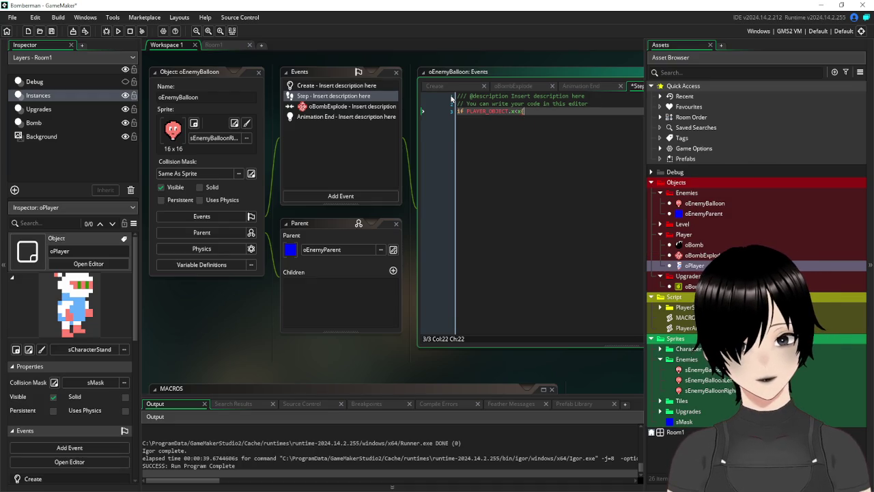
key("Return")
key("Return")
key("Return")
key("Up")
key("Up")
key("Up")
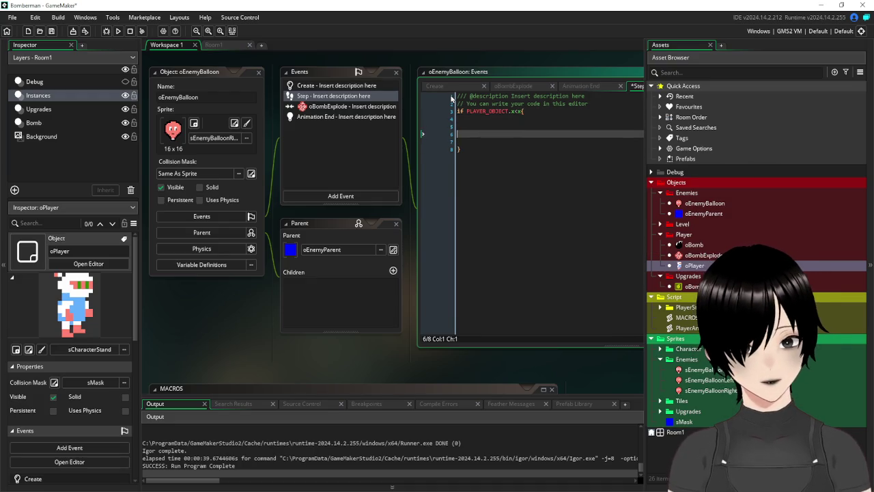
type("sprite")
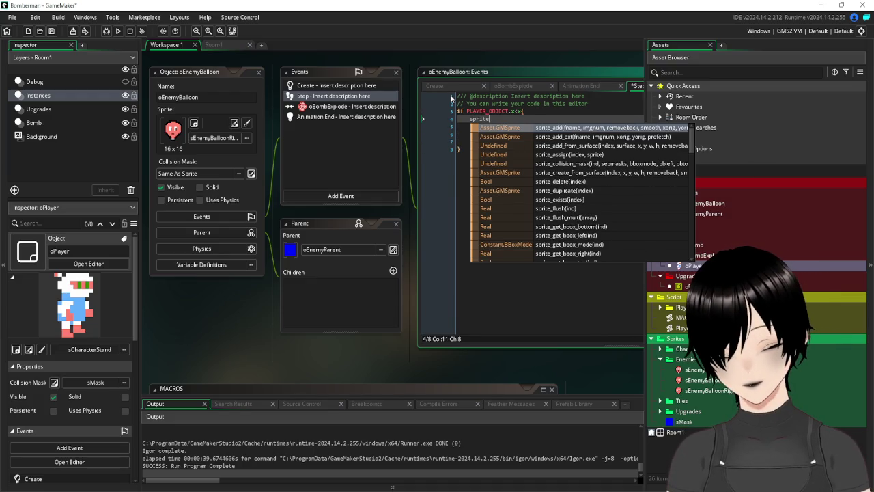
type("_index=")
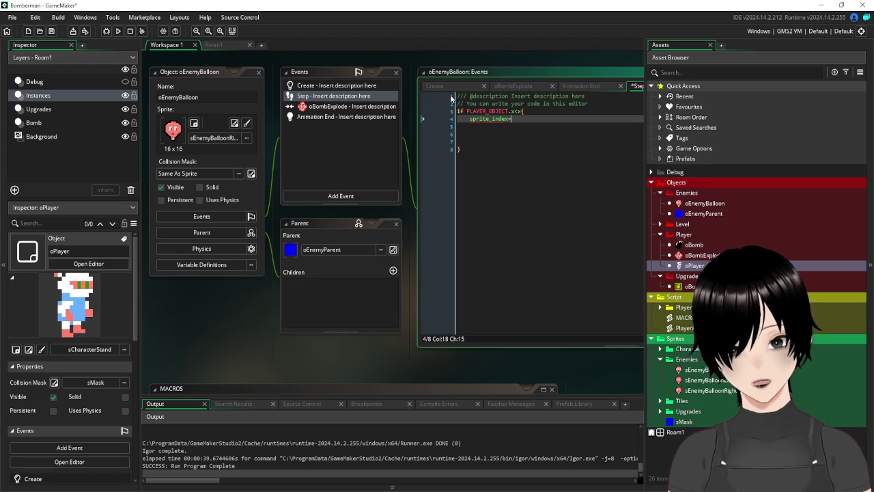
type("sEn")
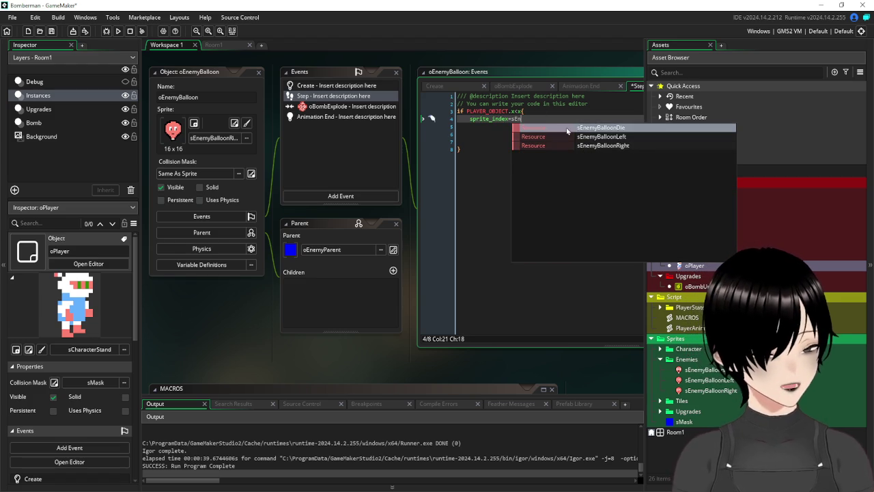
left_click(536, 136)
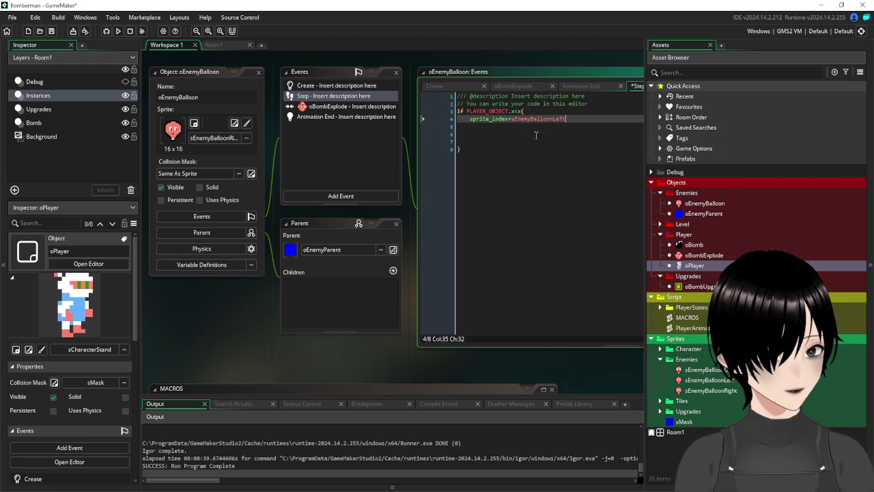
left_click(498, 140)
left_click_drag(498, 140, 463, 126)
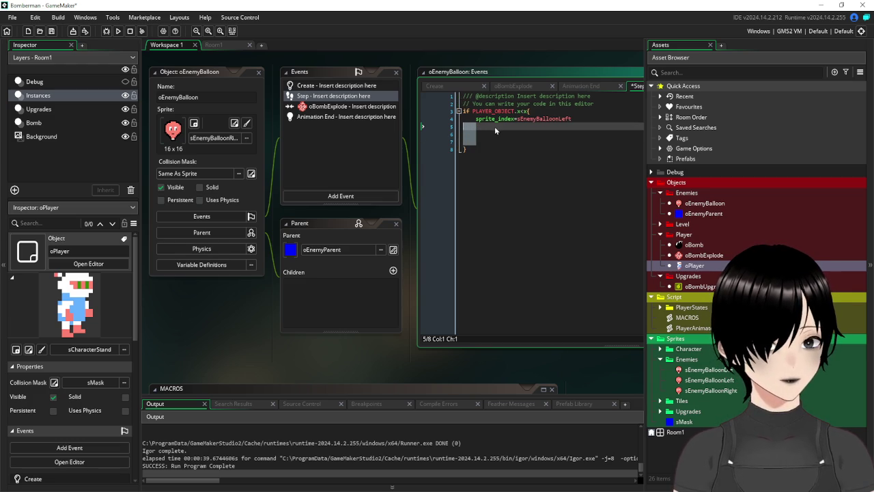
key("BackSpace")
Duplicate the block as a '>' check using sEnemyBalloonRight, and save.
left_click_drag(467, 126, 461, 115)
key("ctrl+c")
left_click(480, 127)
key("Return")
key("ctrl+v")
key("Up")
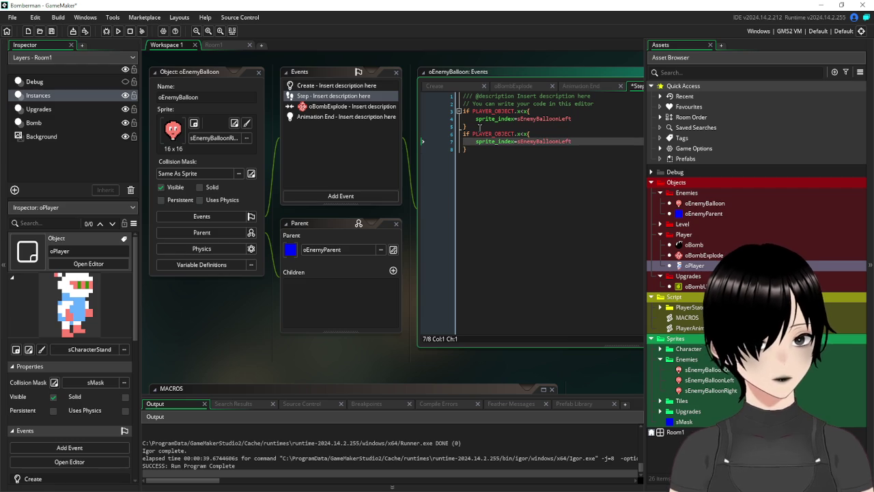
left_click(522, 133)
key("BackSpace")
type(">")
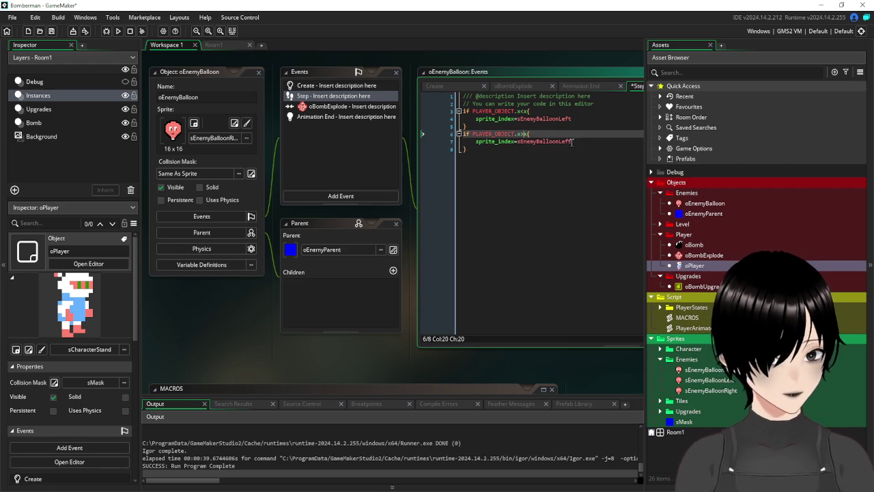
left_click_drag(578, 143, 560, 144)
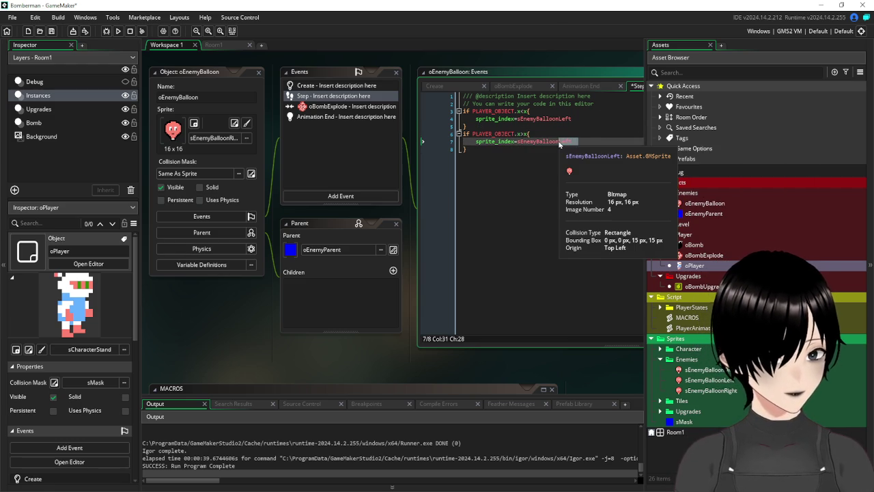
type("Right")
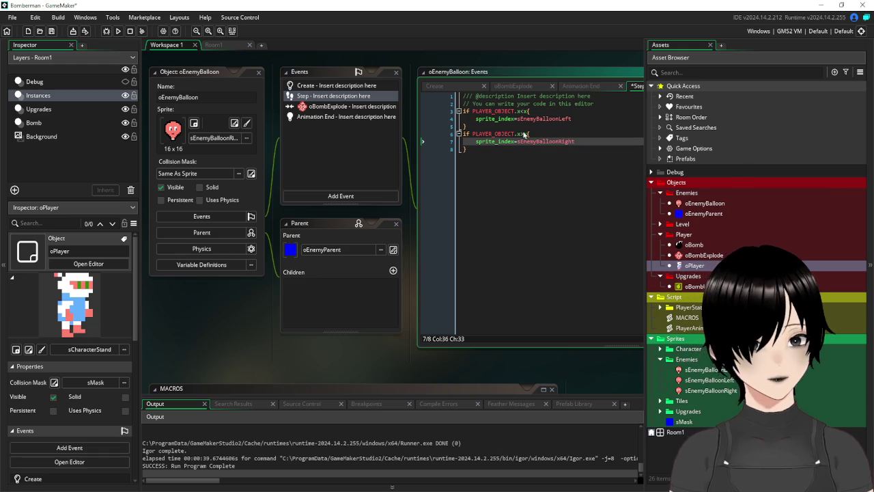
left_click(51, 32)
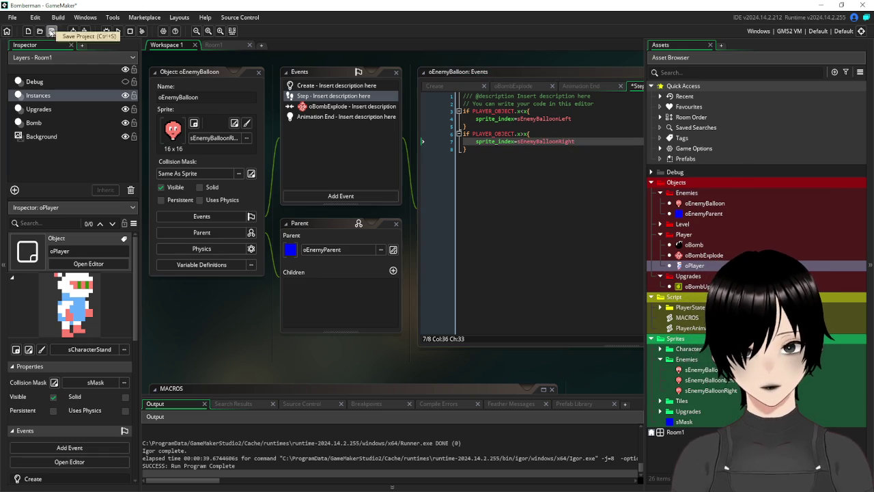
Run the game and drop a first bomb along the top lane.
left_click(117, 31)
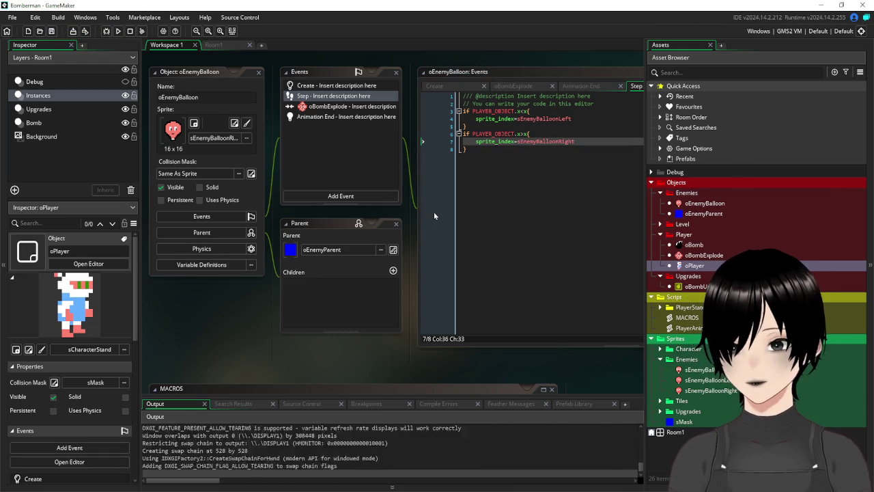
key("Up")
key("Right")
key("Left")
key("Right")
key("Left")
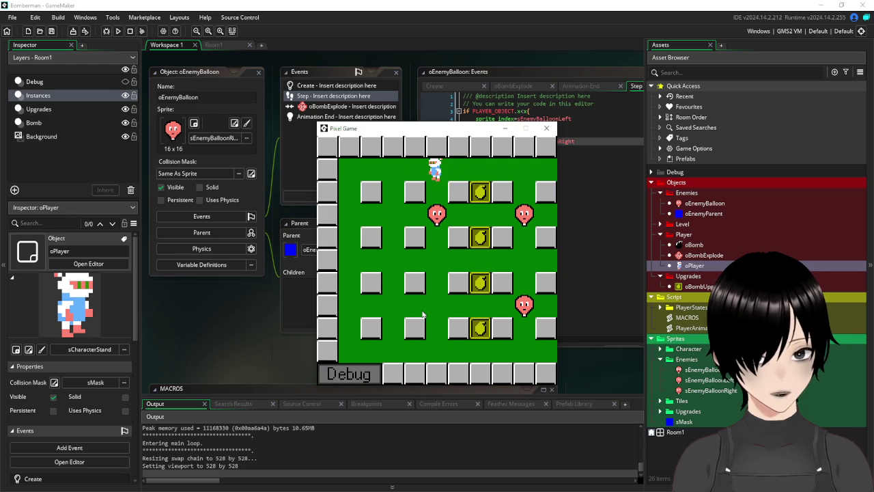
key("Left")
key("Right")
key("space")
key("Left")
Drop another bomb on the second row to destroy a balloon, then close the game.
key("Down")
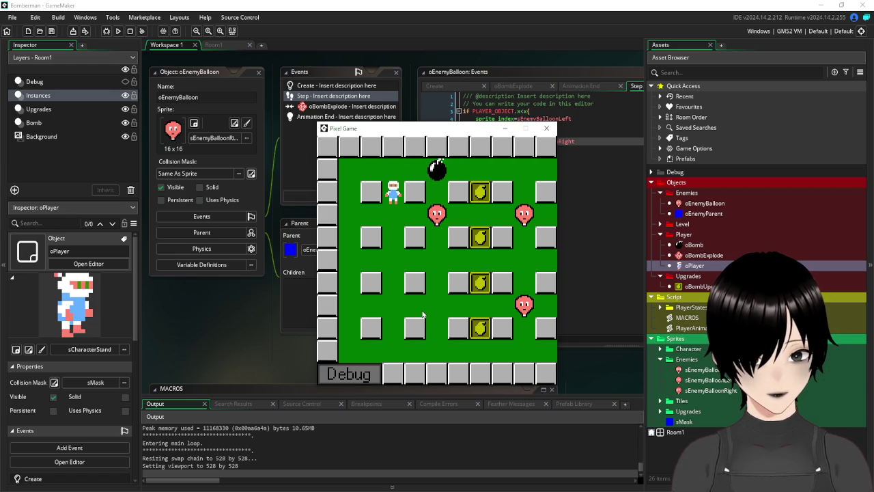
key("Up")
key("Right")
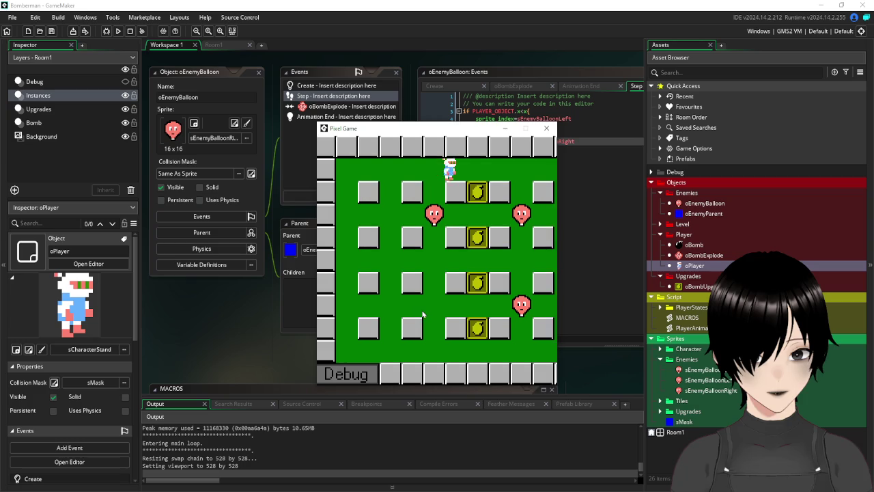
key("Left")
key("space")
key("Left")
key("Down")
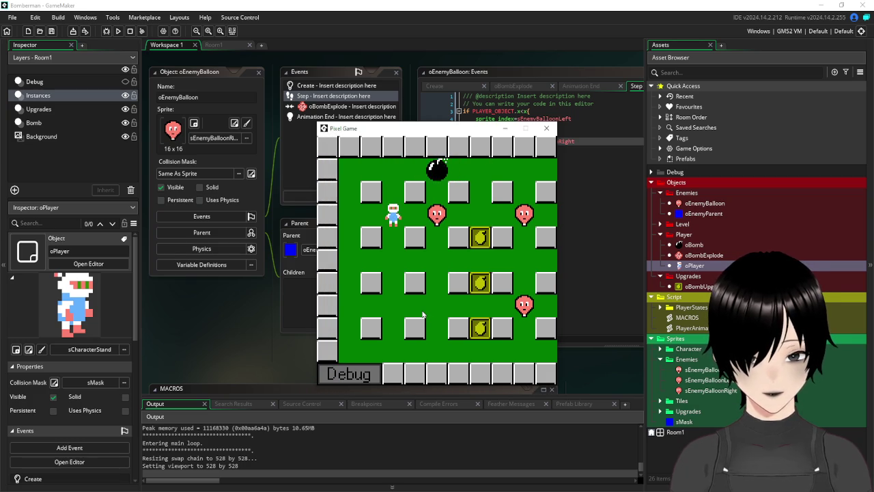
key("Right")
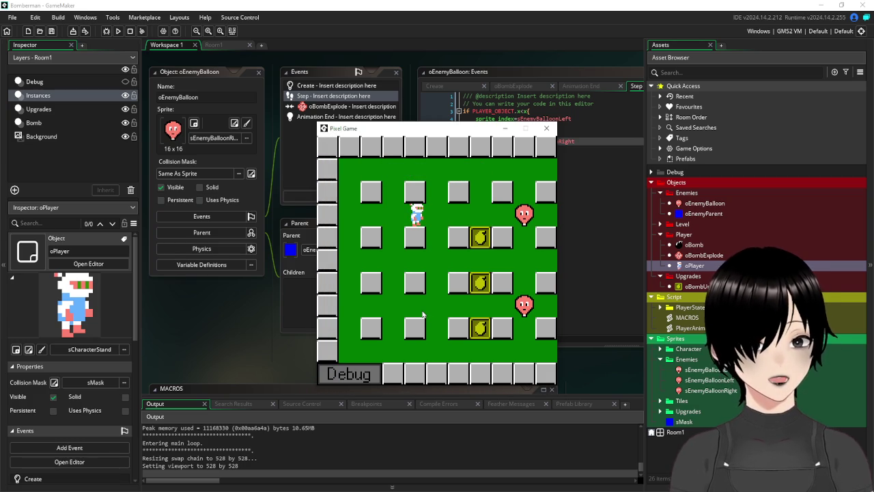
left_click(548, 129)
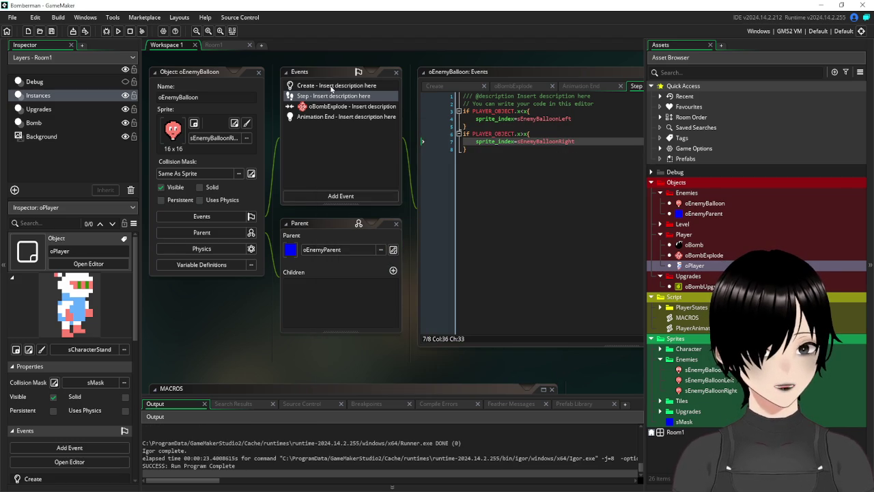
Add an 'if dead=false {' line above the sprite checks in the balloon's Step event.
left_click(331, 88)
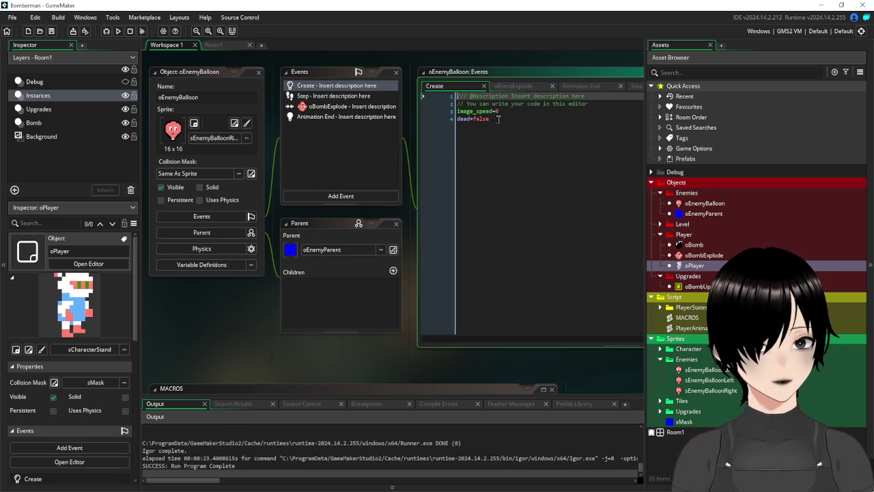
left_click_drag(493, 119, 425, 119)
left_click(326, 97)
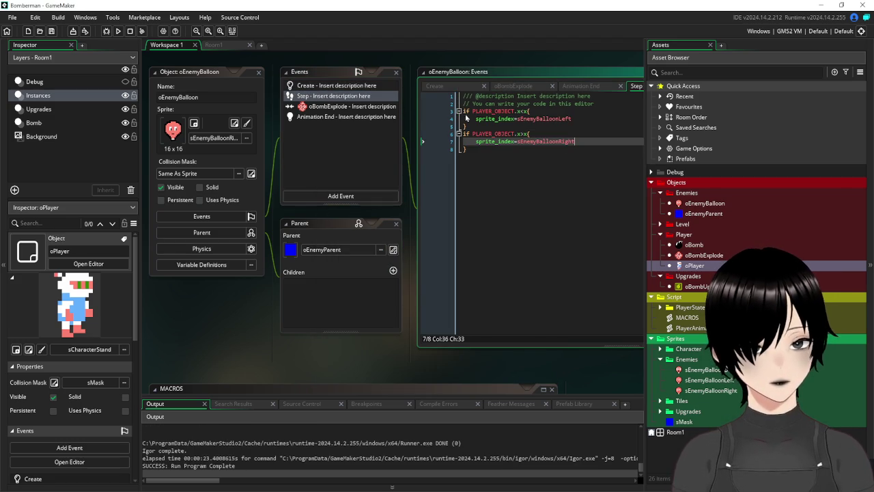
left_click(615, 105)
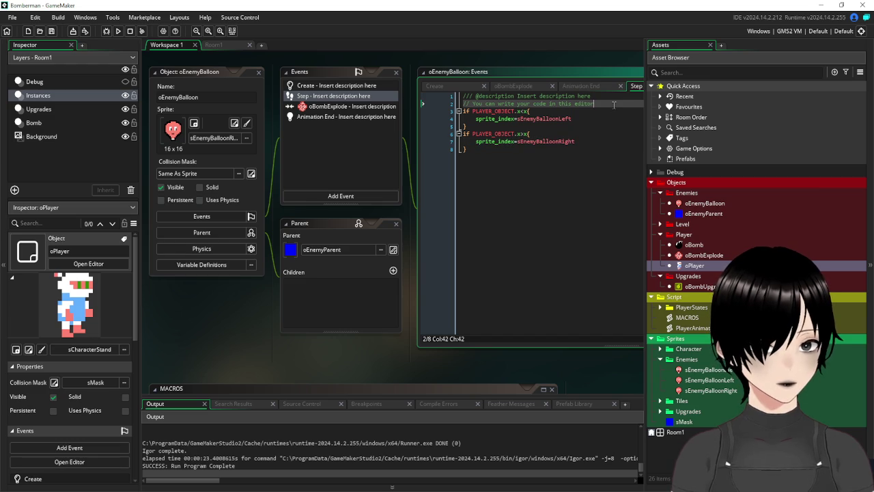
key("Return")
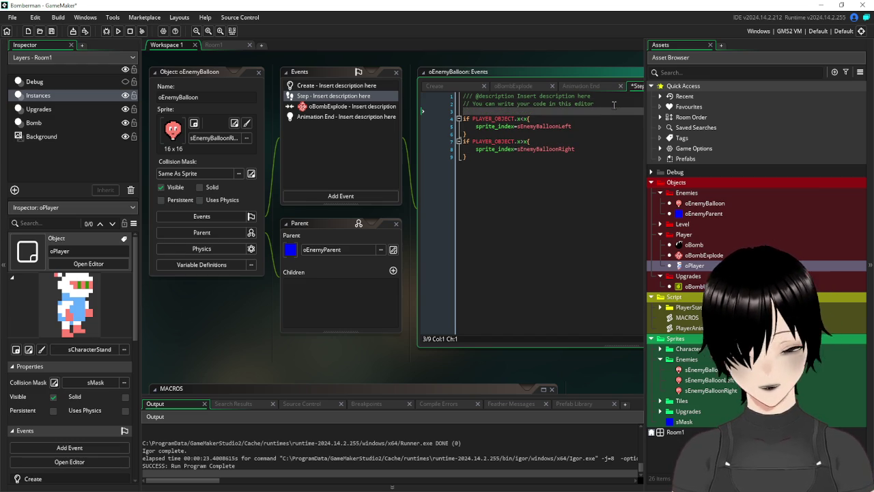
type("if")
key("ctrl+v")
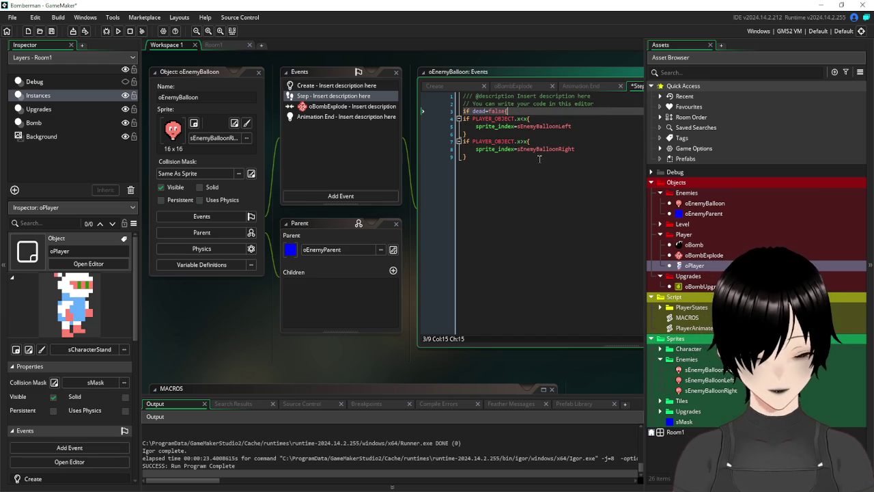
Close the block with '}', indent the sprite checks inside it, save and start a playtest.
left_click(525, 158)
key("Return")
type("}")
left_click_drag(479, 157, 463, 118)
key("Tab")
left_click(504, 172)
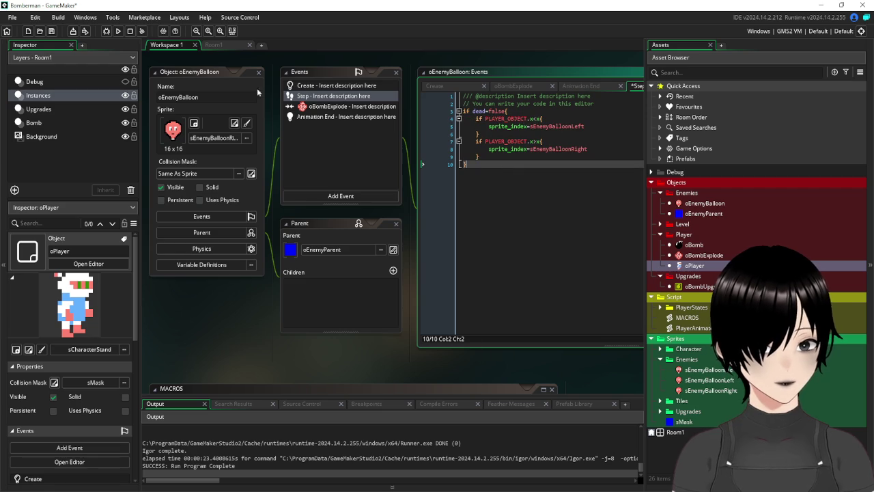
left_click(52, 31)
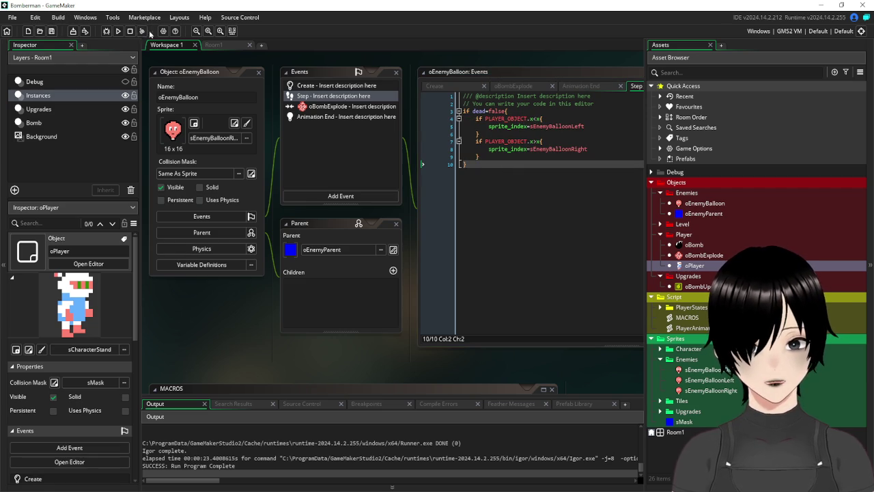
left_click(119, 31)
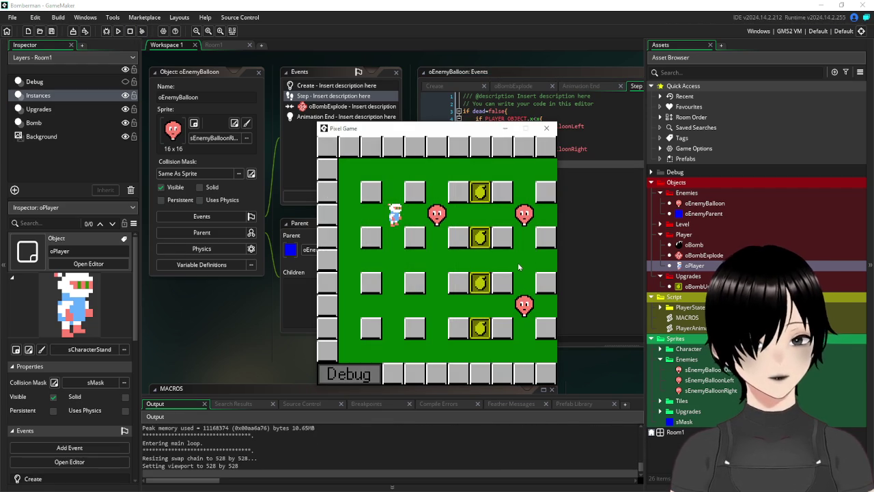
Drop bombs from the top corridor and beside a balloon, retreating each time.
key("Up")
key("Right")
key("space")
key("Up")
key("Left")
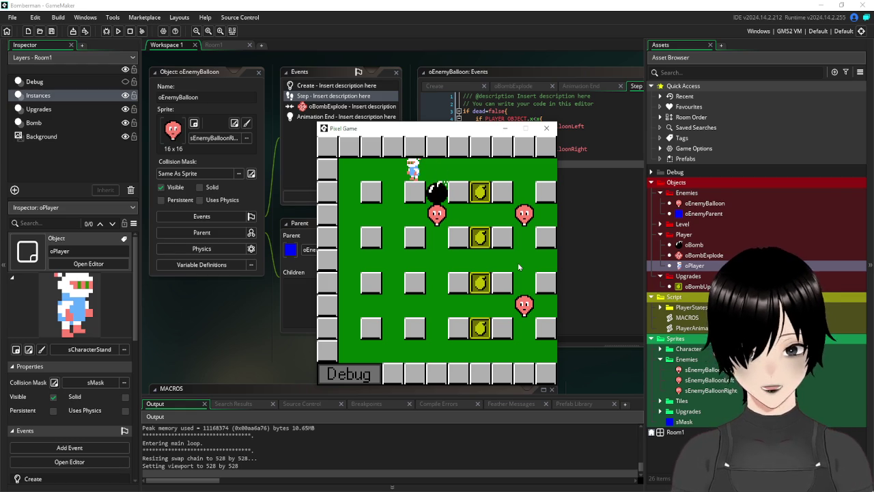
key("Right")
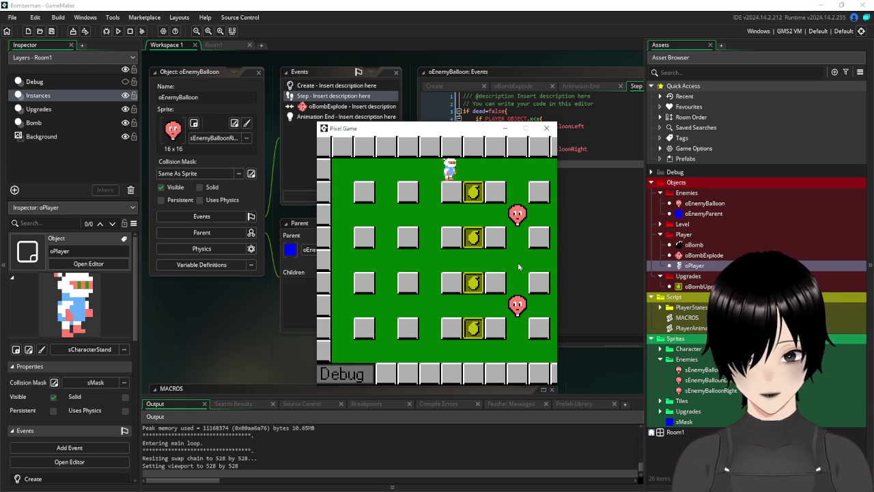
key("Left")
key("Down")
key("space")
key("Left")
key("Down")
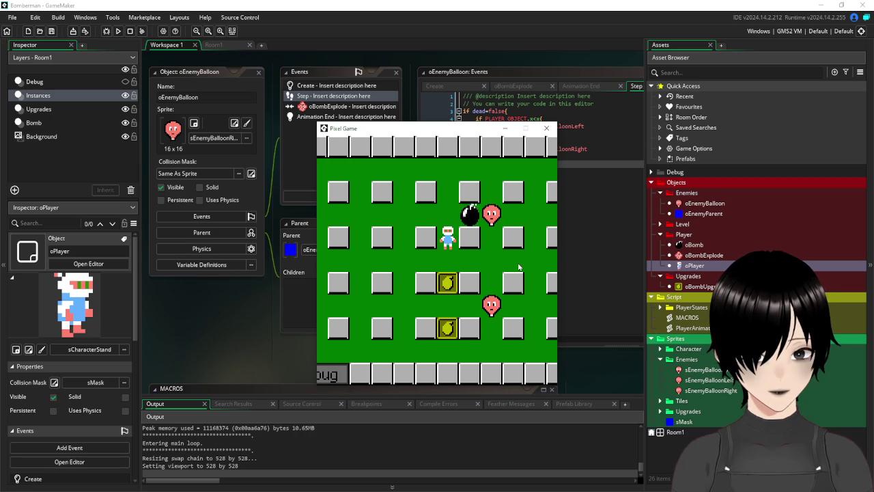
Bomb the last balloon from the bottom corridor, then close the game.
key("Down")
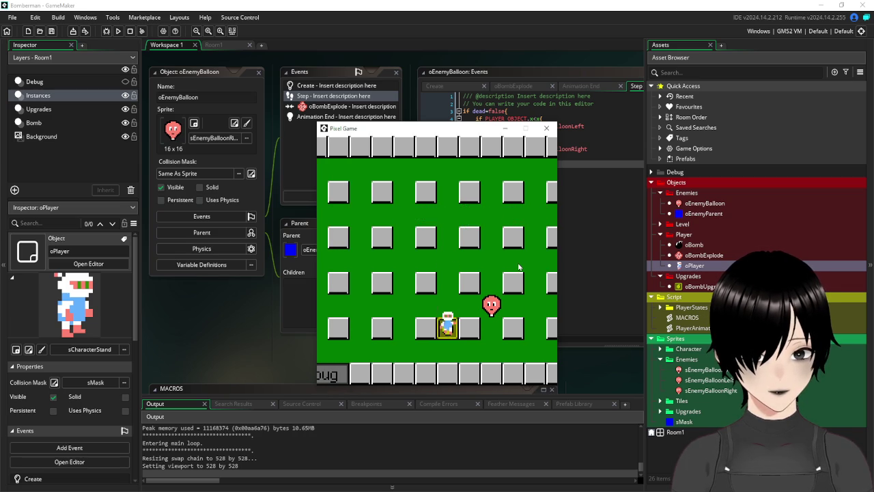
key("Down")
key("Left")
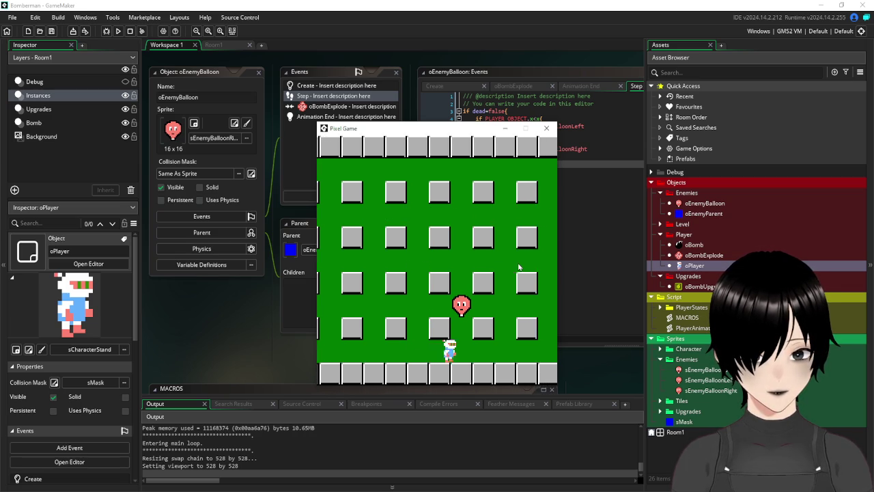
key("Right")
key("space")
key("Left")
key("Up")
key("Up")
key("Up")
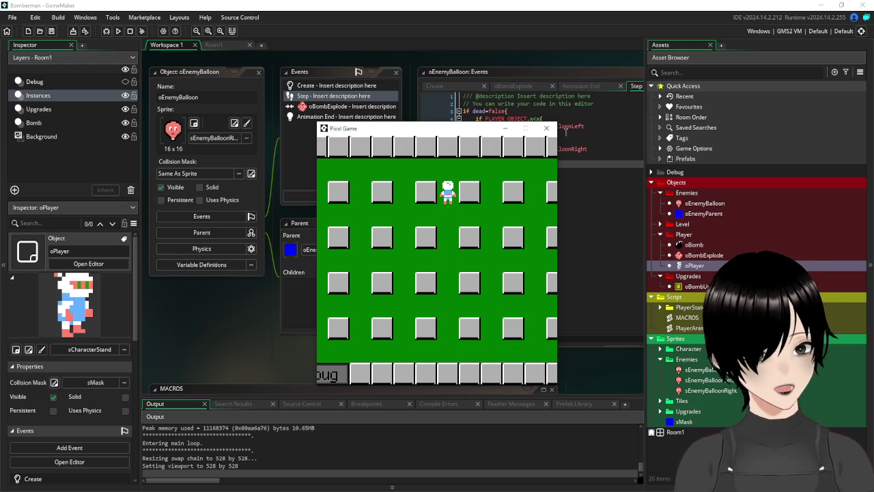
left_click(547, 128)
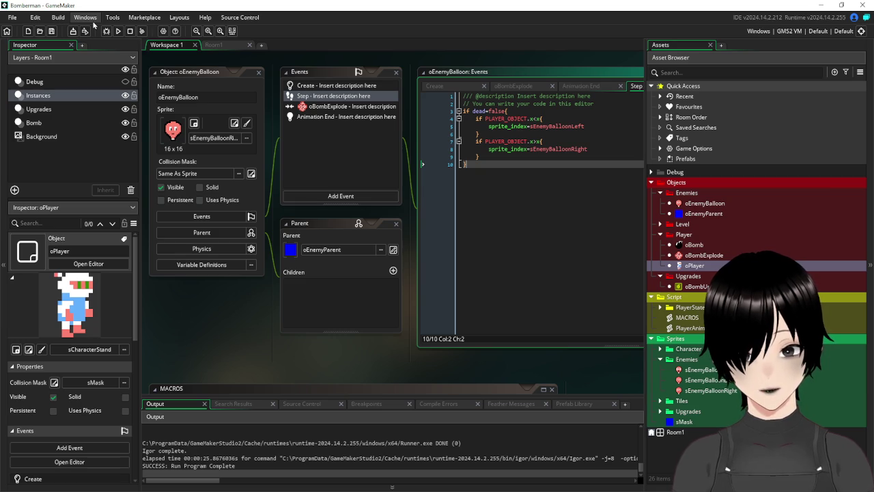
Close the oEnemyBalloon editor and open oBomb's Create event.
left_click(259, 72)
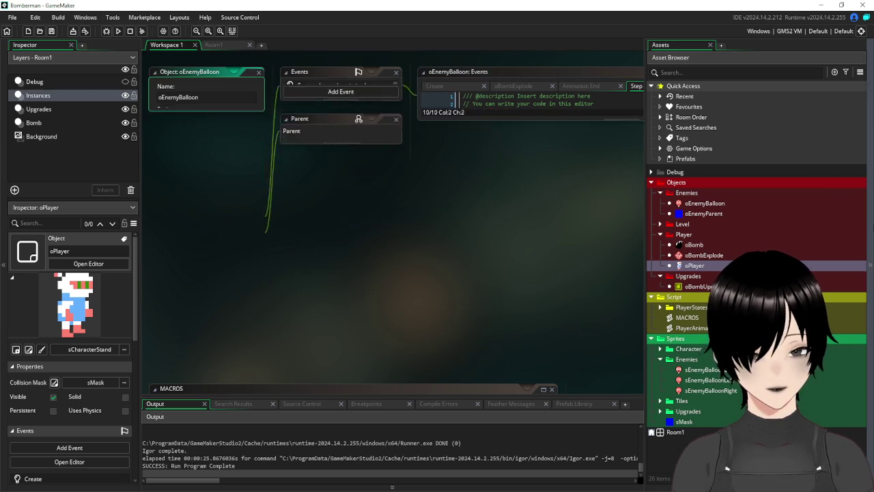
double_click(699, 247)
left_click_drag(375, 123, 255, 98)
double_click(362, 105)
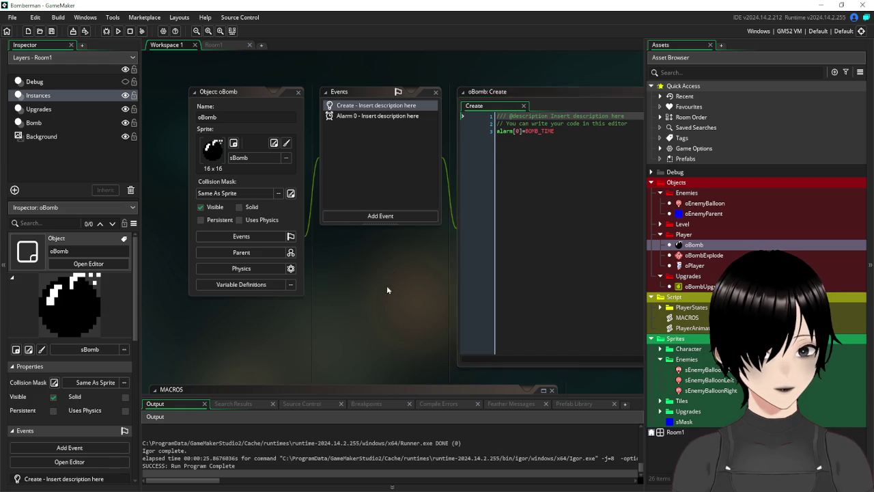
Insert bombsize=global.bombsize on line 3, above the alarm line.
left_click(589, 173)
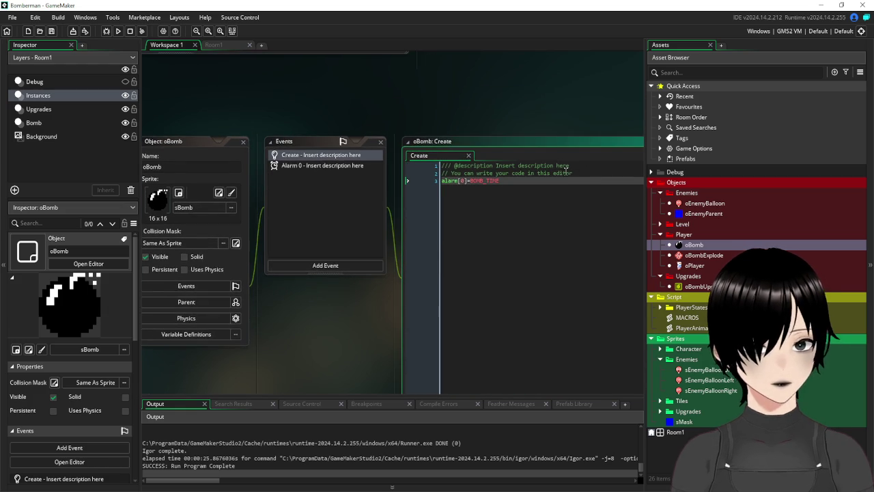
key("Return")
type("bombsize=")
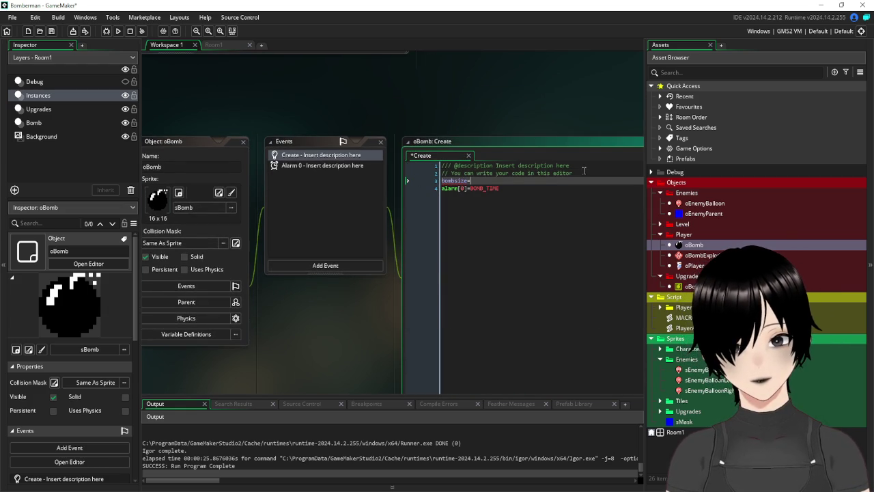
type("global.bo")
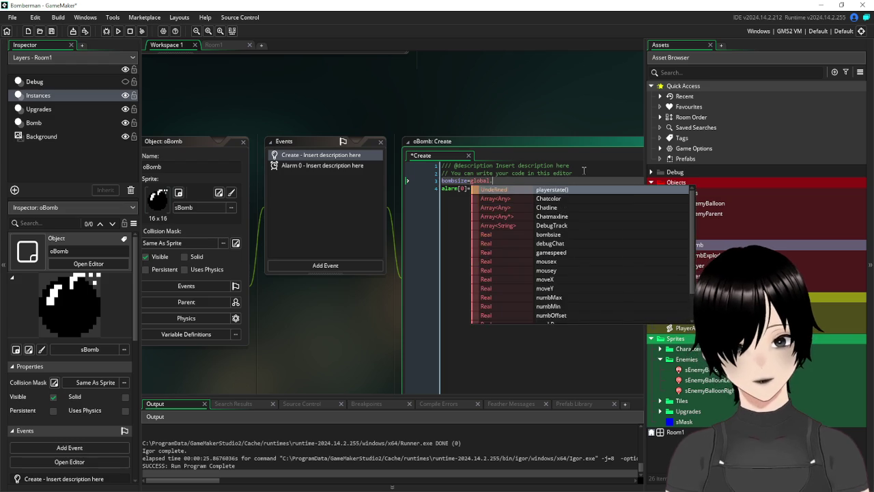
key("Return")
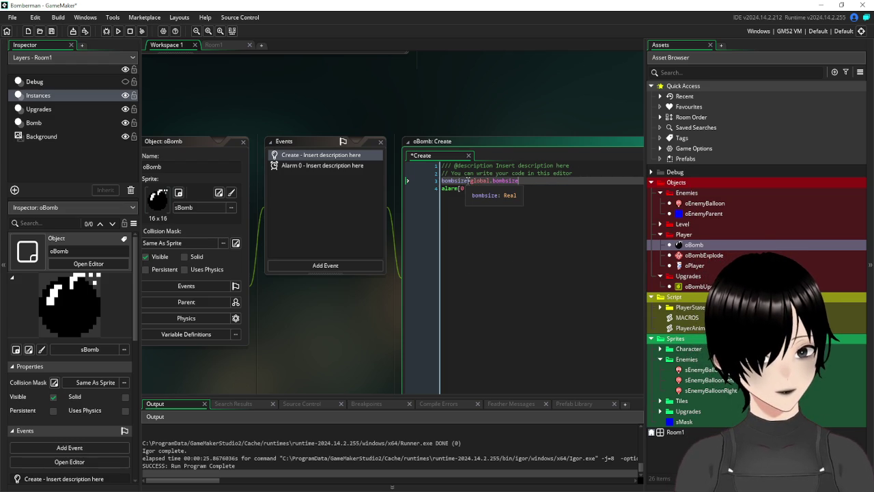
left_click(437, 182)
left_click(299, 166)
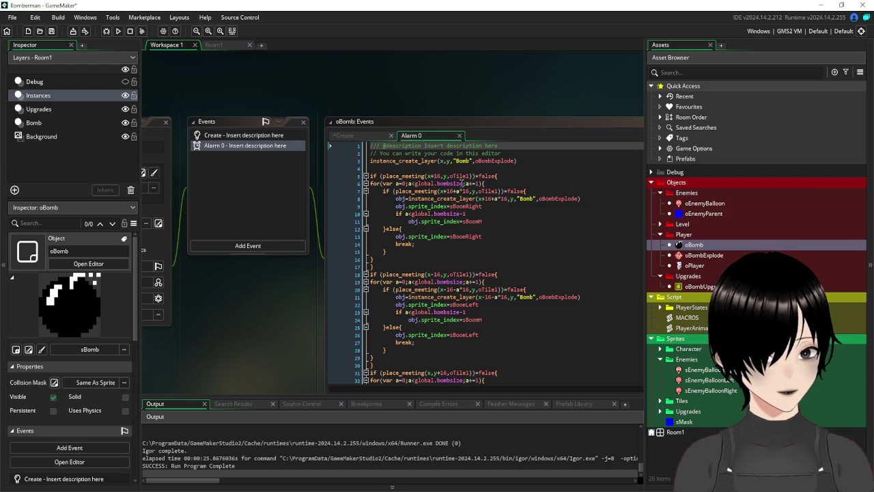
Remove the 'global.' prefix from bombsize in the first blast loops, through line 23.
left_click(434, 183)
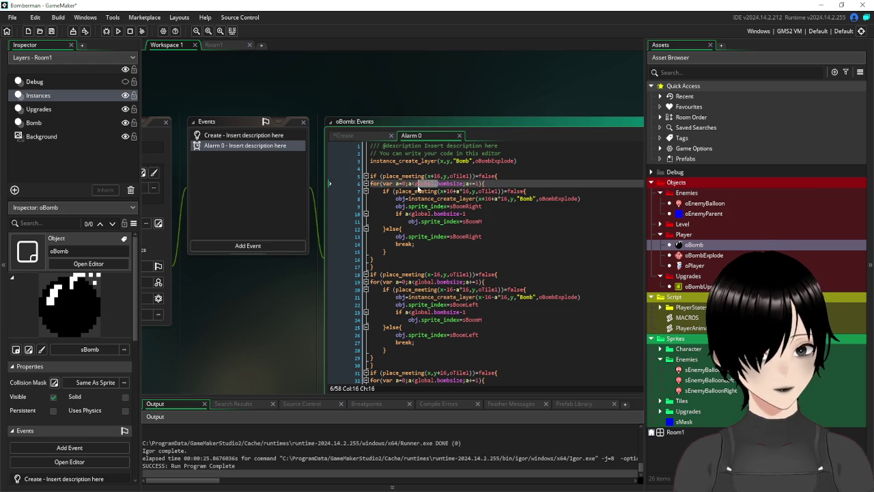
double_click(418, 184)
key("Delete")
double_click(424, 214)
key("Delete")
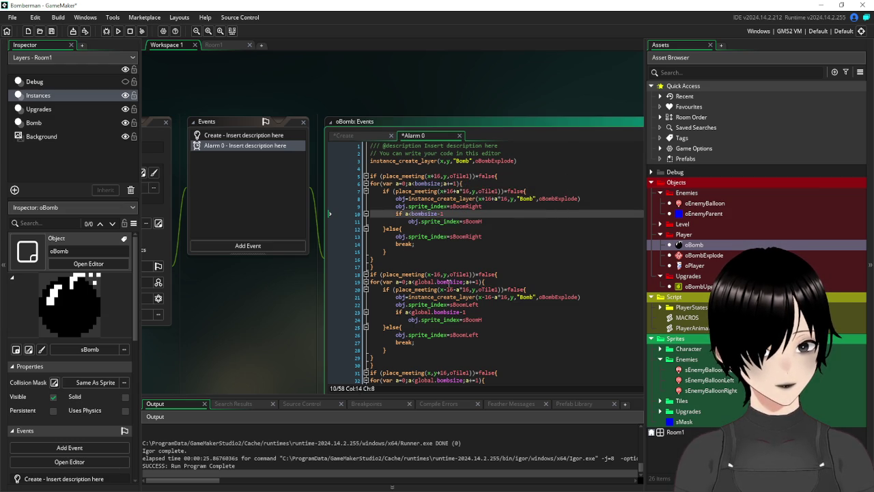
double_click(418, 282)
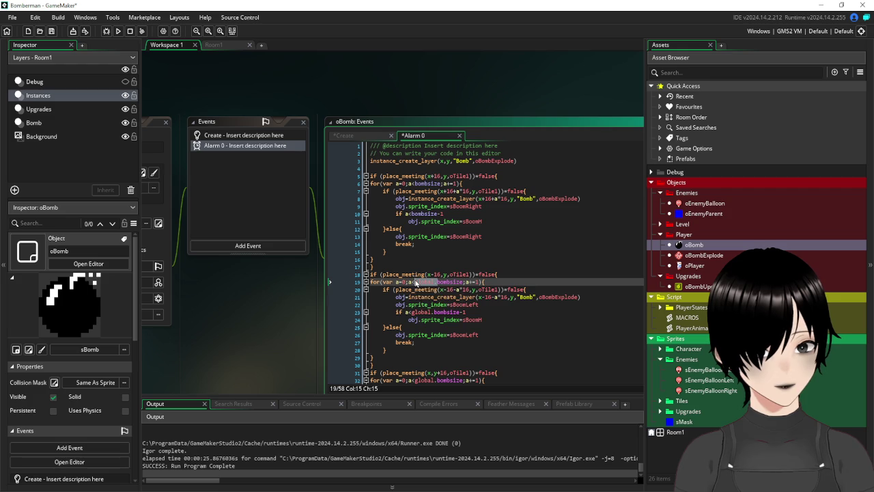
key("Delete")
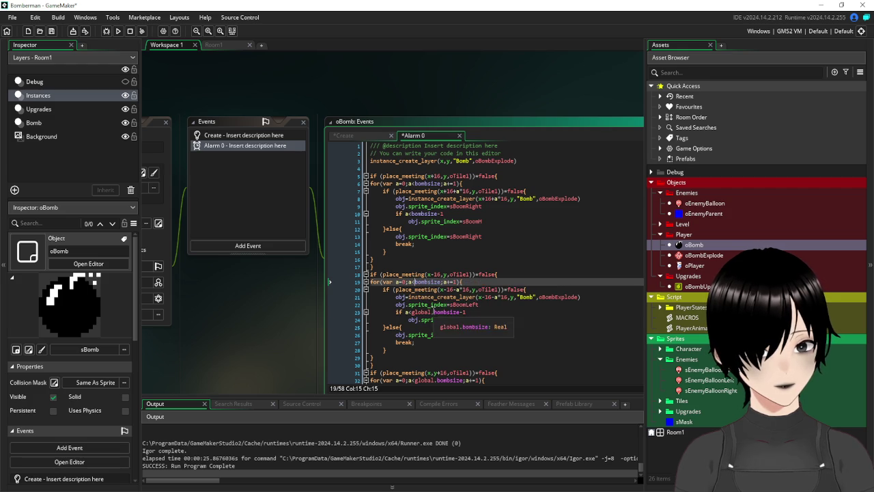
double_click(422, 312)
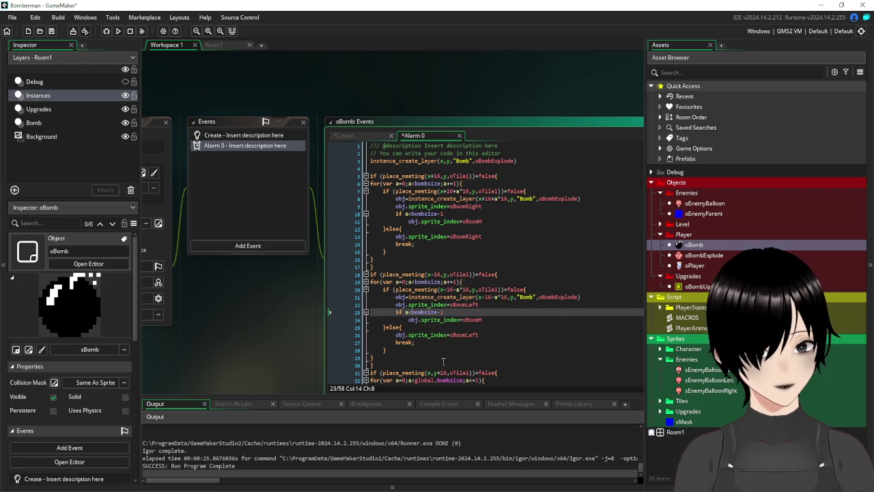
Strip 'global.' from bombsize on lines 32, 36, 45 and 49, then save and run.
scroll(453, 319, "down", 2)
double_click(417, 342)
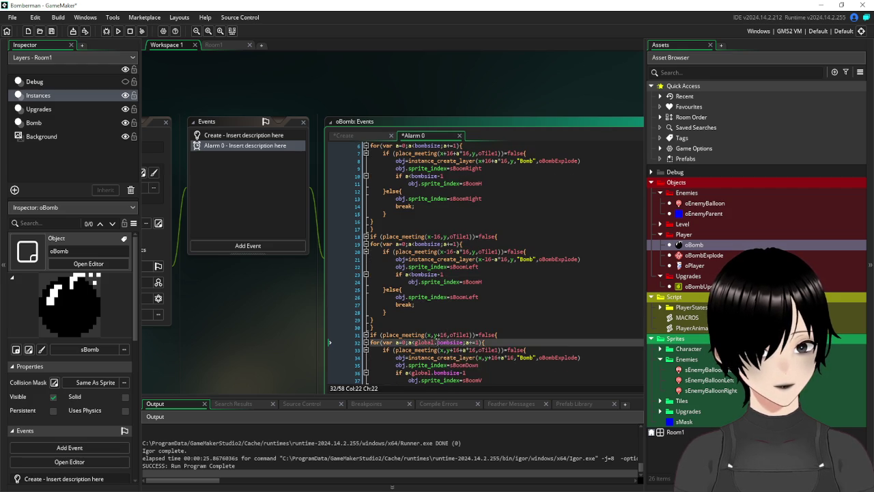
key("Delete")
key("Delete")
scroll(449, 308, "down", 4)
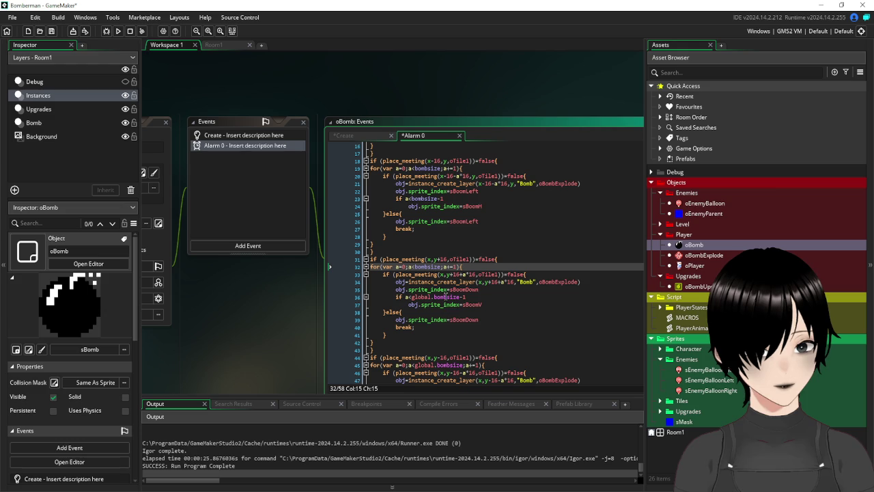
left_click_drag(435, 297, 414, 297)
key("Delete")
scroll(475, 274, "down", 5)
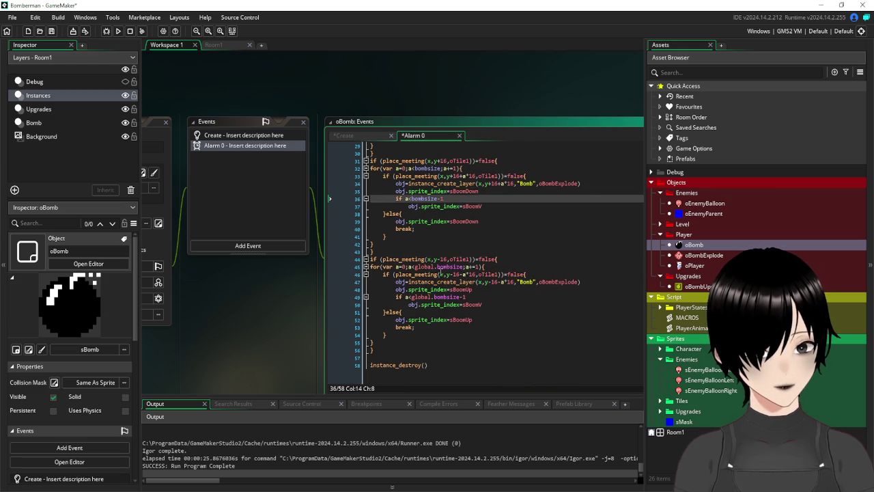
left_click_drag(438, 267, 416, 269)
key("Delete")
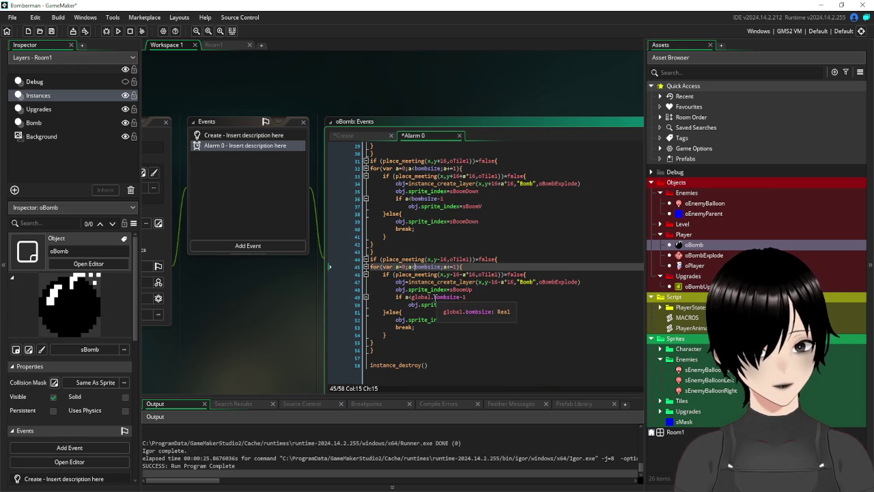
left_click_drag(435, 298, 412, 299)
key("Delete")
left_click(374, 244)
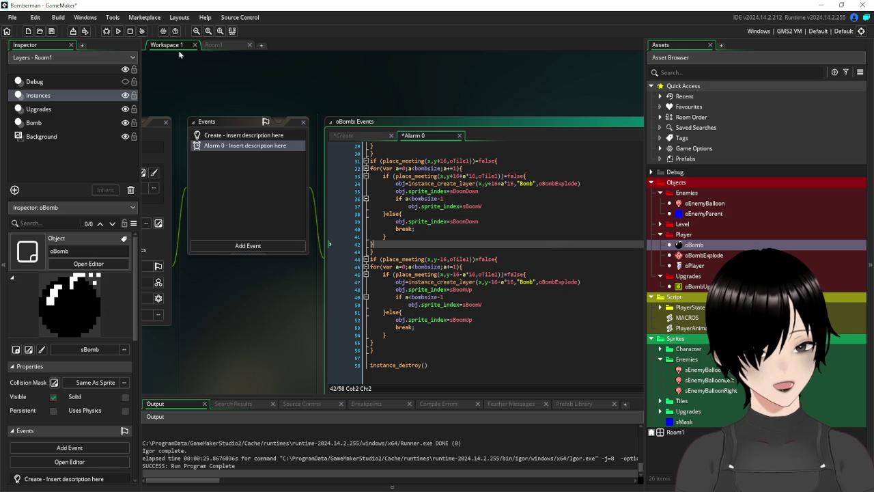
left_click(121, 31)
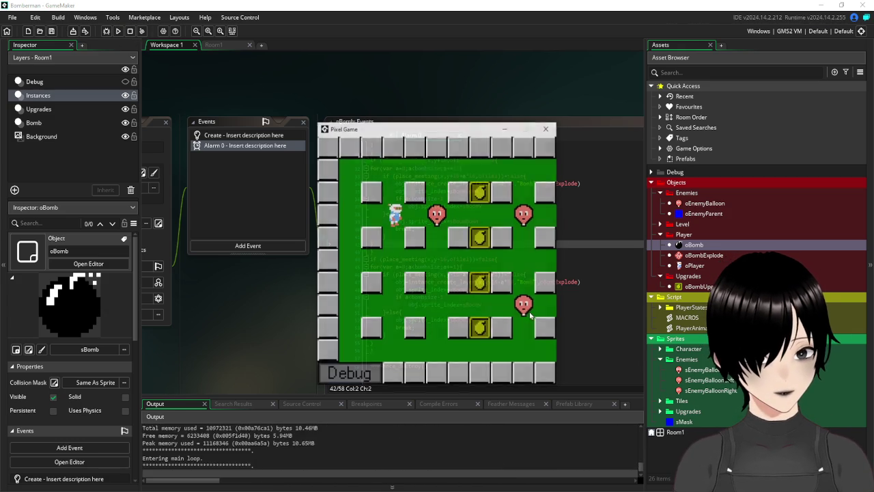
Drop bombs along the top row and collect upgrade items while walking down.
key("Right")
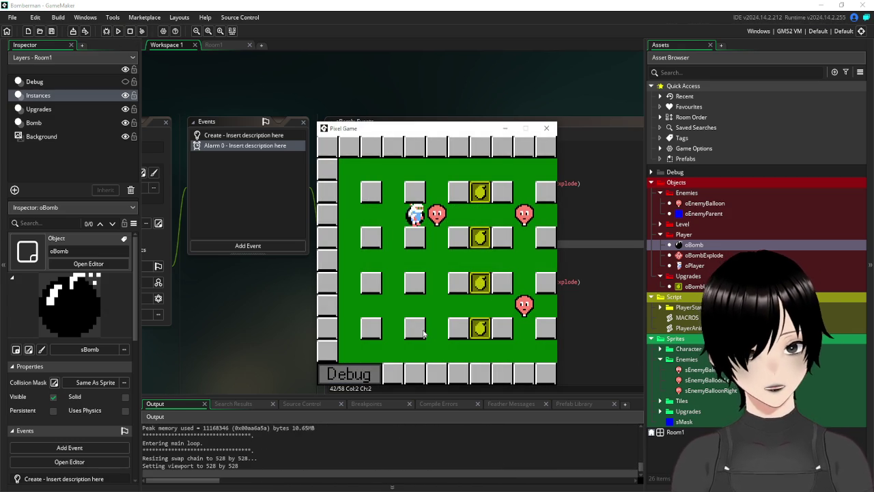
key("space")
key("Left")
key("Up")
key("Right")
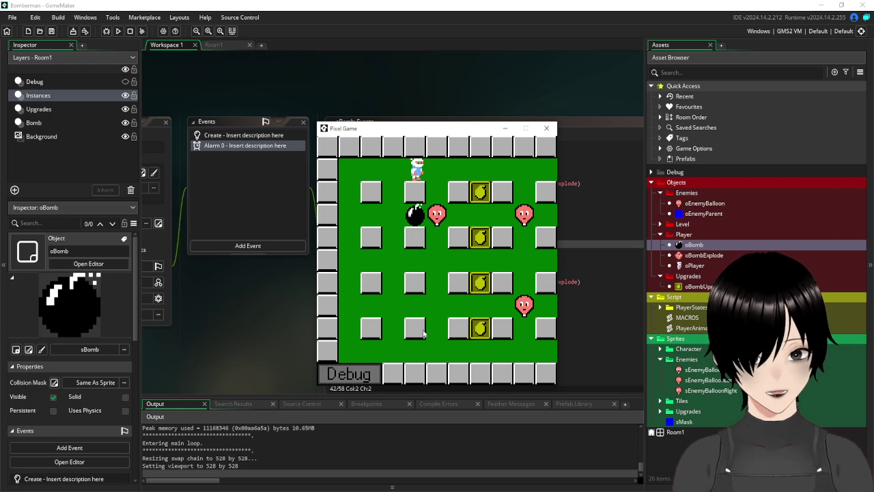
key("Right")
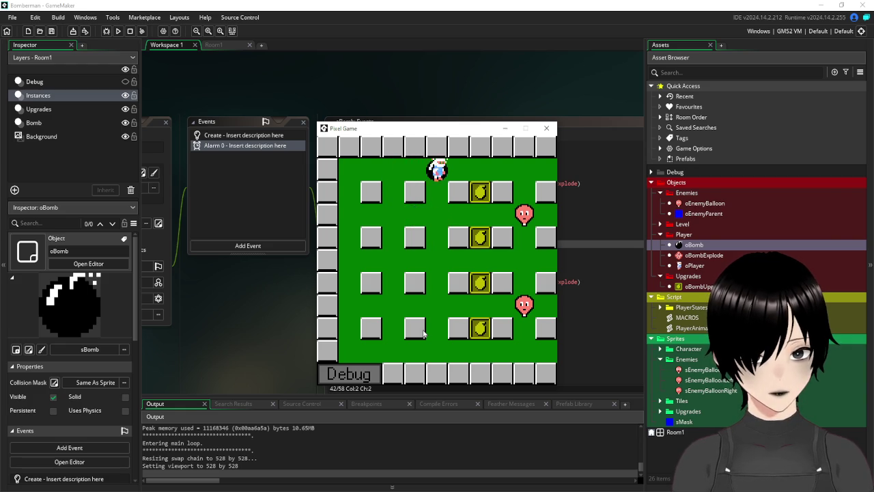
key("space")
key("Down")
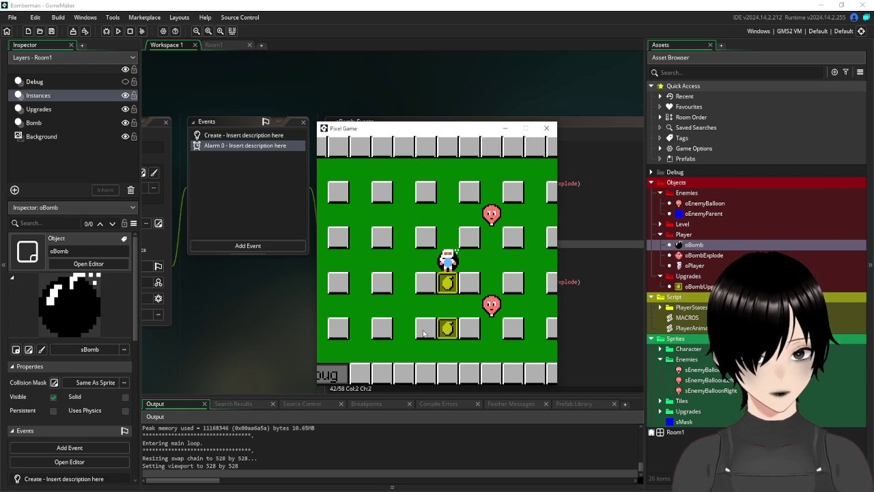
key("space")
key("Left")
key("Down")
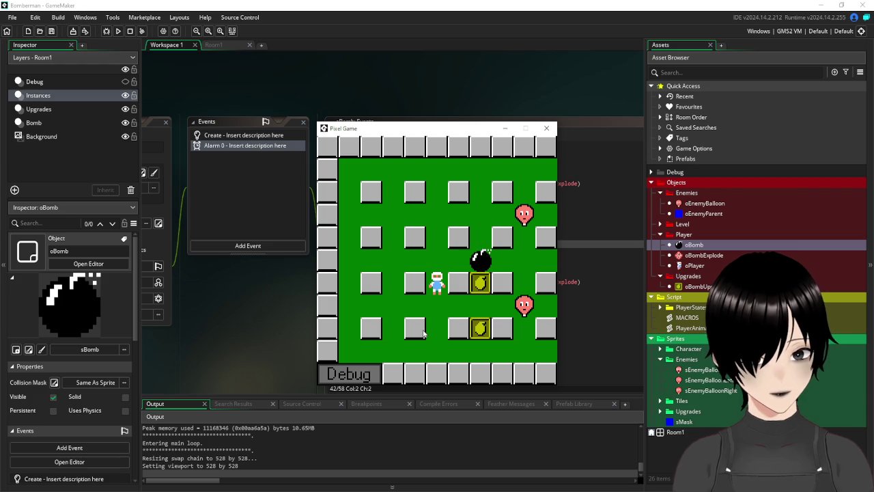
Bomb the bottom row, then blast the balloon with a cross-shaped explosion and close the game.
key("Up")
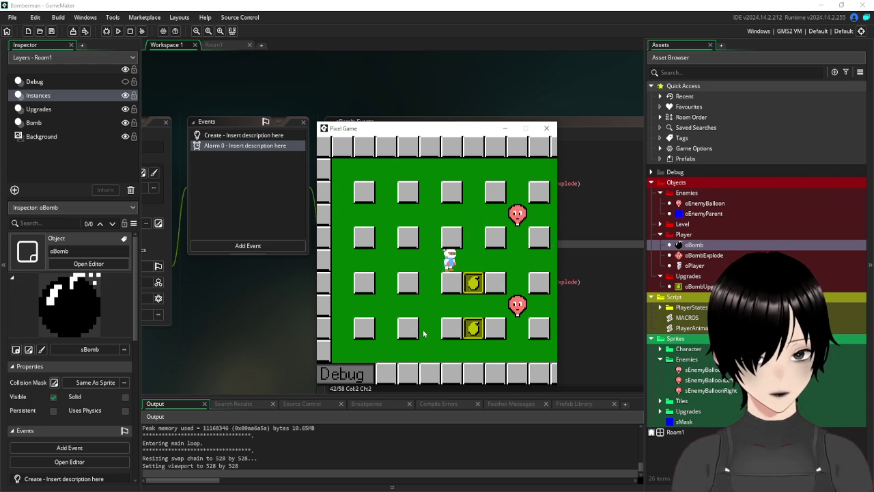
key("Down")
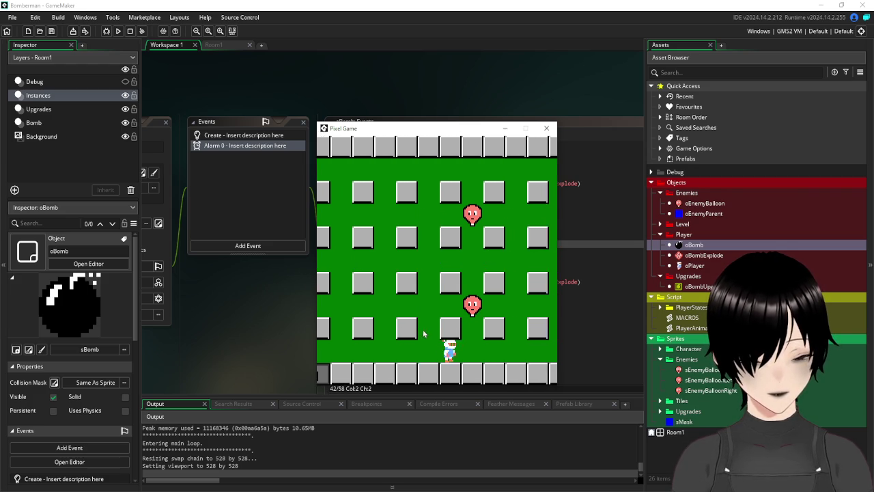
key("space")
key("Left")
key("Up")
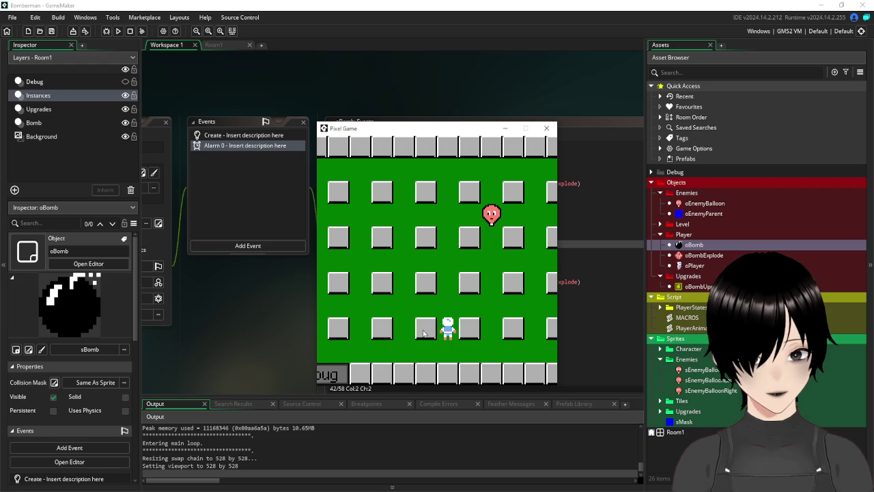
key("Up")
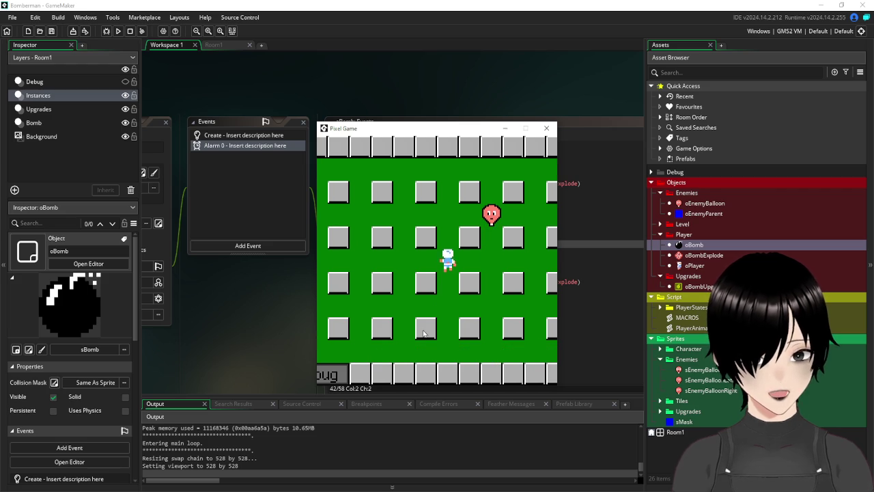
key("Right")
key("space")
key("Left")
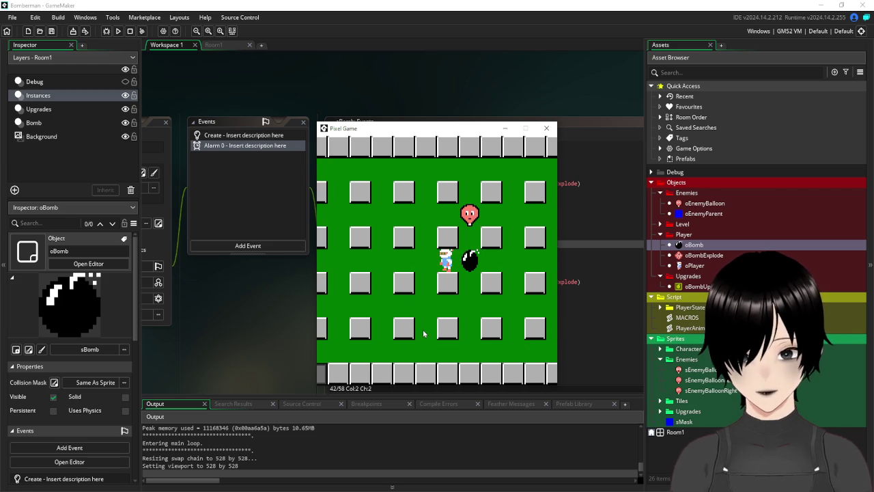
key("Left")
key("Up")
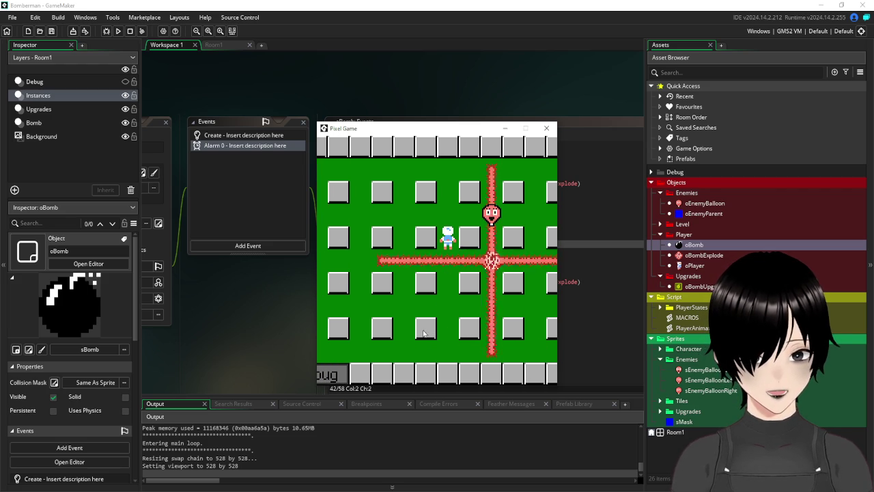
key("Up")
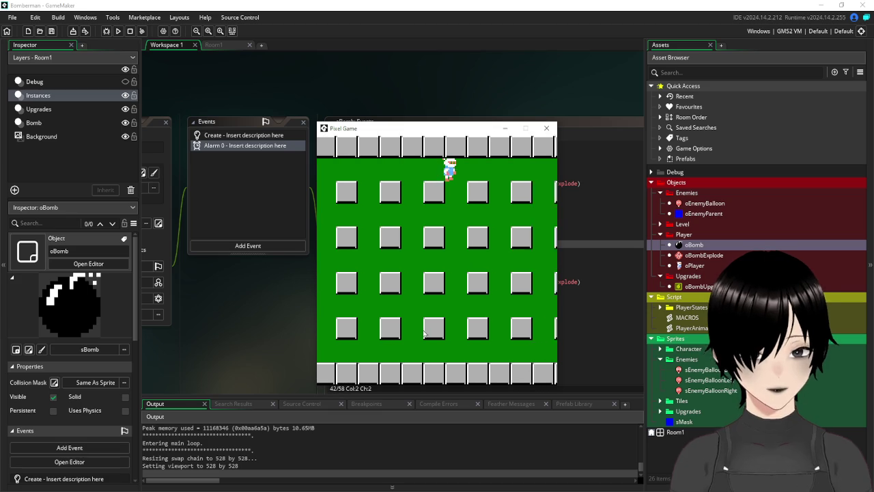
left_click(546, 128)
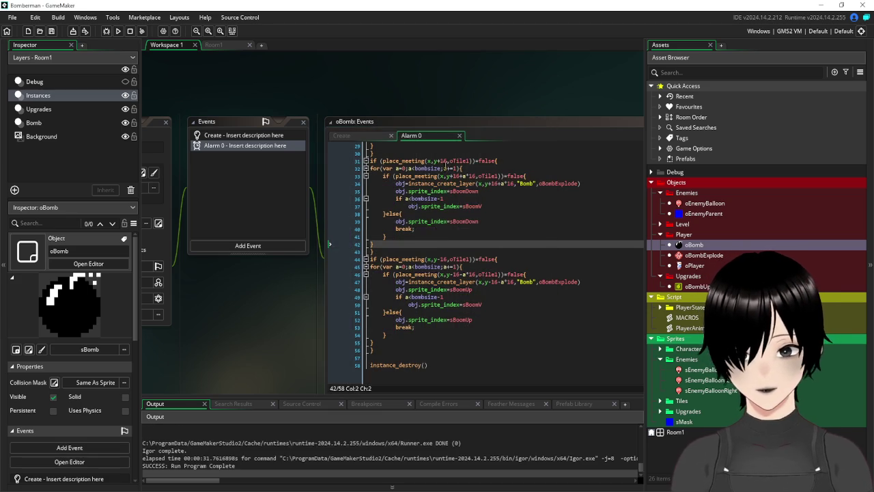
Close the oBomb editors and create a new group inside the Script folder.
left_click(165, 122)
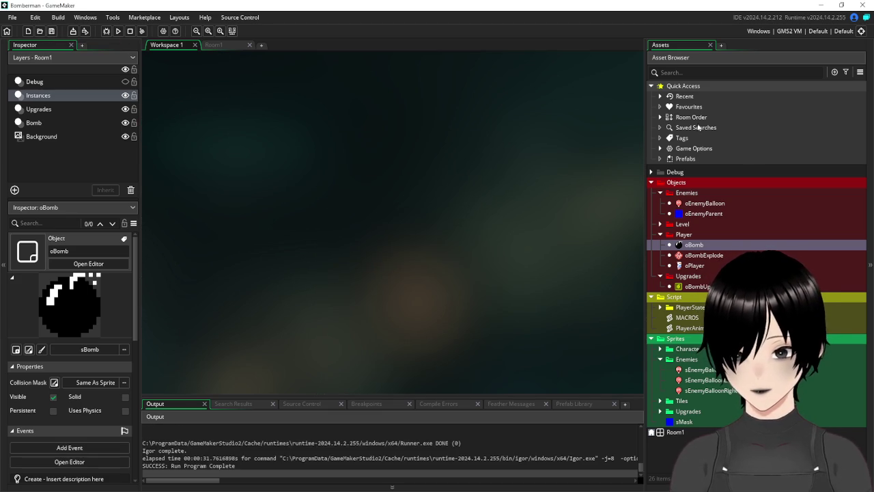
left_click_drag(645, 195, 658, 192)
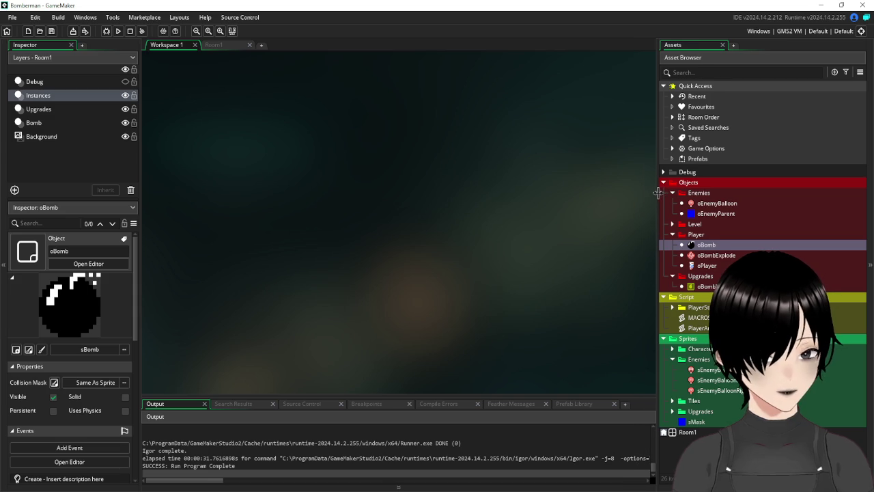
right_click(698, 301)
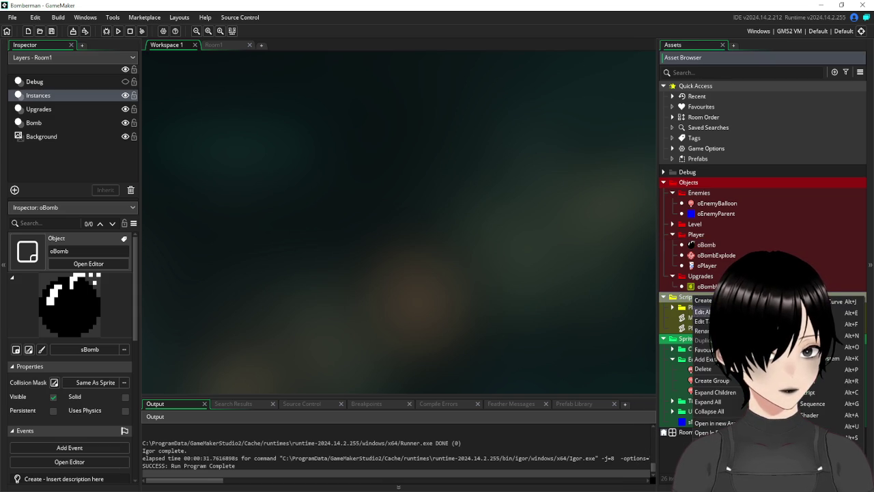
left_click(712, 381)
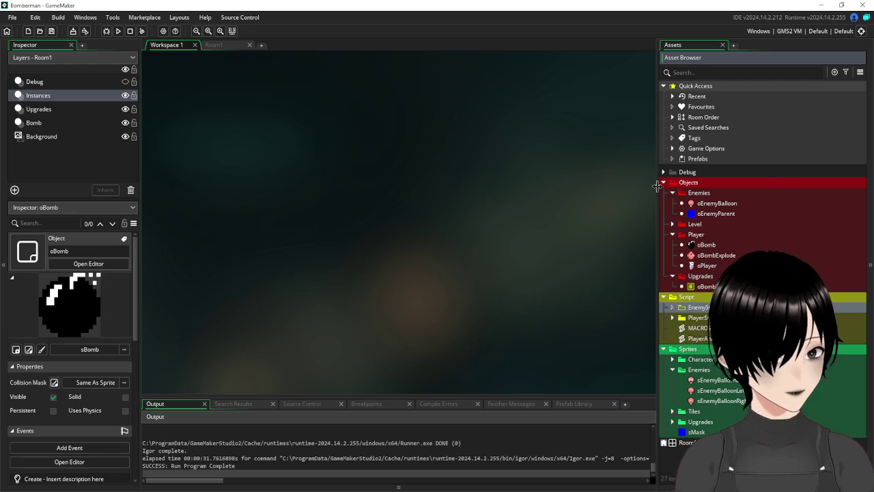
Expand the PlayerStates folder and open the sPlayerMove script.
left_click_drag(657, 187, 649, 188)
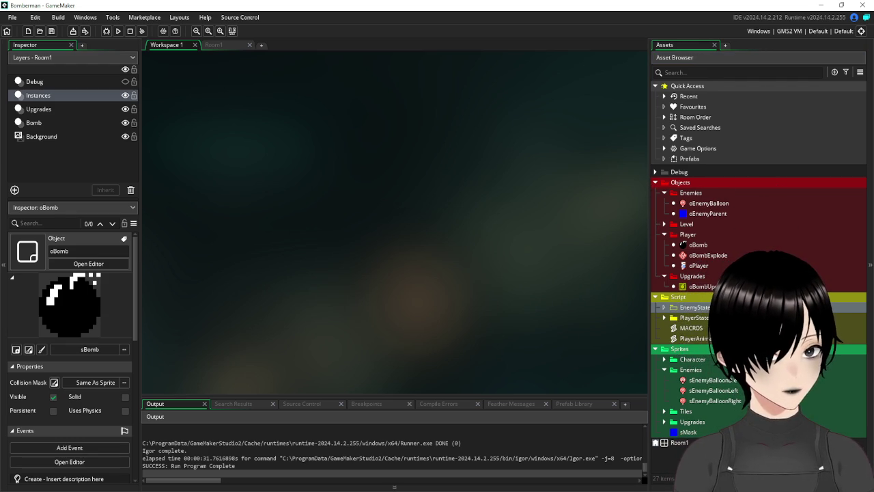
left_click(665, 318)
double_click(701, 329)
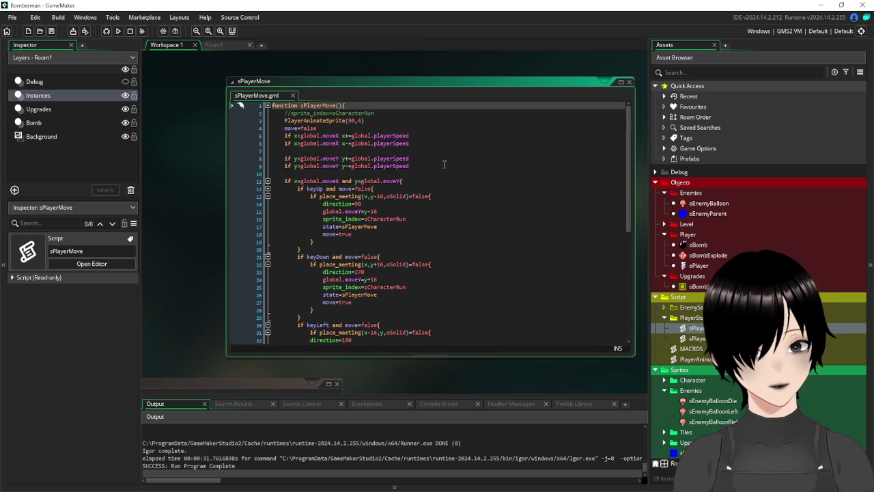
Review sPlayerMove's movement lines 5–9, close it, and bring up the EnemyStates folder's context menu.
mouse_move(440, 167)
left_mouse_down()
mouse_move(348, 145)
mouse_move(258, 139)
left_mouse_up()
key("ctrl+c")
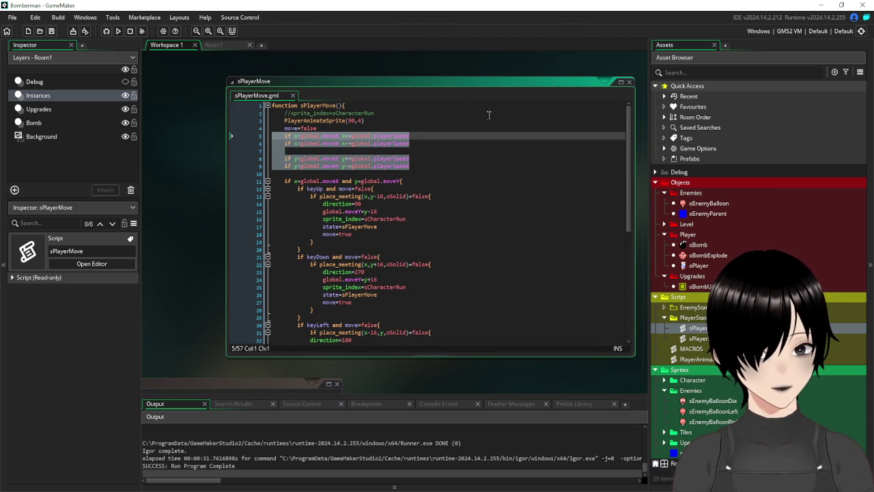
left_click(629, 82)
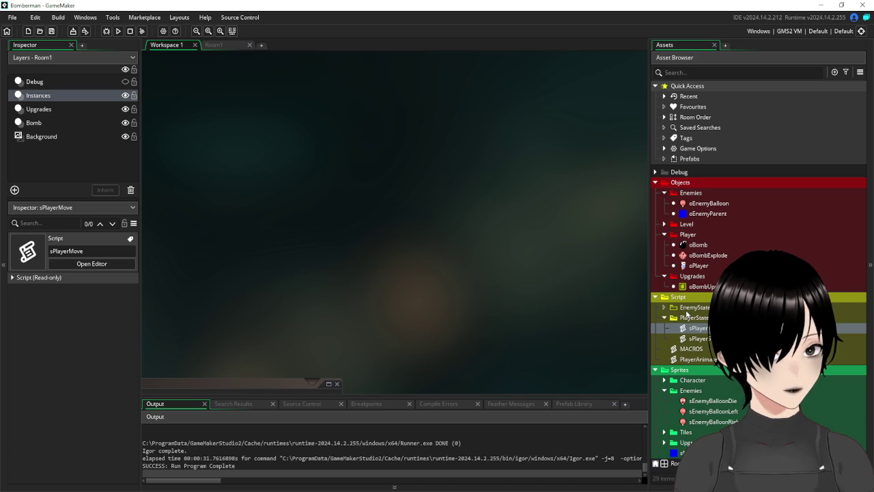
right_click(688, 308)
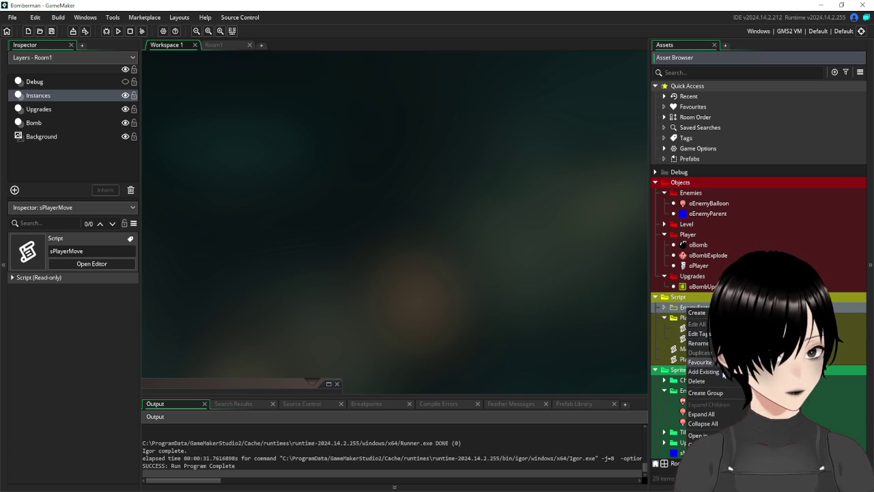
left_click(683, 308)
right_click(684, 309)
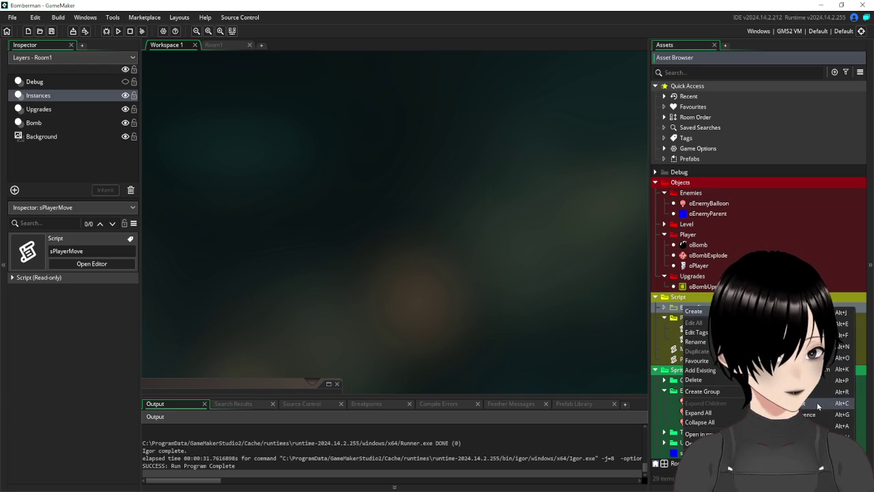
Create the sEnemyBombMove script in EnemyStates, paste the movement code and fix its indentation.
left_click(822, 398)
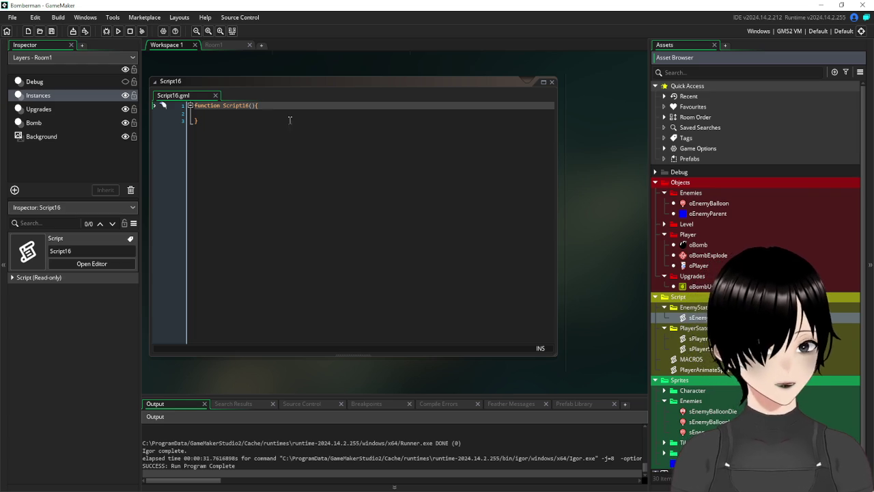
left_click(247, 114)
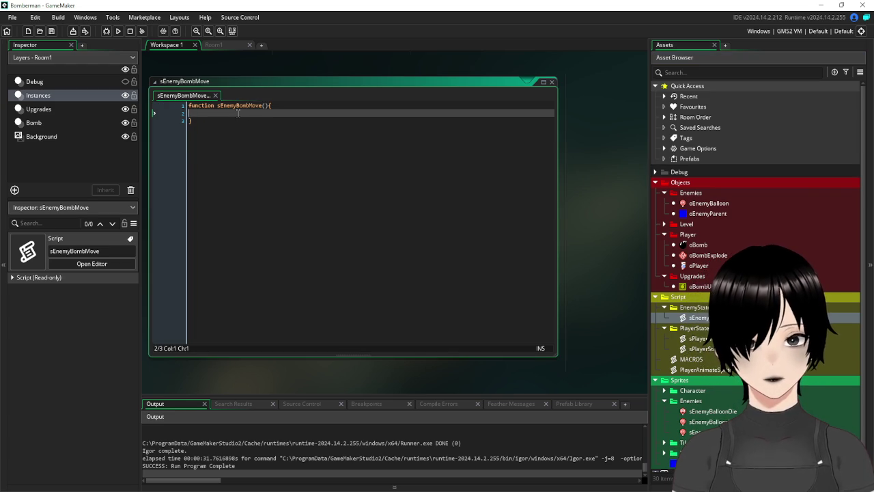
key("ctrl+v")
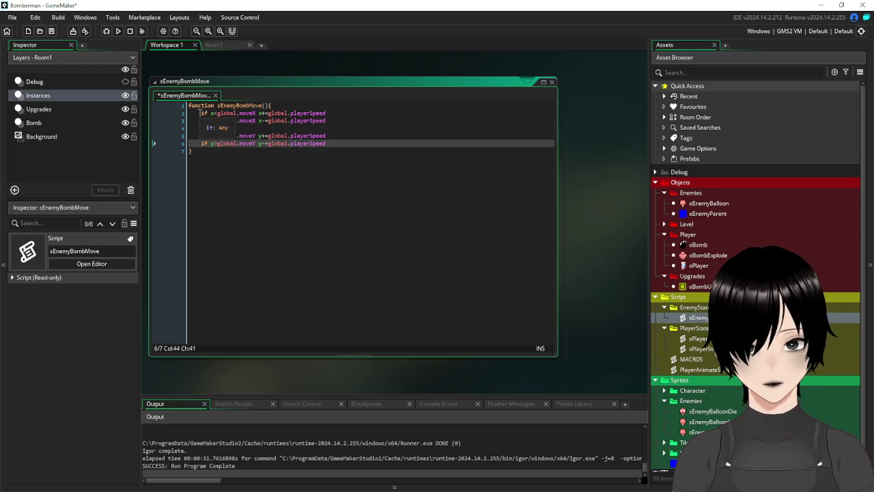
left_click(202, 113)
key("BackSpace")
key("Down")
key("BackSpace")
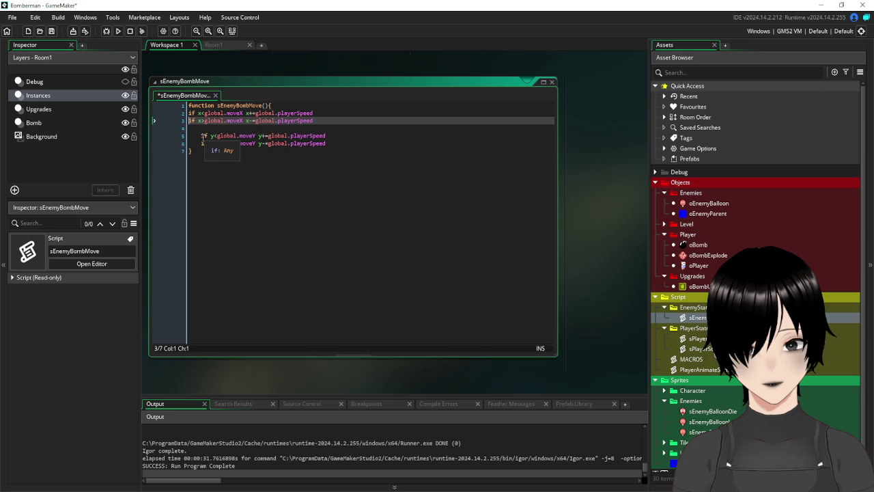
left_click(202, 135)
key("BackSpace")
left_click(202, 143)
key("BackSpace")
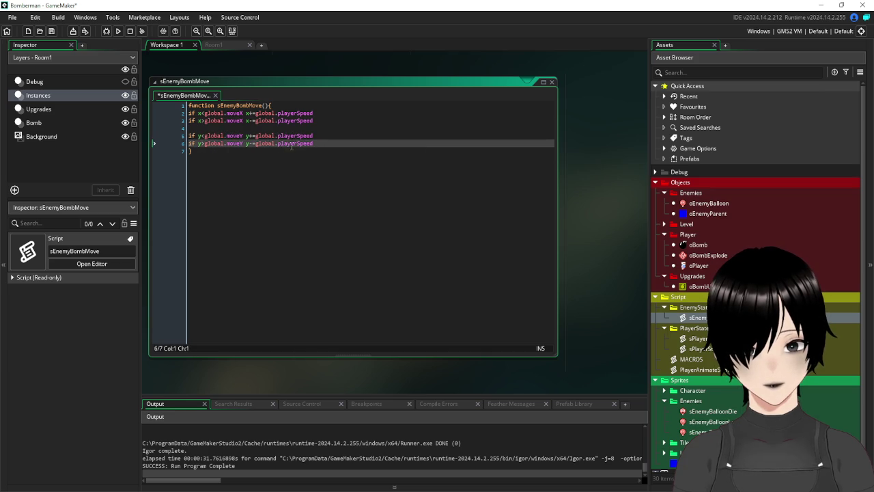
Replace the global.playerSpeed values on the four movement lines with 1 and save.
left_click_drag(328, 144, 260, 146)
left_click_drag(325, 135, 265, 140)
type("1")
left_click_drag(319, 120, 262, 121)
type("1")
left_click_drag(321, 112, 262, 114)
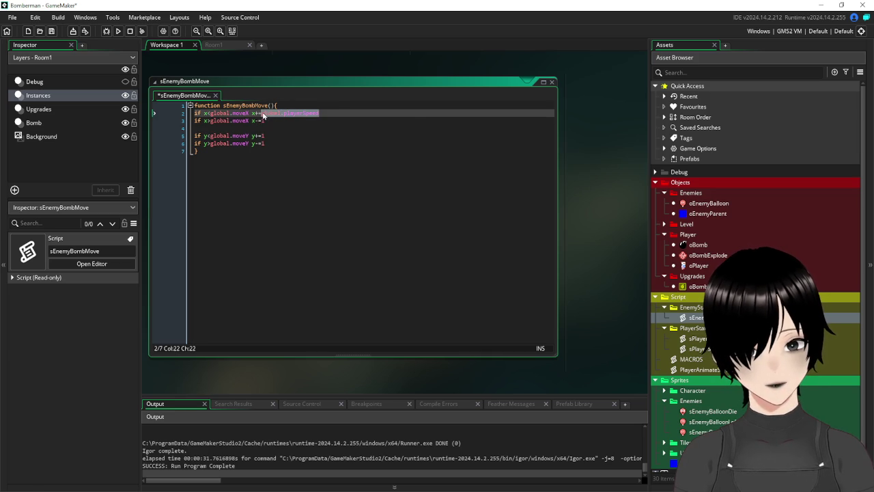
type("1")
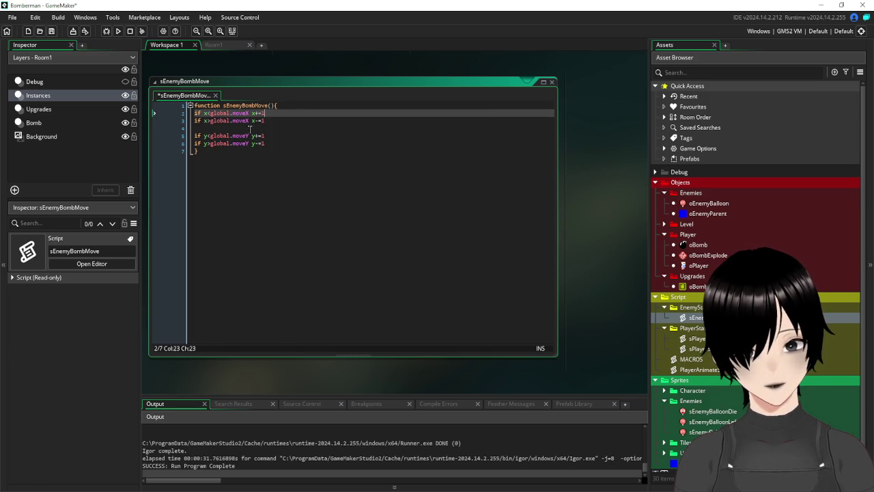
left_click(377, 200)
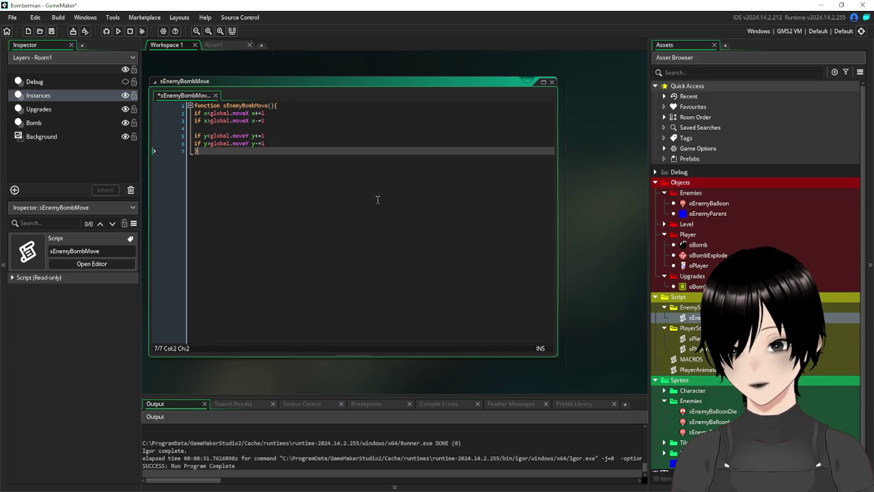
left_click(52, 32)
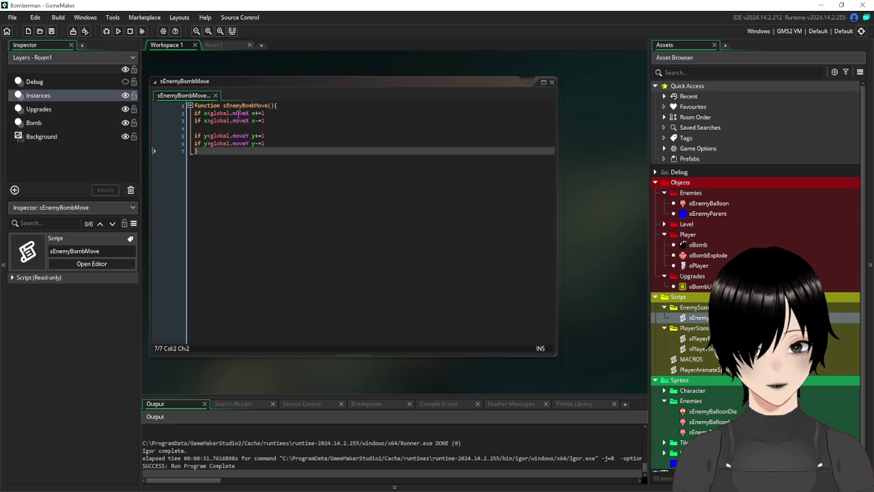
Strip the global. prefixes from moveX and moveY on all four lines and save.
left_click(210, 114)
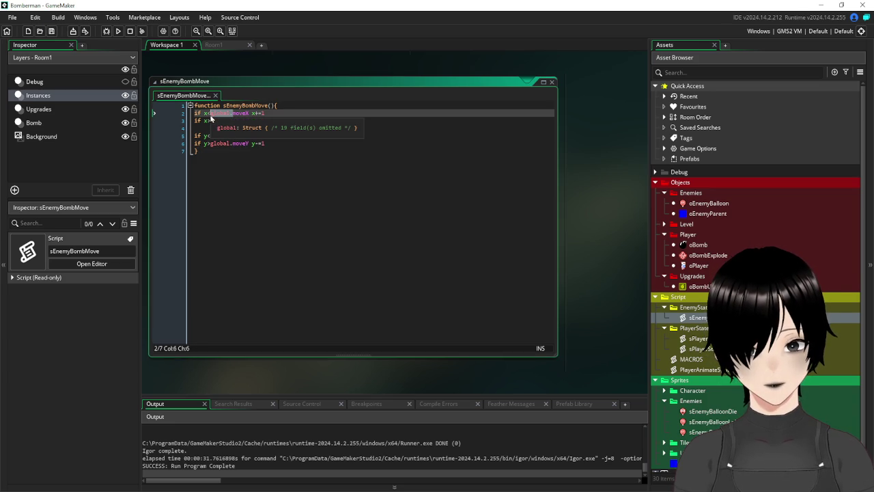
key("Delete")
left_click(231, 120)
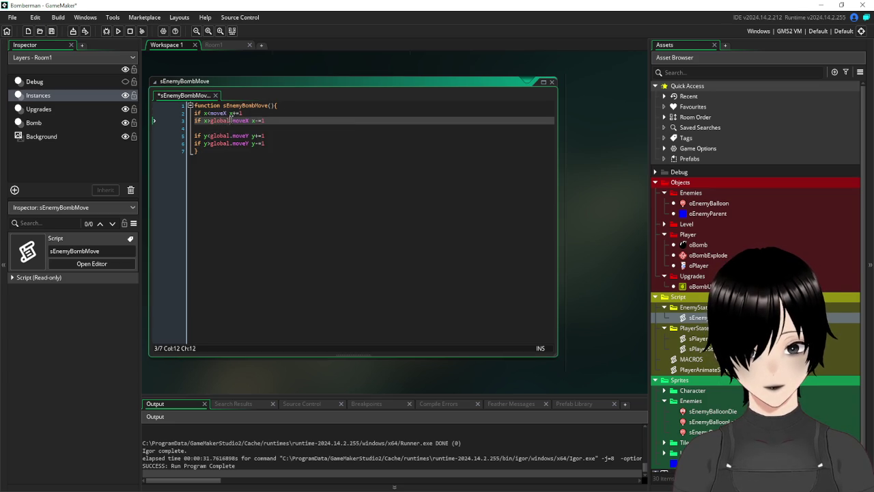
key("BackSpace")
key("BackSpace")
key("BackSpace")
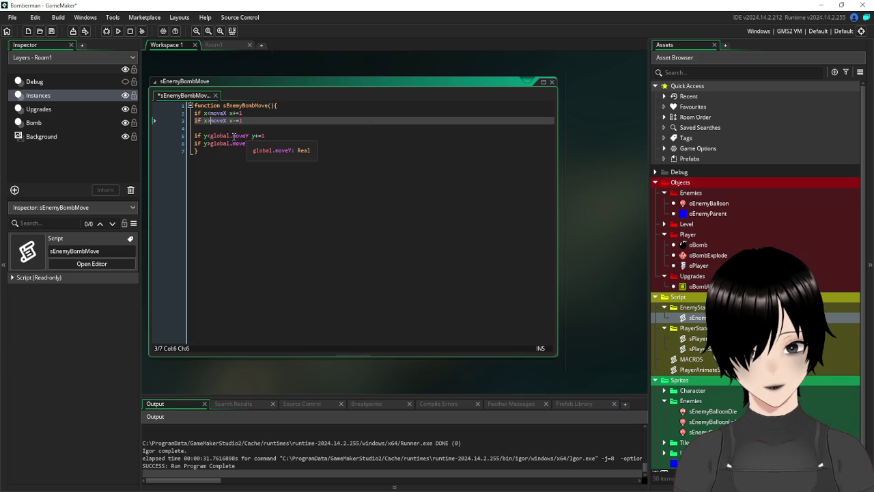
left_click(233, 136)
key("BackSpace")
key("BackSpace")
key("BackSpace")
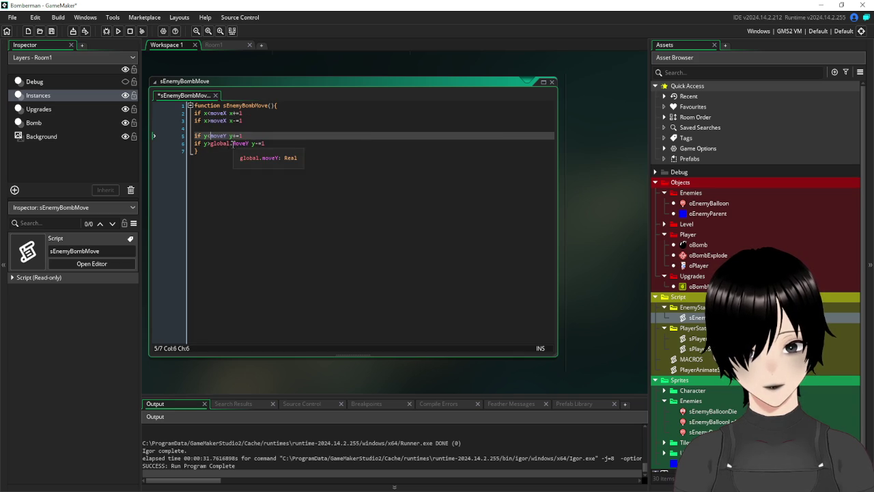
left_click(214, 143)
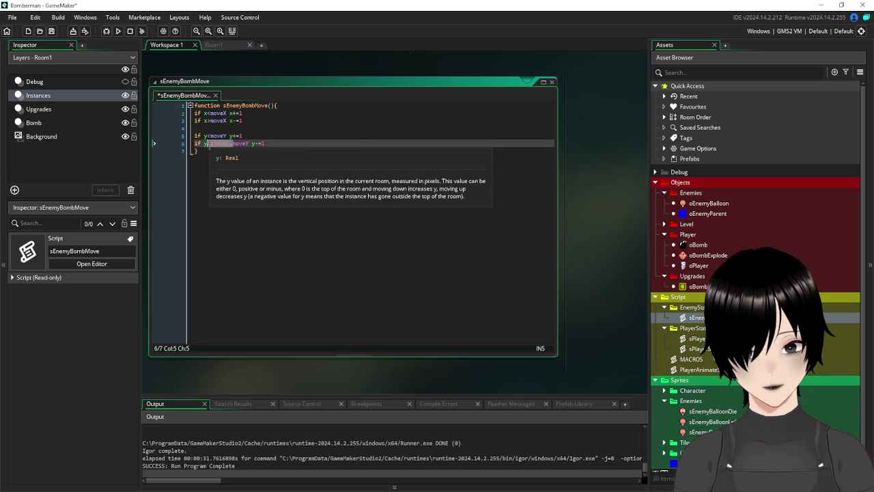
key("Delete")
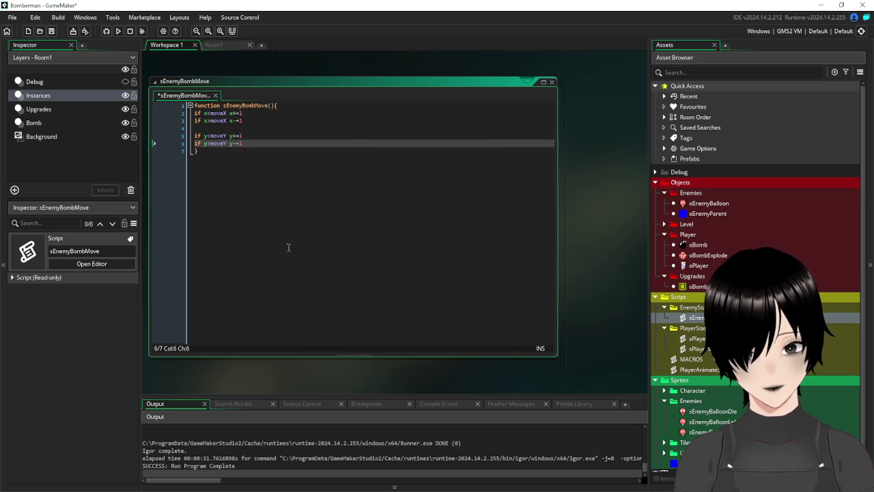
left_click(306, 253)
left_click(52, 31)
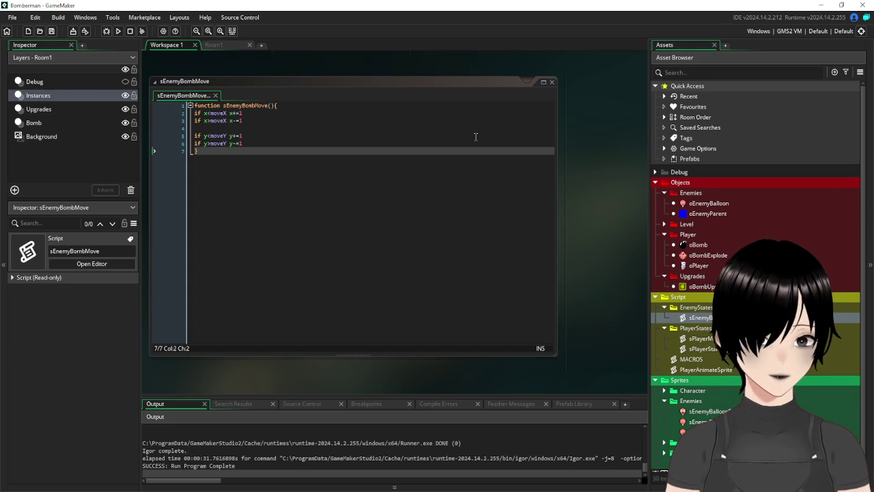
Indent the four movement lines one level and add blank lines below them.
left_click(278, 144)
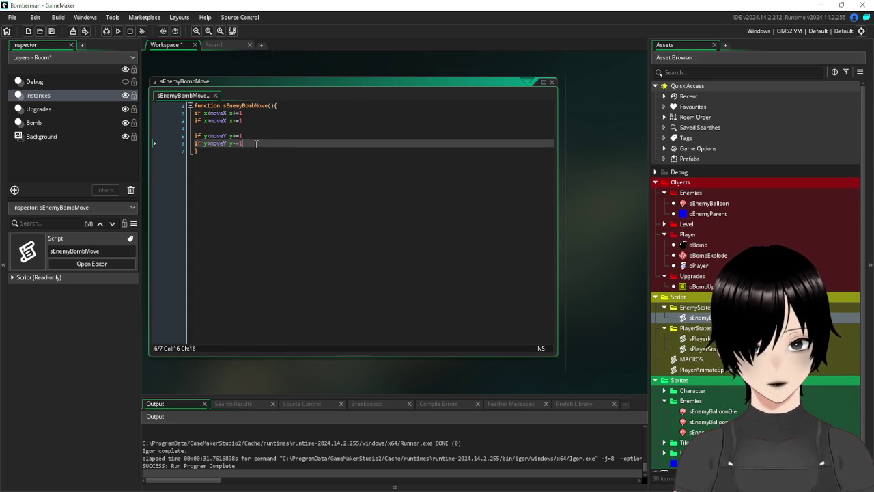
left_click_drag(256, 143, 194, 113)
key("Tab")
left_click(274, 142)
key("Return")
key("Return")
key("Return")
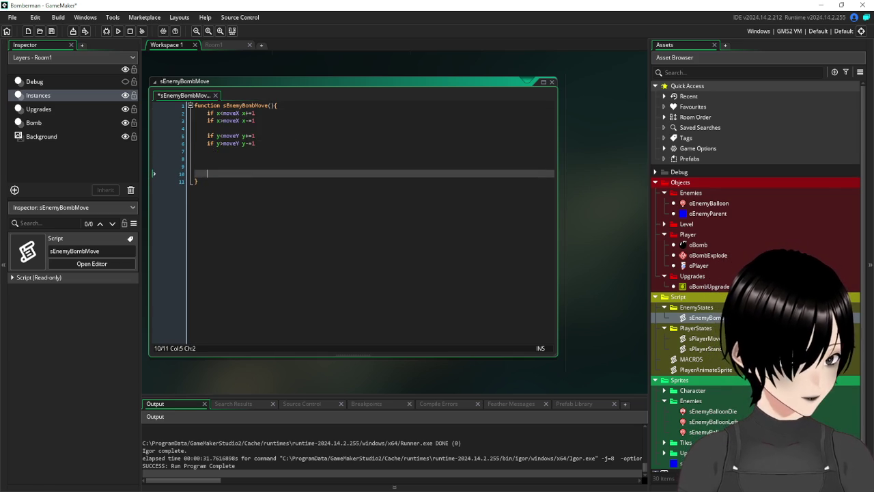
Review the sPlayerStand and sPlayerMove scripts for the move=false pattern.
double_click(703, 348)
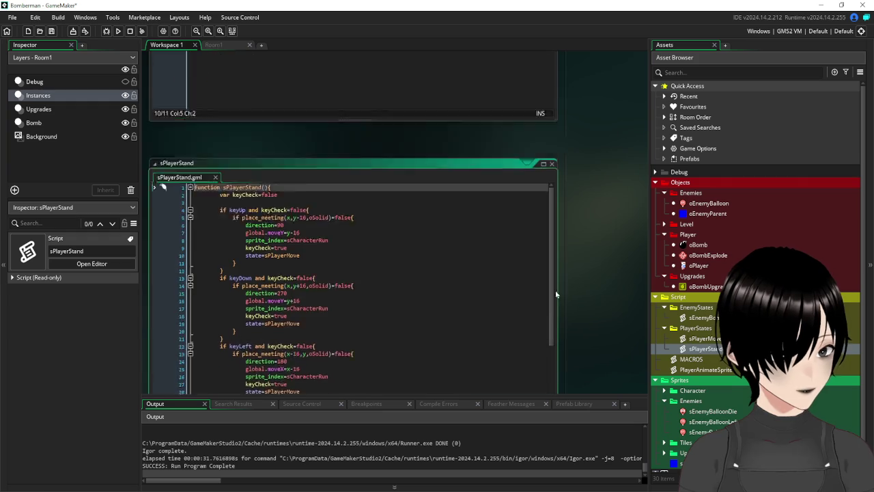
scroll(385, 230, "down", 5)
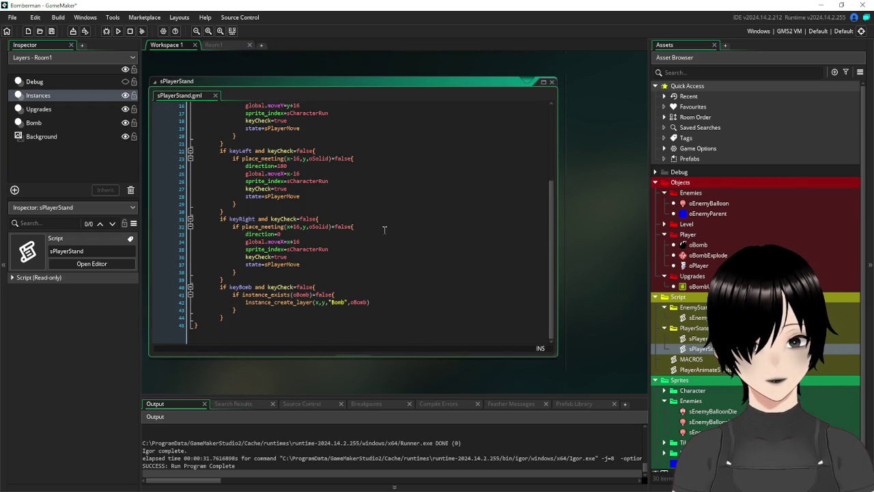
scroll(385, 230, "up", 5)
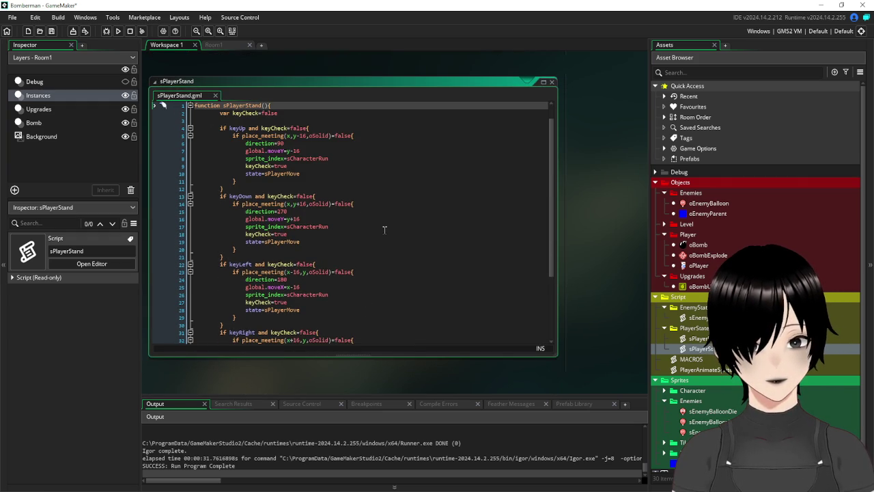
left_click(552, 83)
double_click(701, 338)
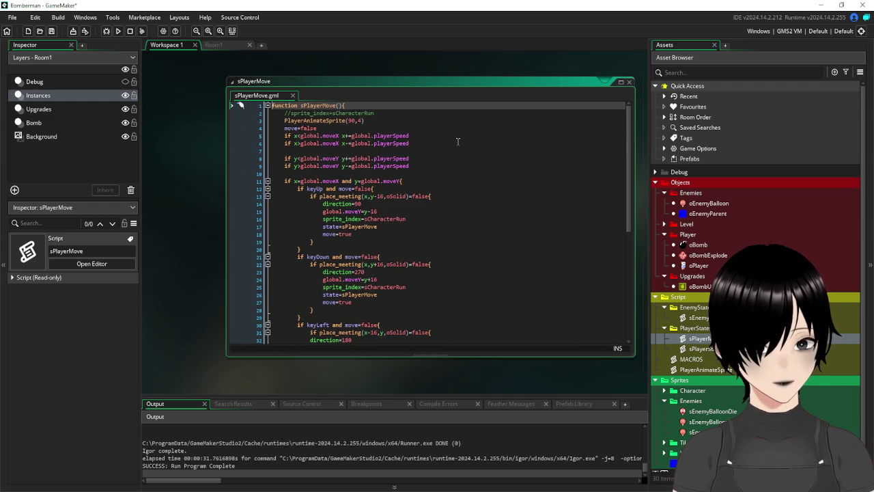
scroll(457, 142, "down", 9)
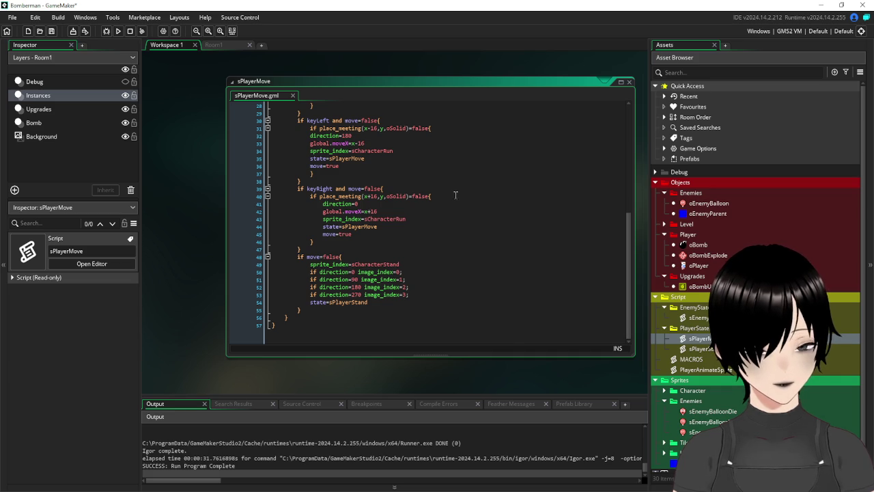
scroll(421, 247, "up", 6)
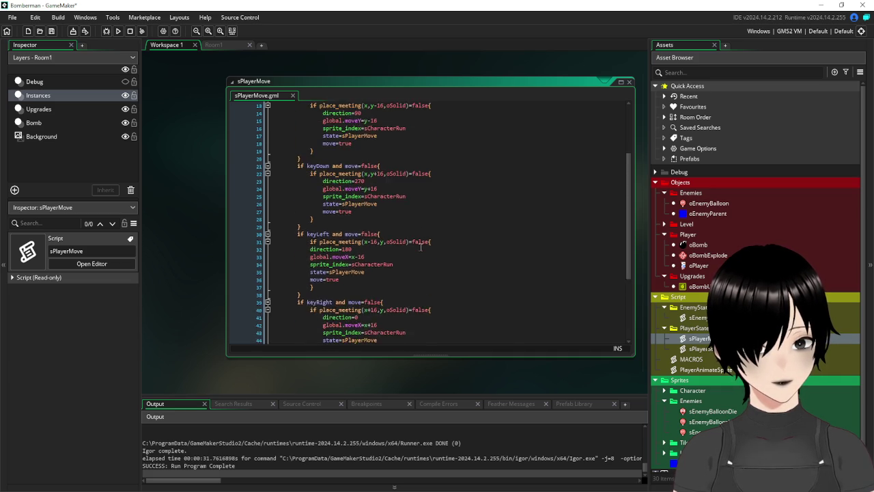
scroll(395, 254, "up", 3)
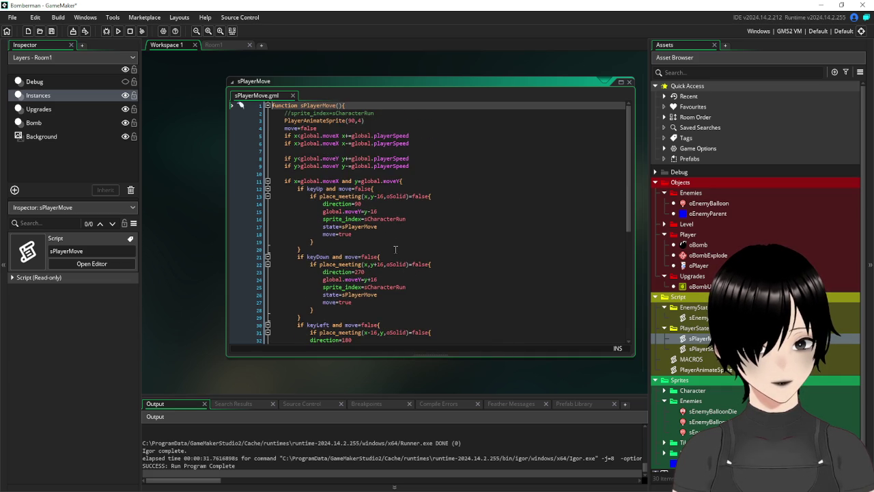
left_click(332, 127)
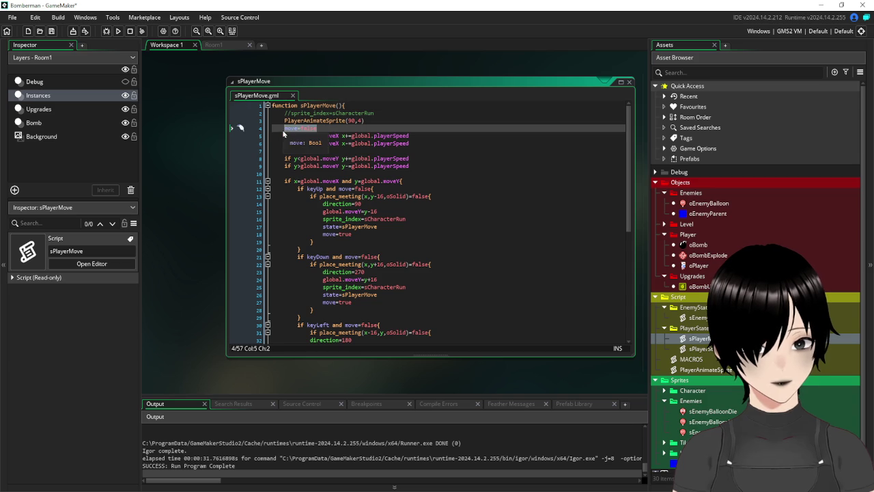
scroll(214, 157, "up", 5)
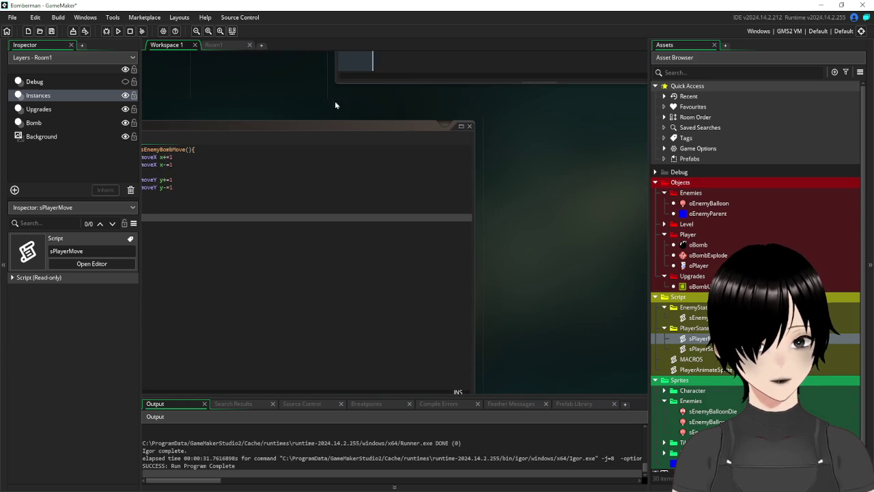
left_click_drag(286, 87, 393, 99)
Insert move=false below the function header, save, and remove the blank line between x and y checks.
left_click(353, 165)
key("Return")
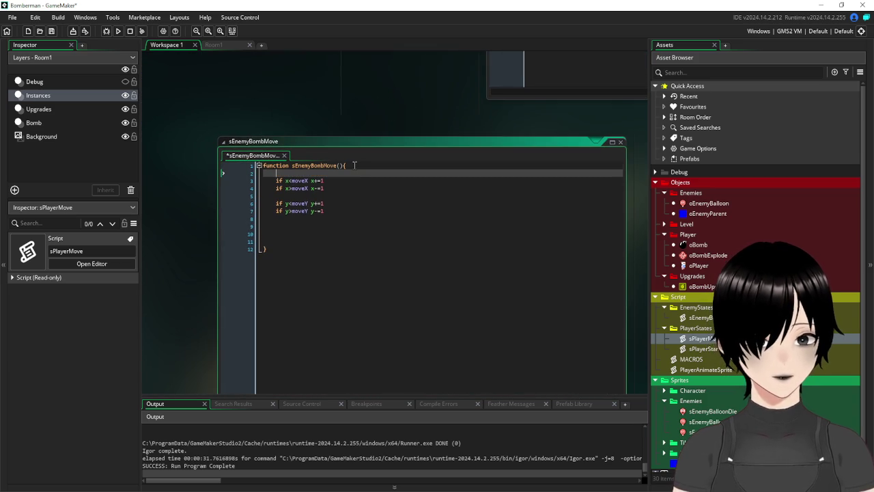
type("move=false")
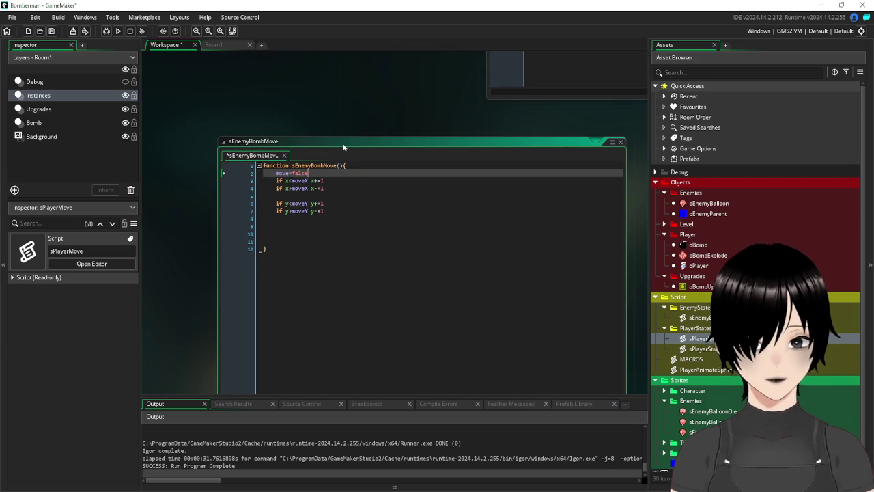
key("ctrl+s")
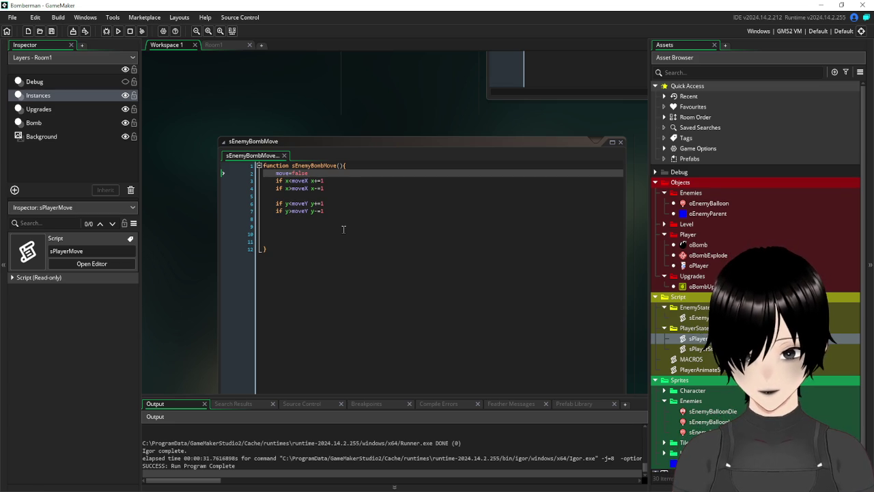
scroll(344, 112, "up", 5)
scroll(343, 112, "down", 5)
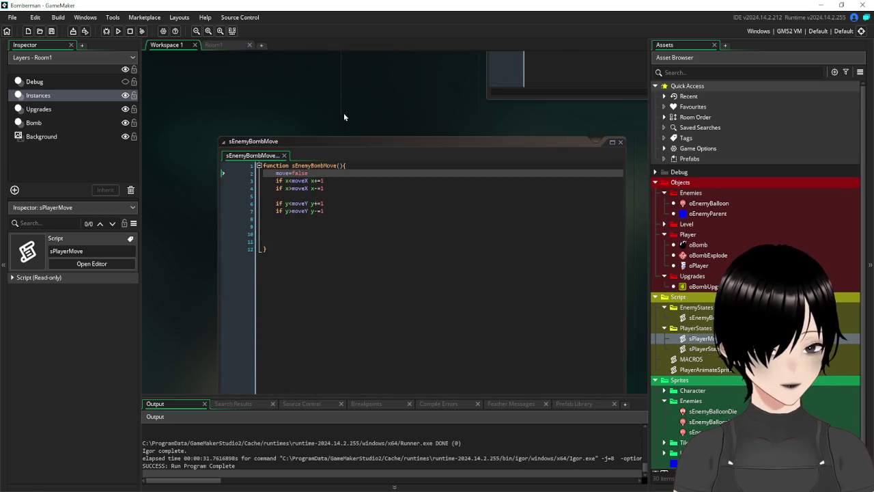
left_click(239, 191)
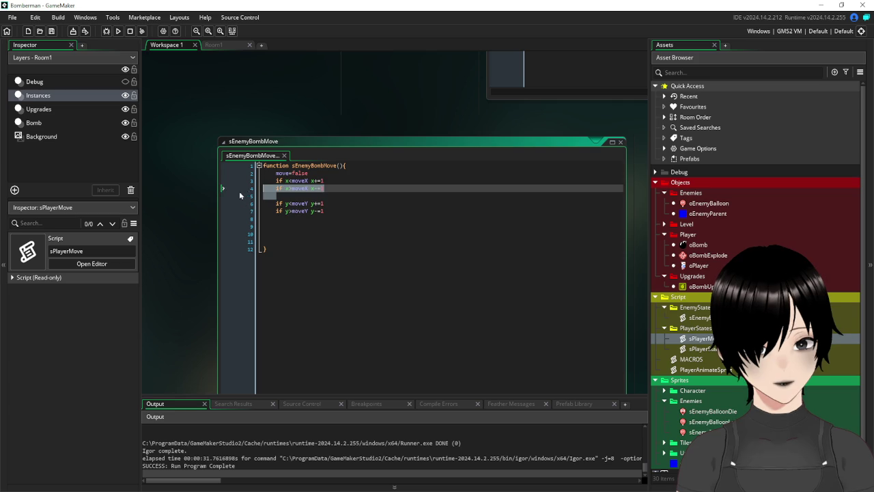
left_click(236, 198)
key("BackSpace")
key("BackSpace")
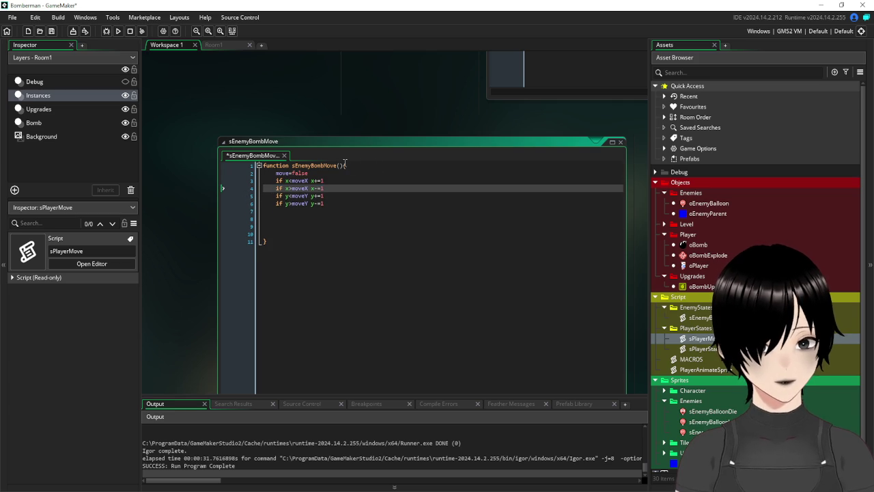
Rename the function from sEnemyBombMove to sEnemyBalloonMove.
left_click_drag(345, 166, 293, 168)
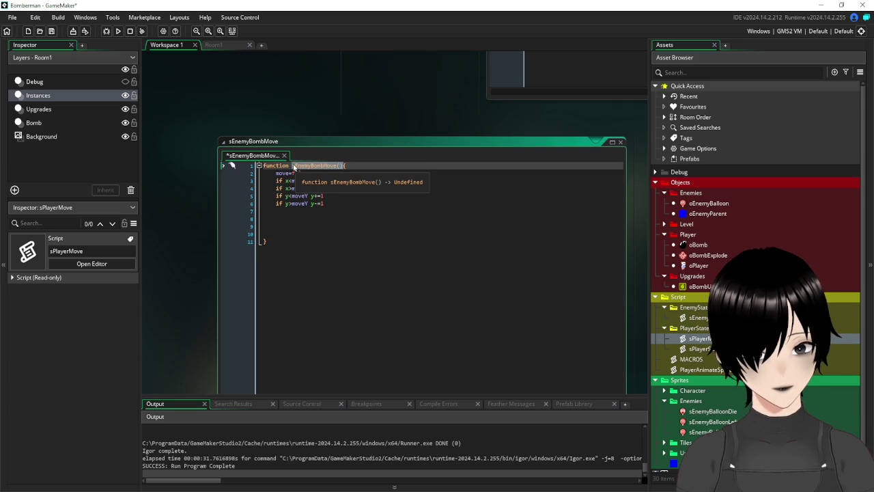
key("Right")
key("Down")
key("Down")
left_click_drag(335, 165, 293, 166)
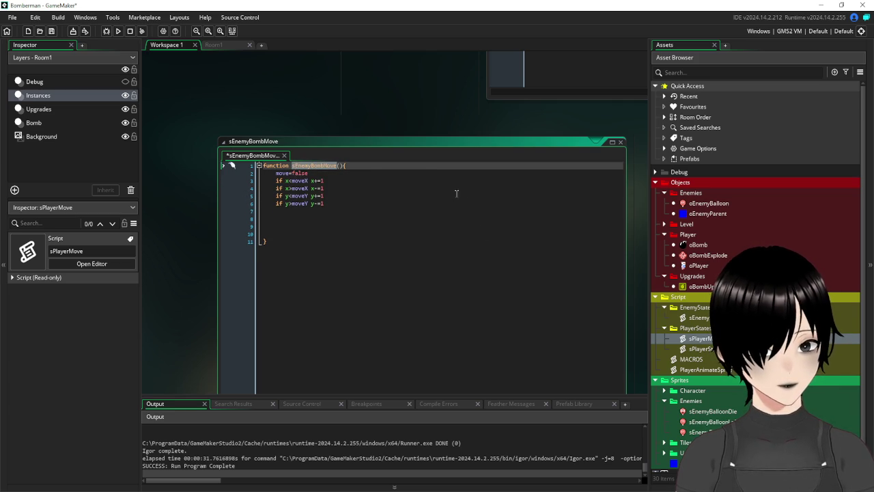
left_click(326, 166)
left_click_drag(326, 165, 311, 166)
type("Balloon")
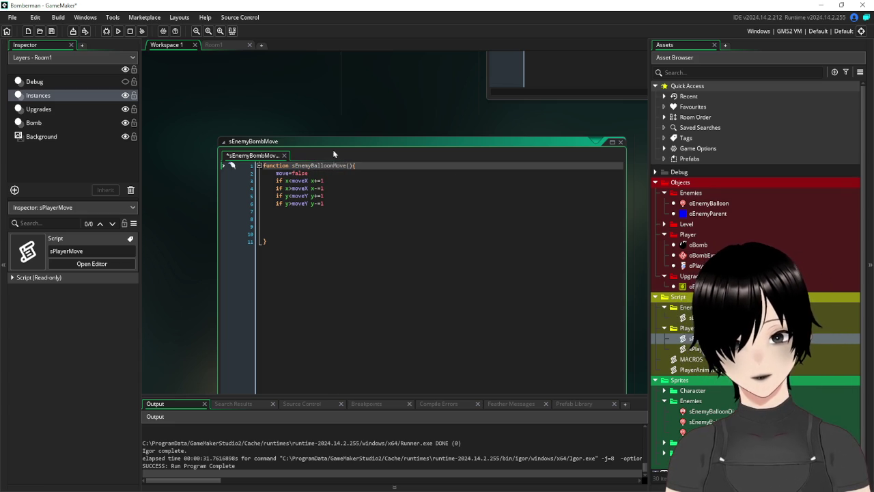
key("Down")
key("Down")
key("Down")
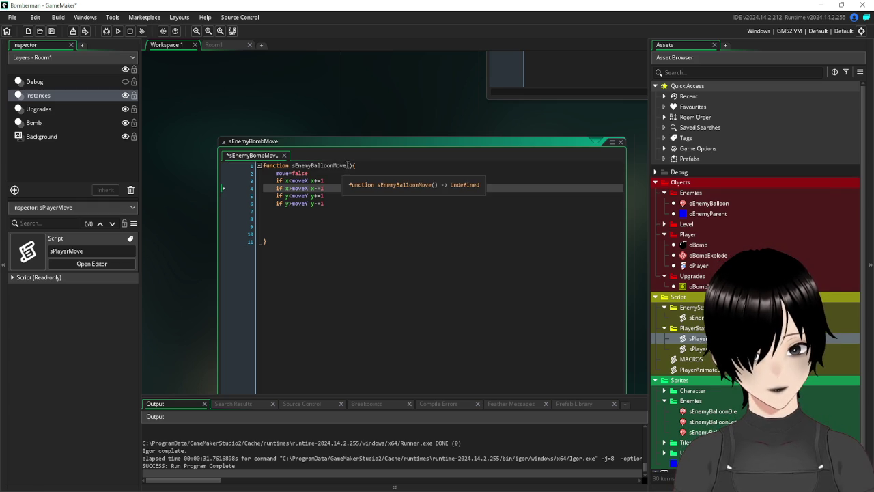
double_click(345, 165)
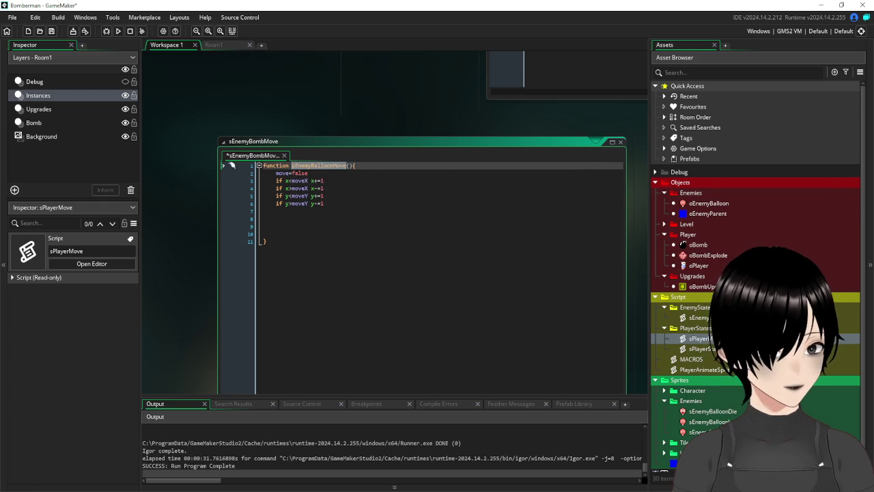
left_click(696, 317)
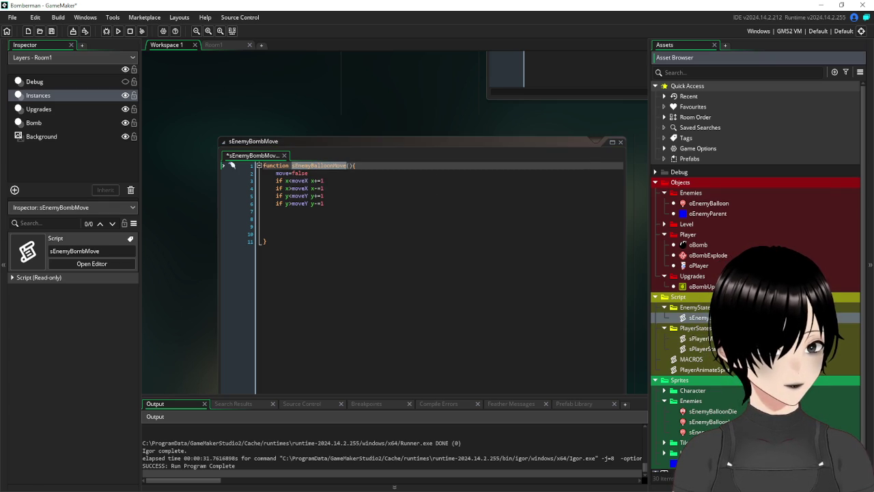
Rename the sEnemyBombMove script asset to sEnemyBalloonMove.
right_click(715, 319)
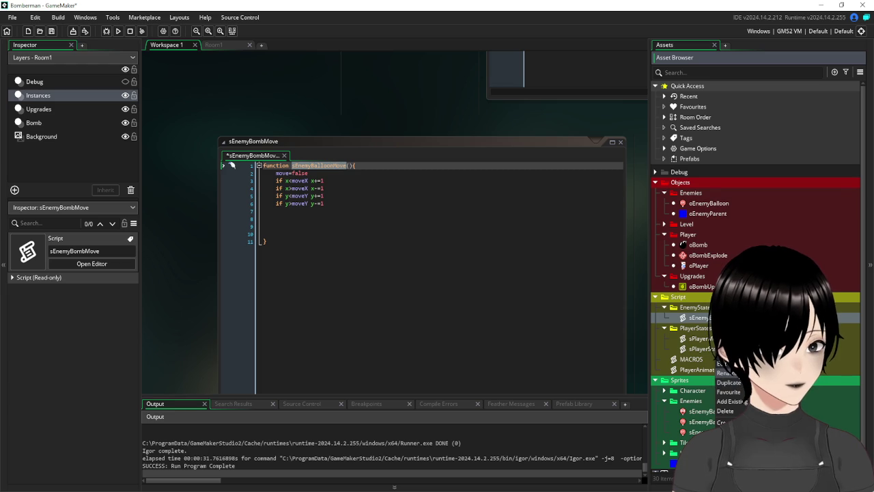
left_click(728, 373)
left_click(563, 307)
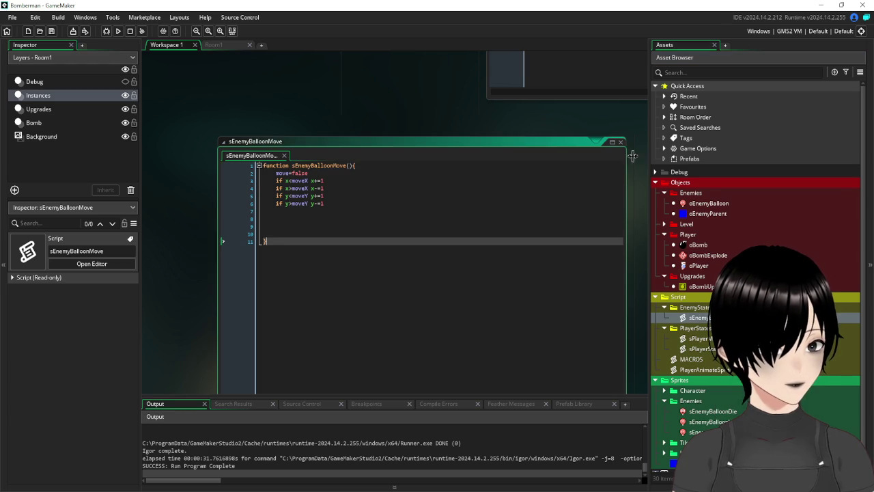
right_click(689, 309)
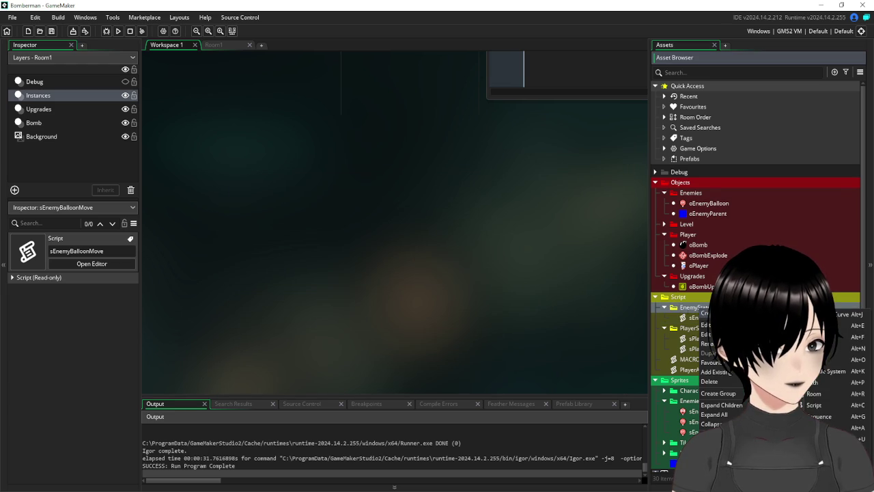
left_click(681, 311)
Duplicate sEnemyBalloonMove as sEnemyBalloonStand and open the copy's code.
right_click(694, 319)
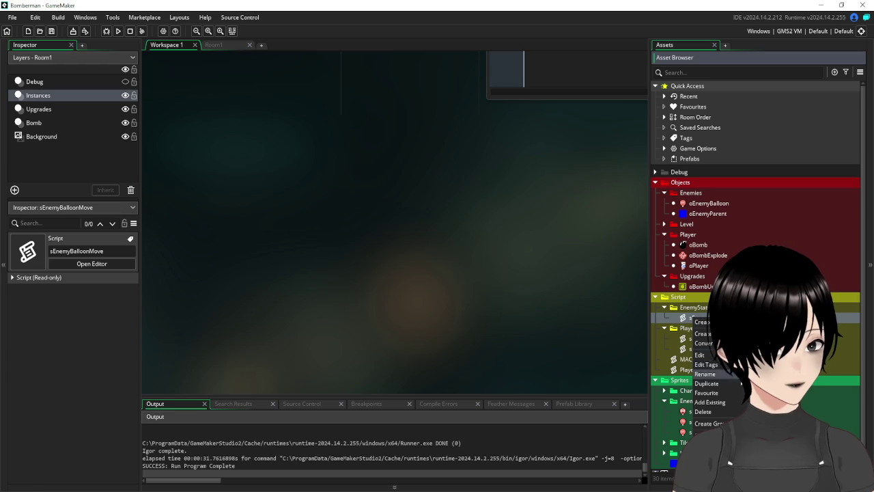
left_click(729, 386)
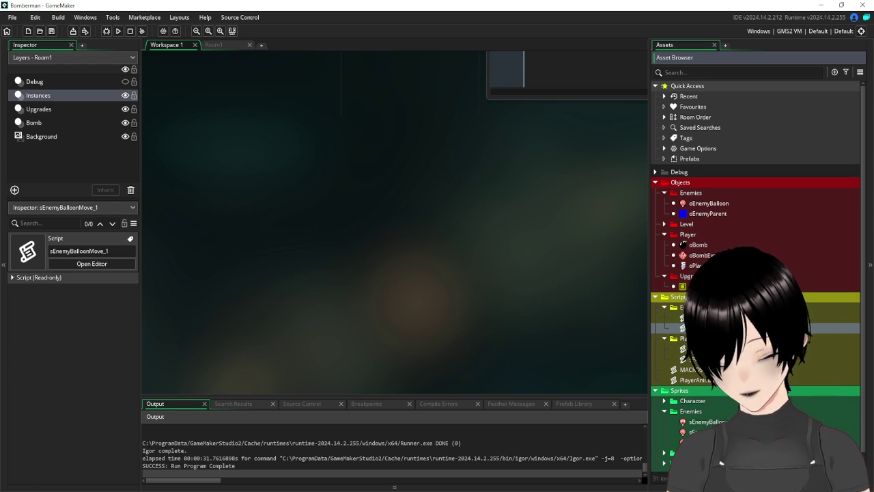
key("Return")
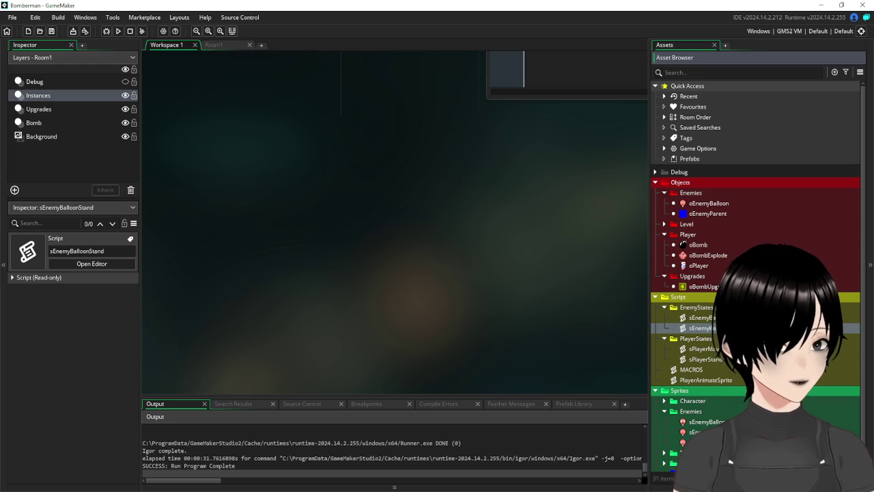
double_click(700, 327)
left_click(373, 181)
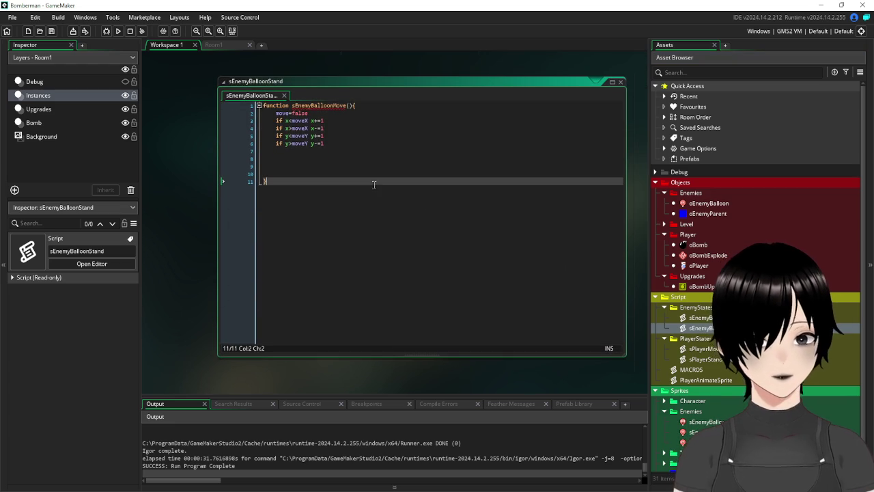
mouse_move(338, 143)
left_mouse_down()
mouse_move(275, 133)
mouse_move(273, 120)
left_mouse_up()
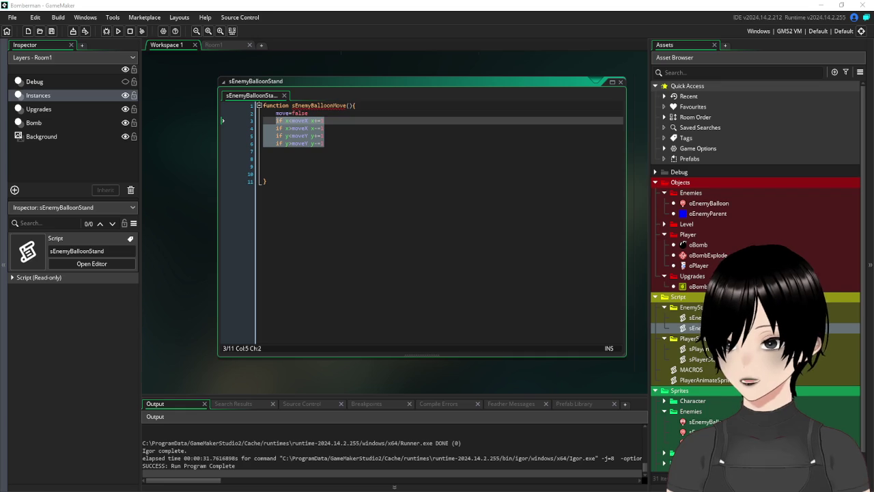
left_click(412, 157)
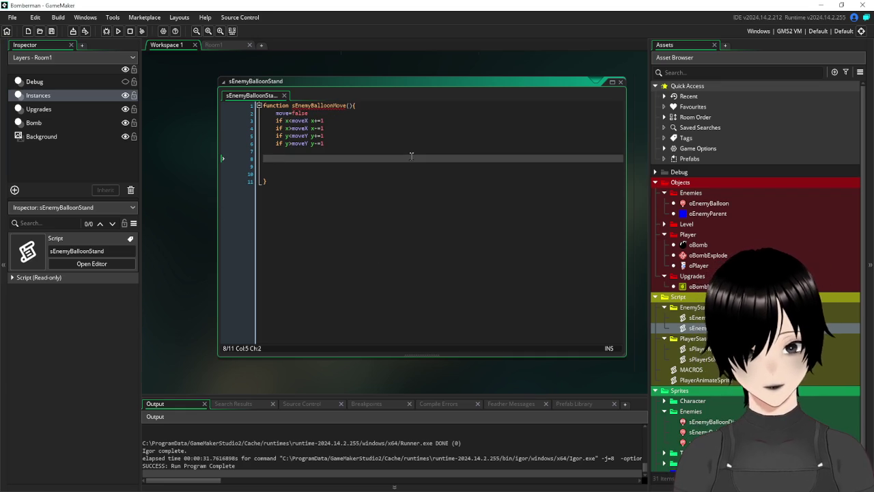
double_click(709, 202)
Add state=sEnemyBalloon below dead=false in oEnemyBalloon's Create event, then open sEnemyBalloonStand.
left_click(547, 191)
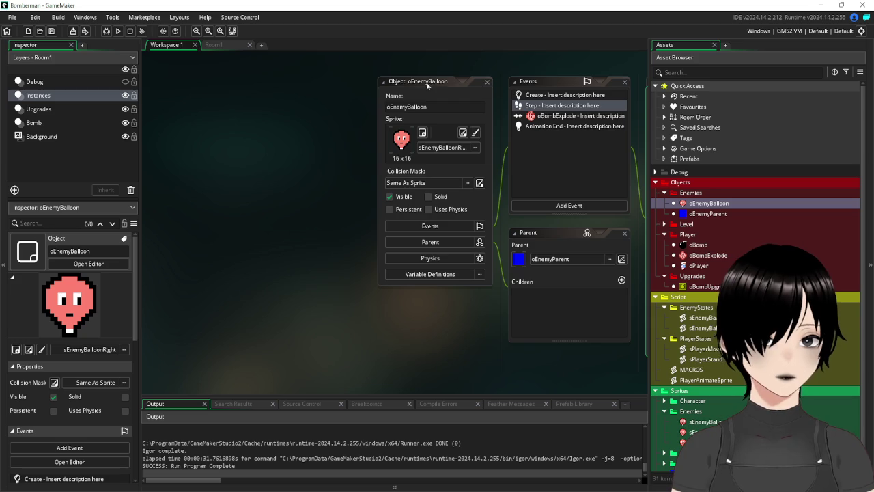
left_click(333, 120)
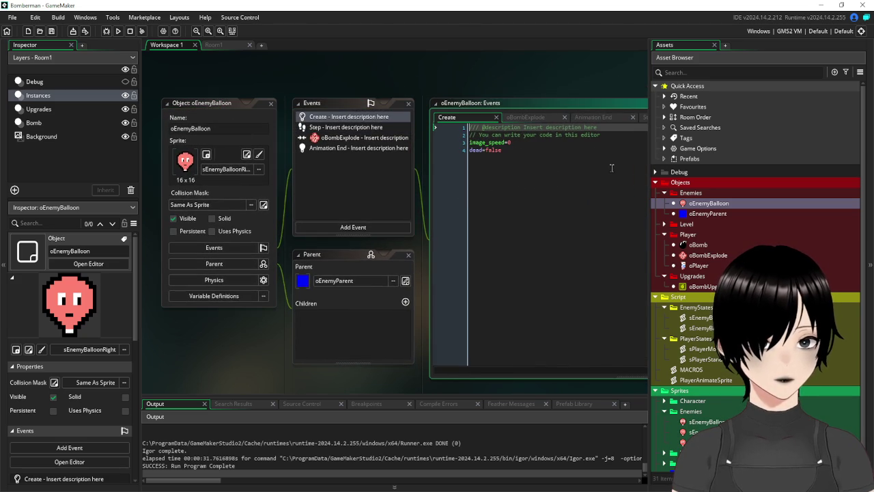
left_click(570, 164)
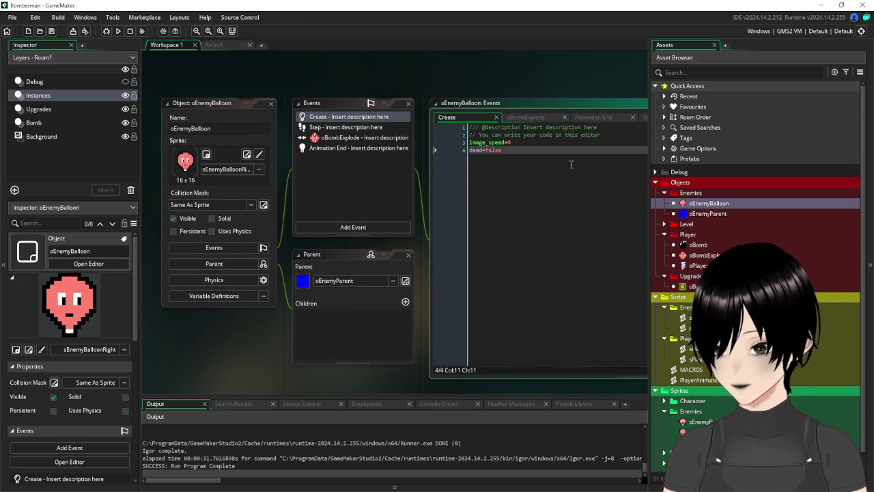
key("Return")
type("state")
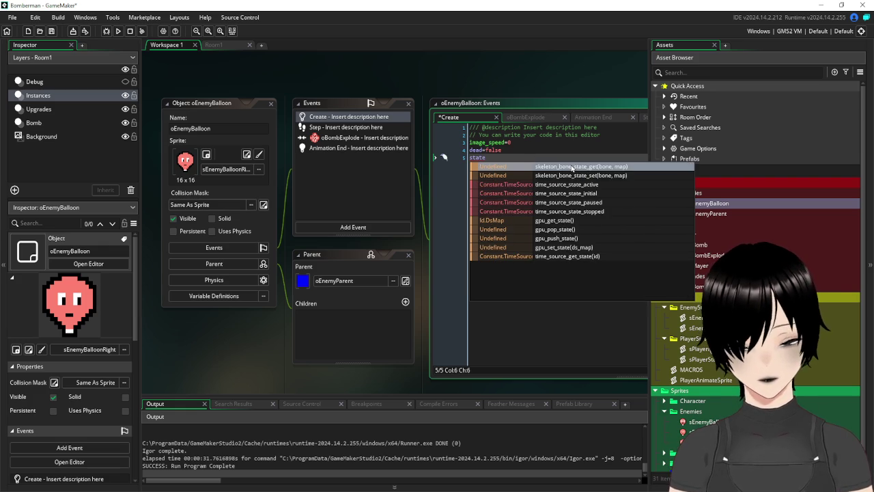
type("=")
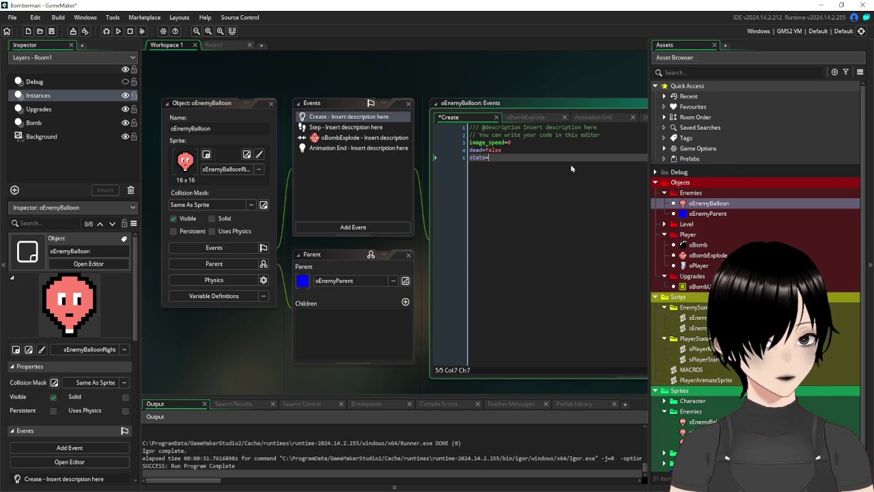
type("sE")
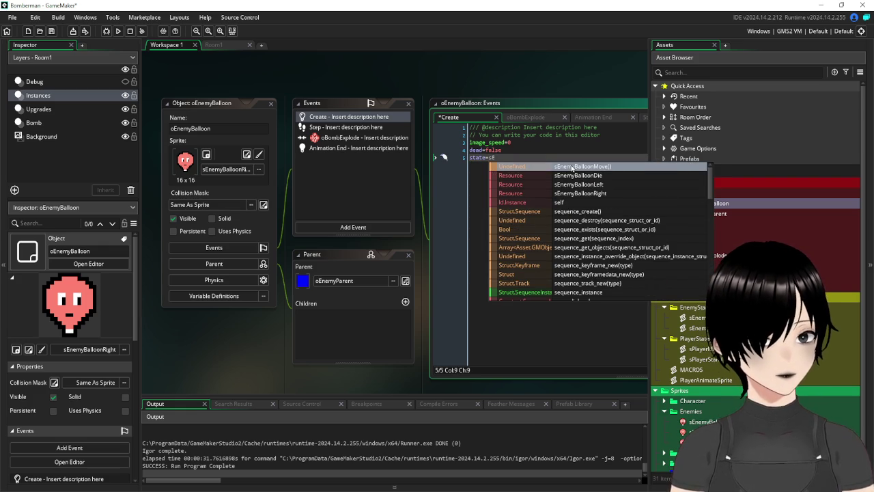
type("nem")
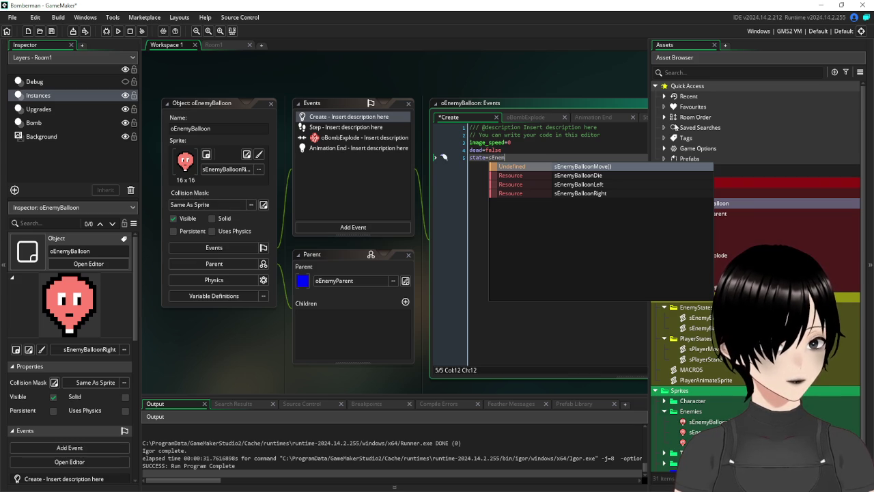
type("y")
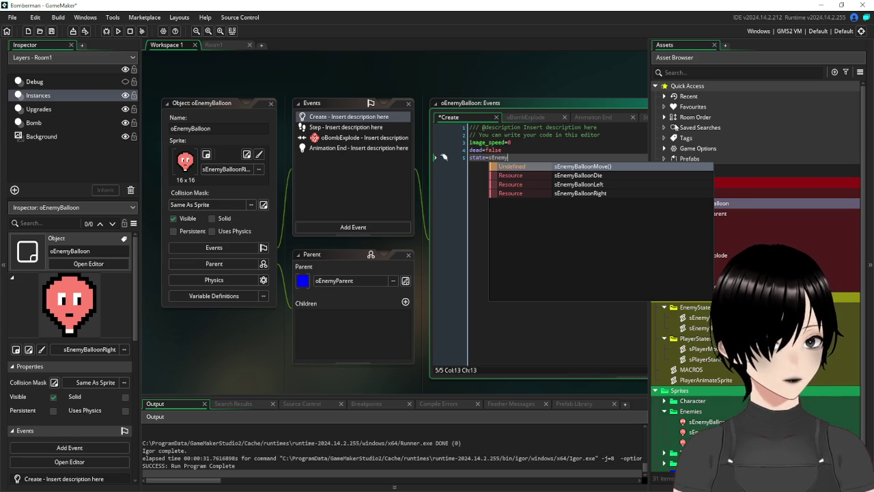
type("Balloon")
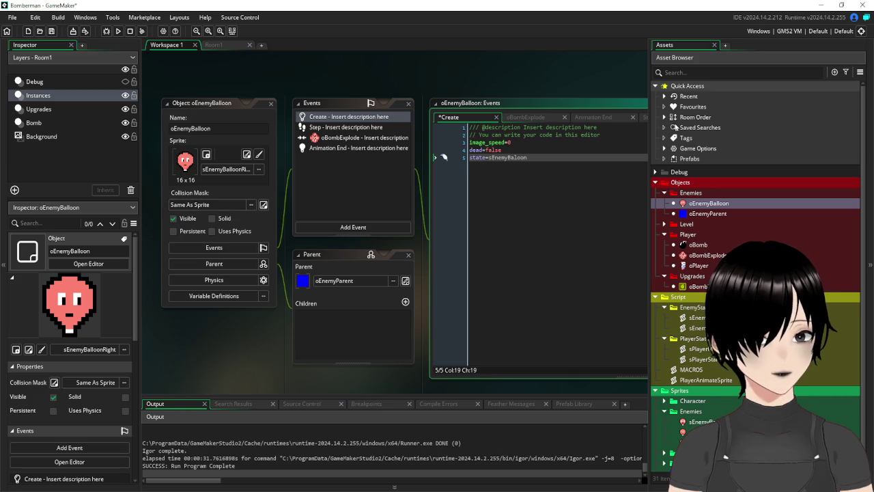
double_click(704, 328)
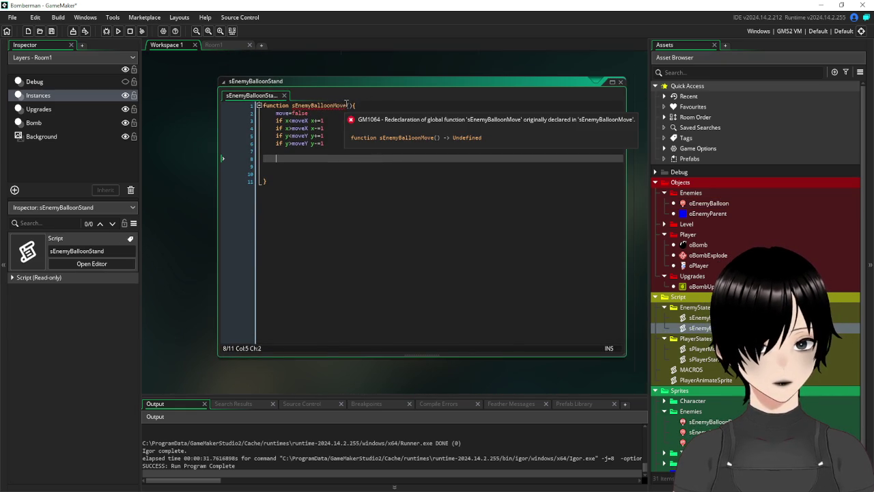
Change the duplicated function name from sEnemyBalloonMove to sEnemyBalloonStand.
left_click(336, 106)
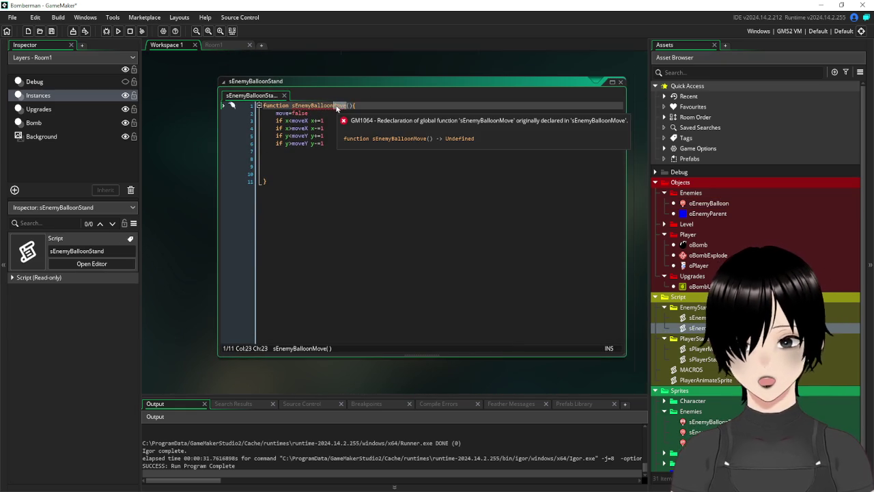
type("Stand")
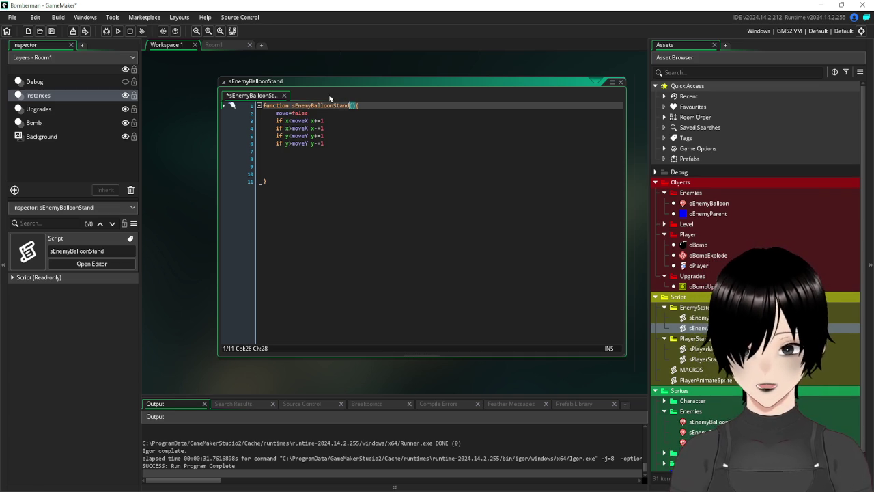
left_click(371, 143)
scroll(236, 215, "down", 4)
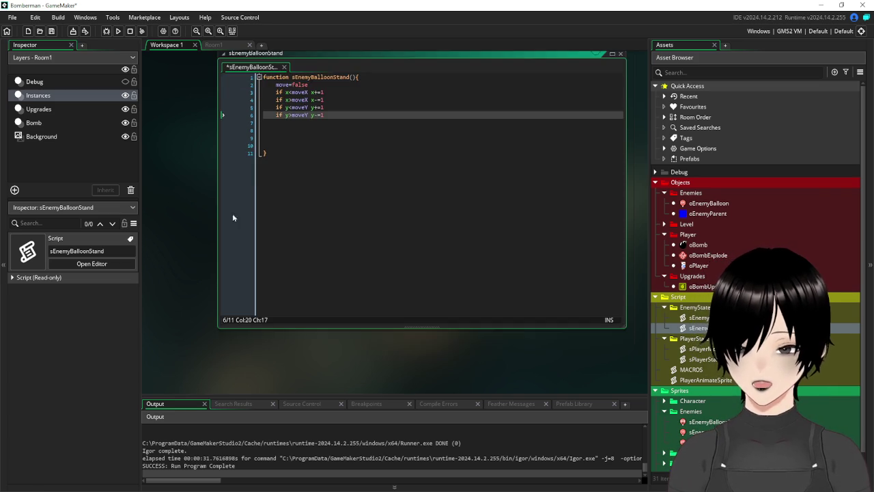
scroll(285, 224, "down", 5)
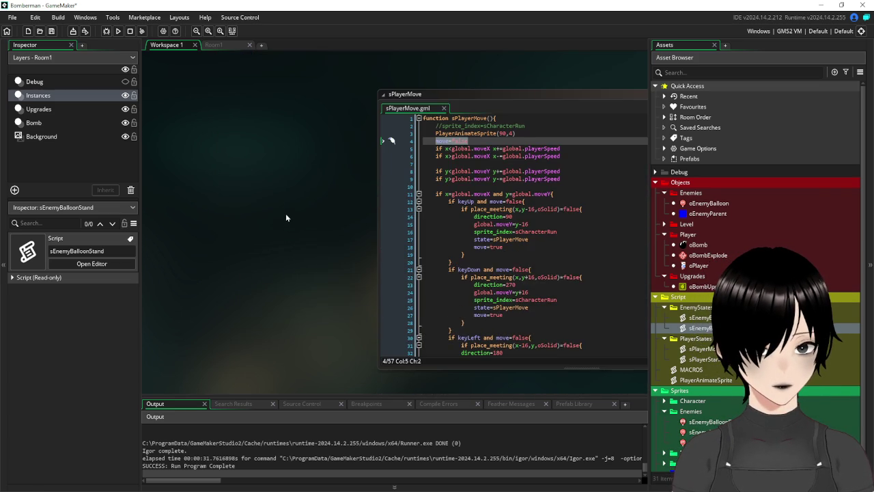
Complete the Create event's state line as state=sEnemyBalloonStand using autocomplete.
scroll(286, 213, "down", 2)
scroll(286, 217, "down", 2)
left_click(536, 262)
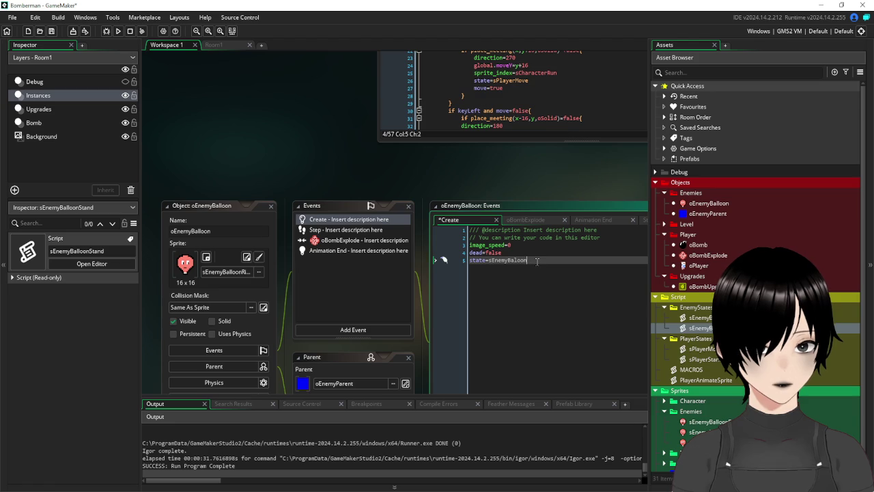
key("BackSpace")
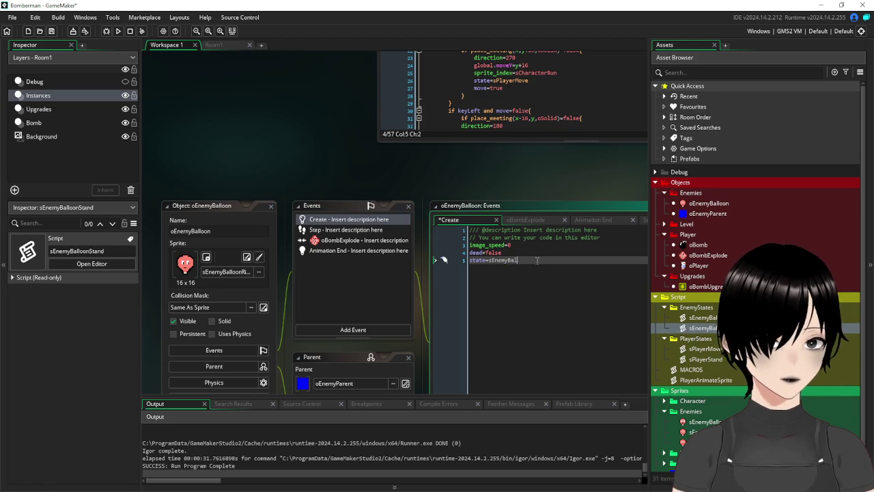
type("l")
left_click(563, 279)
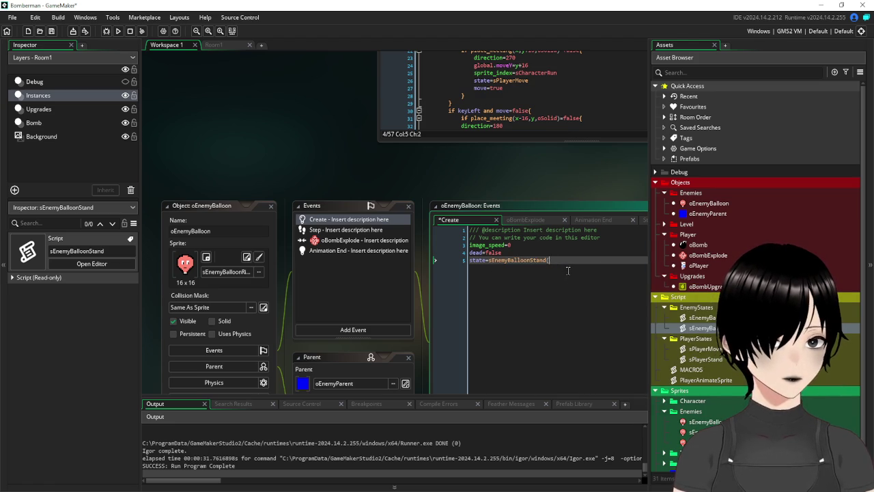
key("BackSpace")
key("BackSpace")
left_click(517, 304)
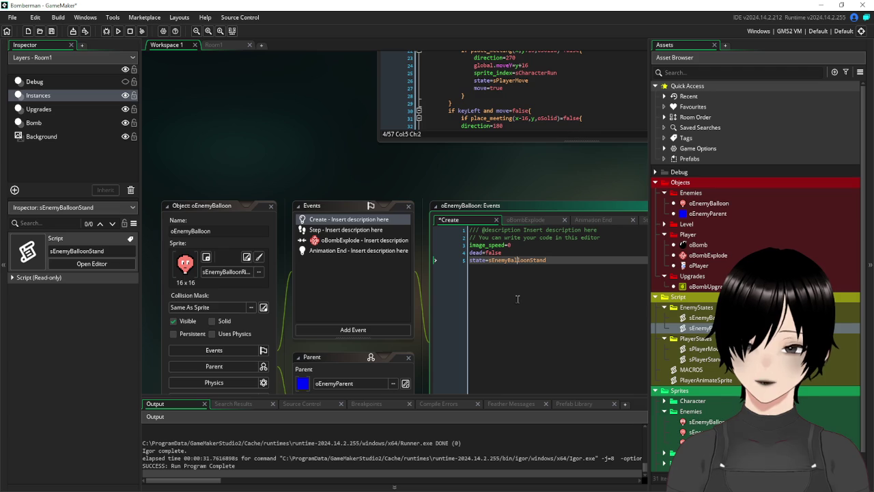
Add movex=x and movey=y lines after dead=false.
left_click(523, 252)
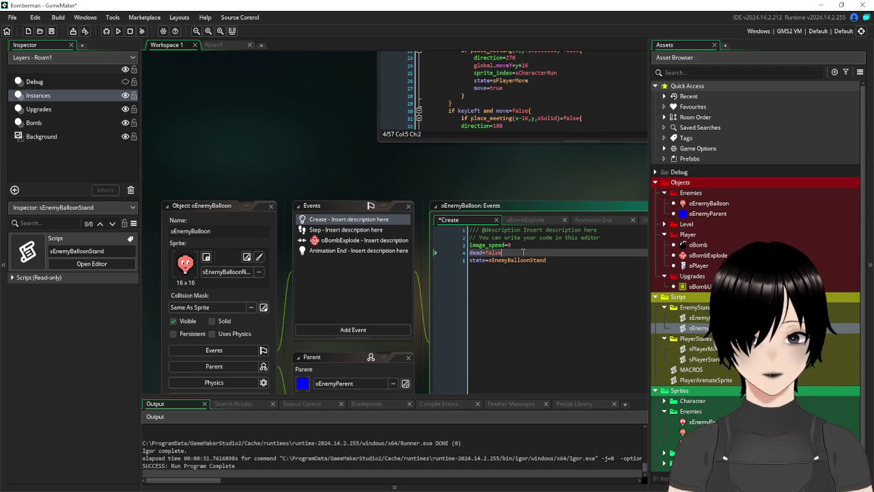
key("Return")
type("ove")
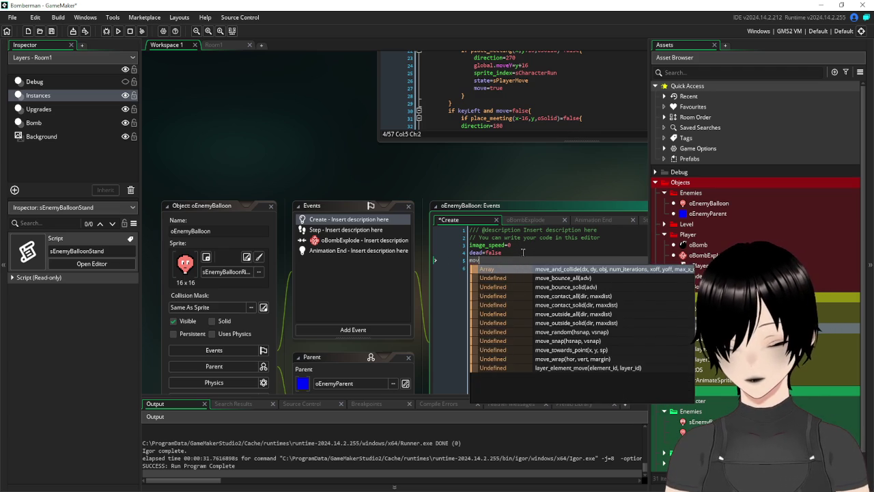
type("x=x")
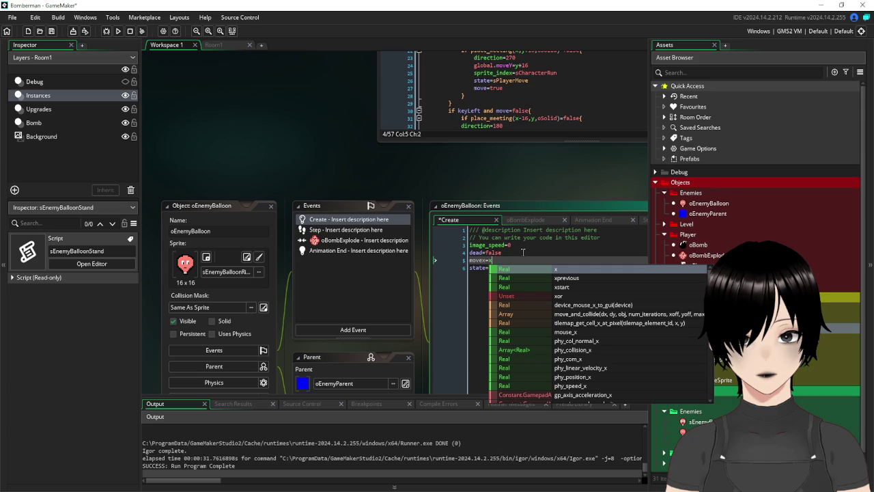
key("Return")
key("Return")
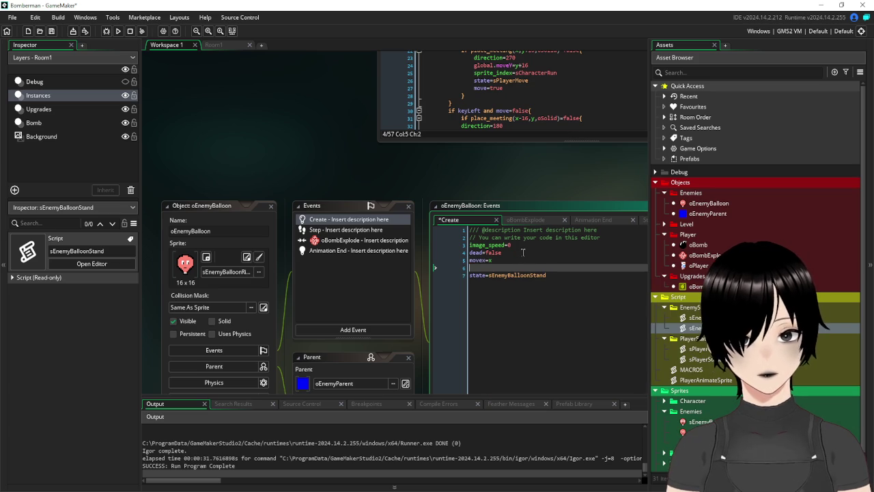
type("movey=y")
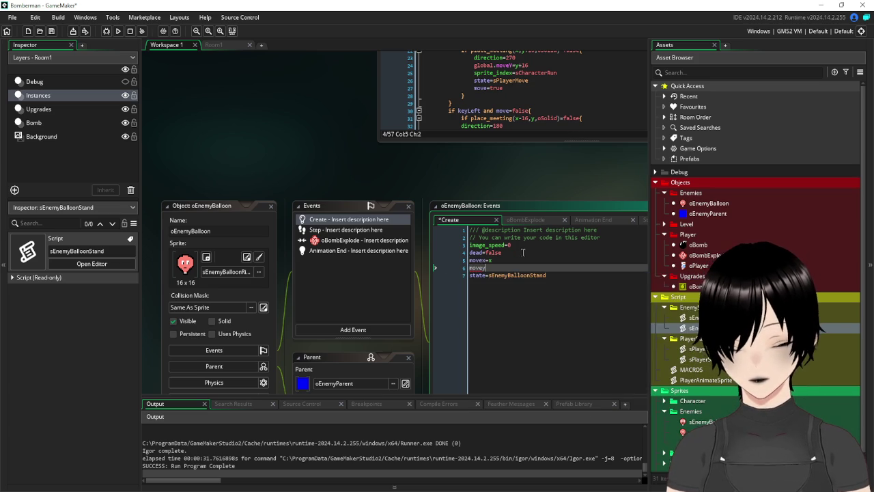
scroll(301, 116, "up", 10)
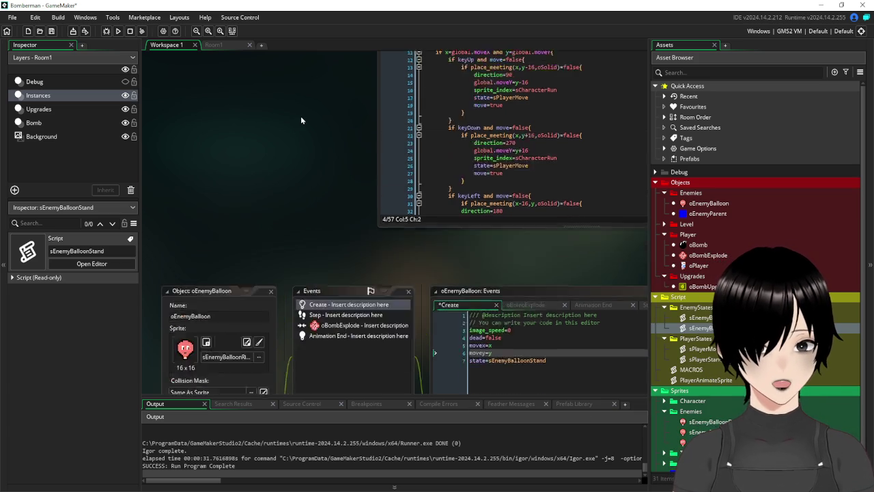
scroll(301, 117, "down", 10)
type("y")
Capitalize the variables to moveX and moveY, then save the project.
left_click(492, 204)
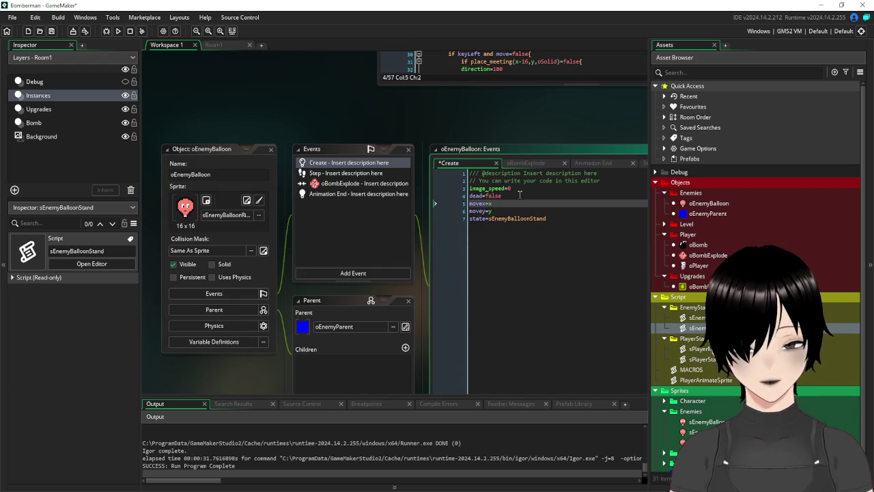
key("Left")
key("Left")
key("BackSpace")
type("X")
key("Escape")
key("Down")
key("BackSpace")
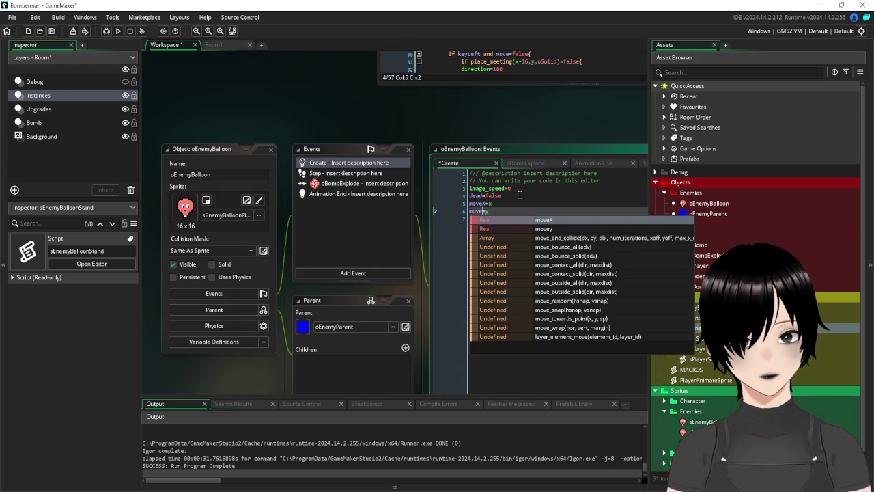
type("Y")
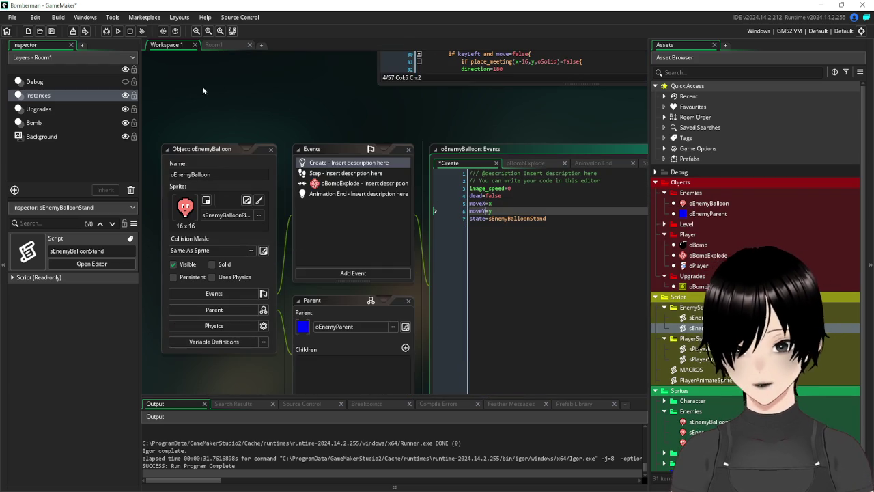
left_click(51, 31)
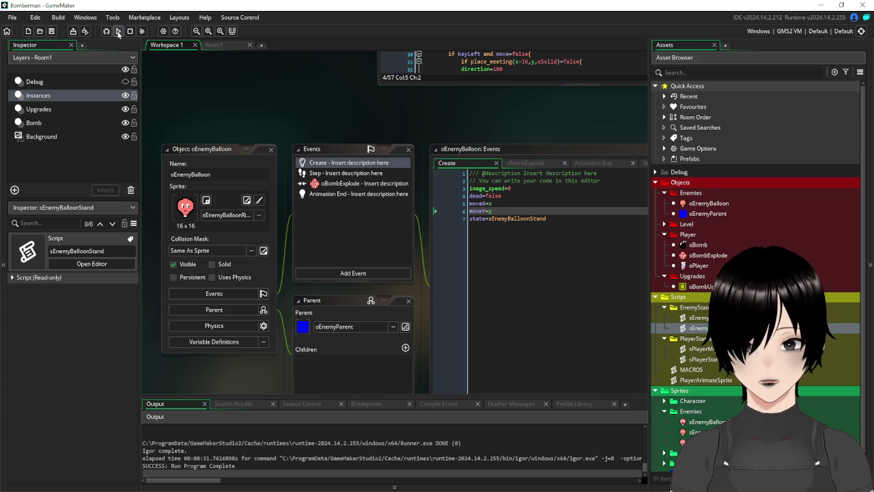
Playtest once, then end oEnemyBalloon's Step event with script_execute(state).
left_click(118, 31)
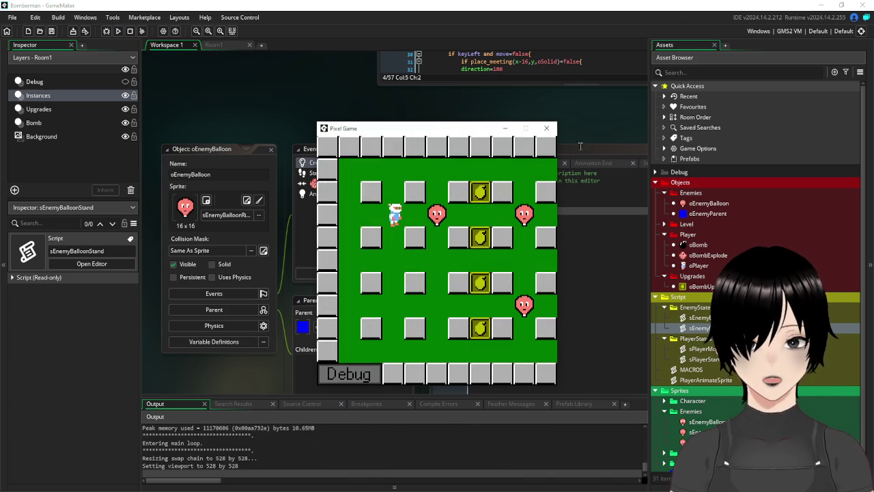
left_click(547, 128)
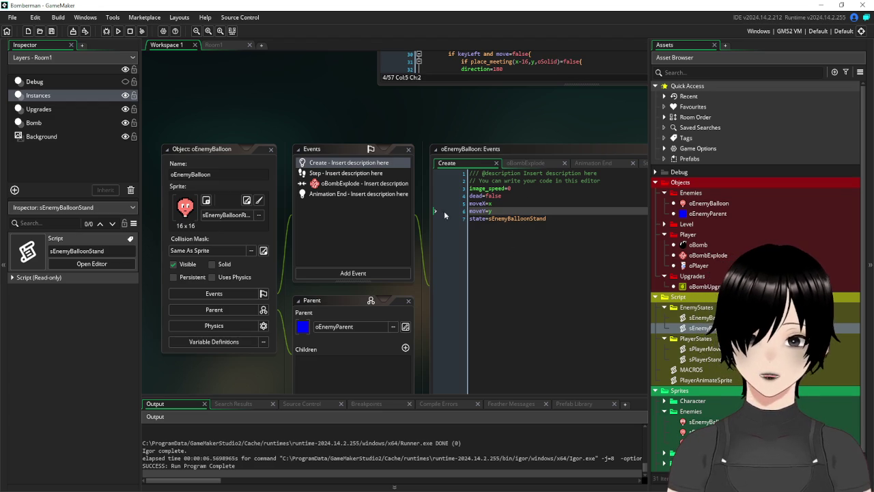
left_click(345, 174)
left_click(345, 175)
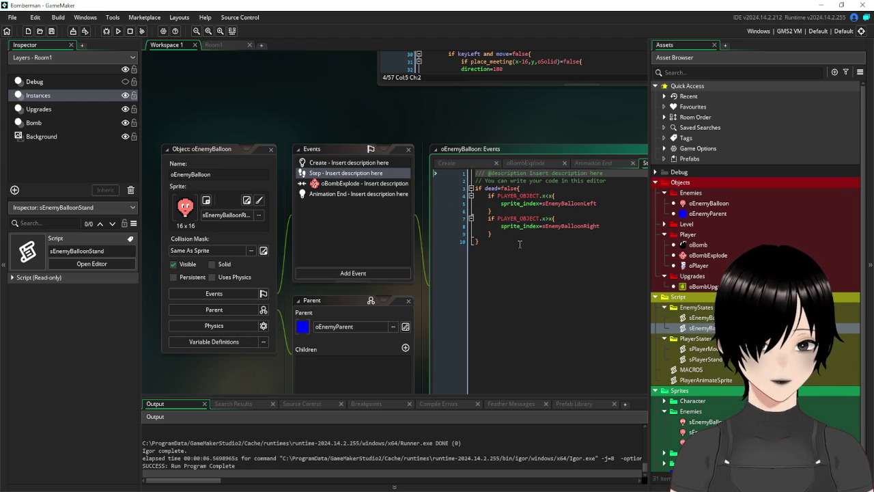
left_click(510, 235)
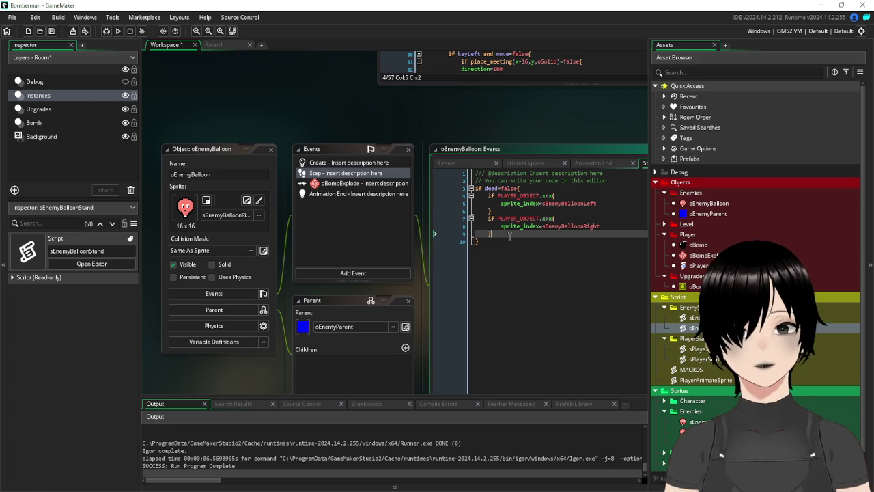
key("Return")
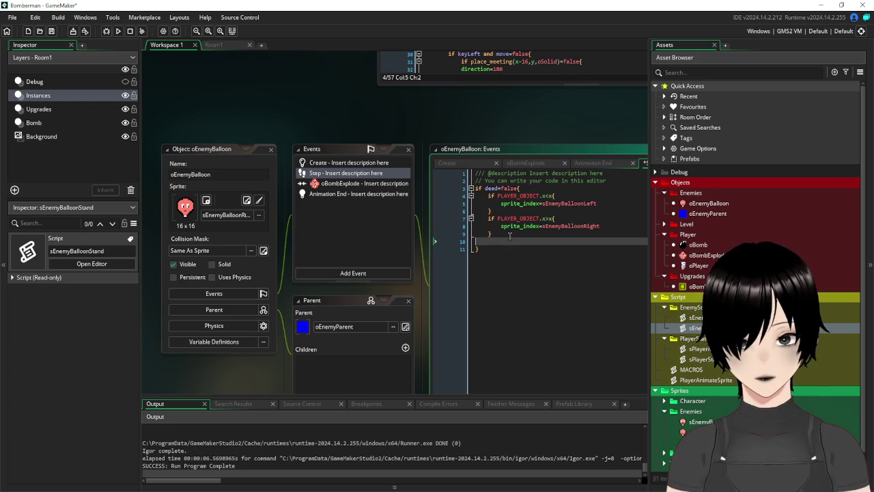
type("exe")
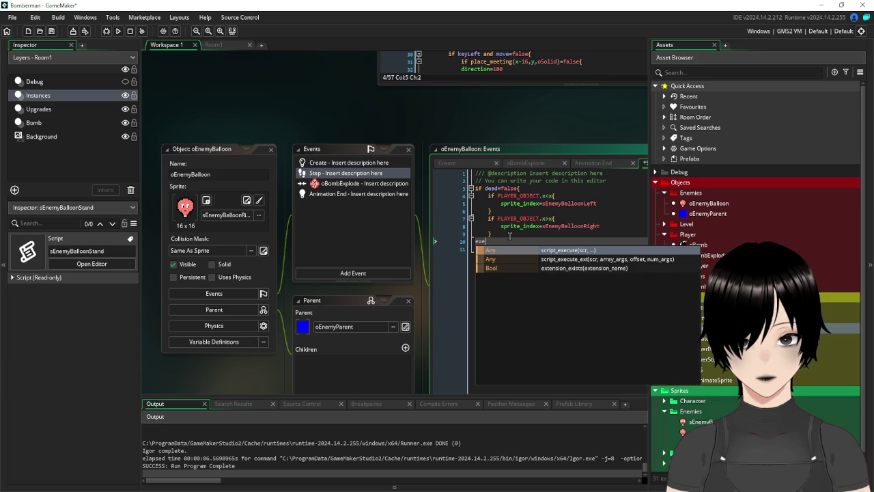
type("cute")
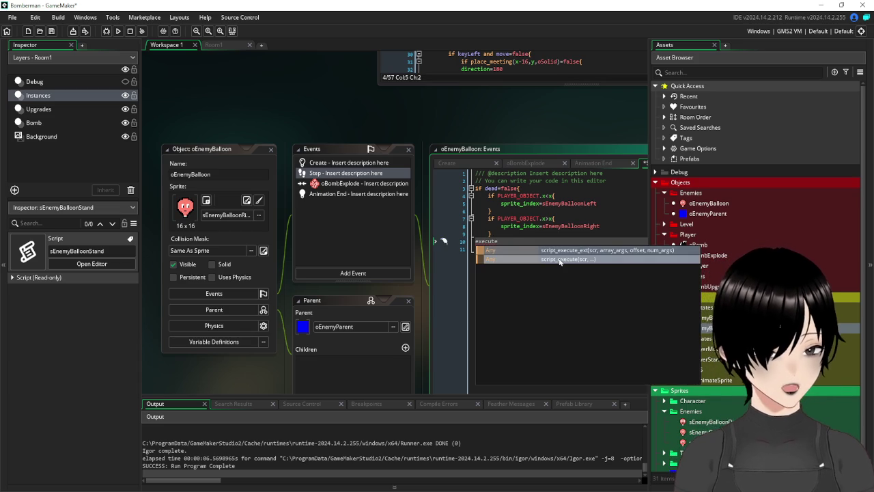
left_click(559, 260)
type("sta")
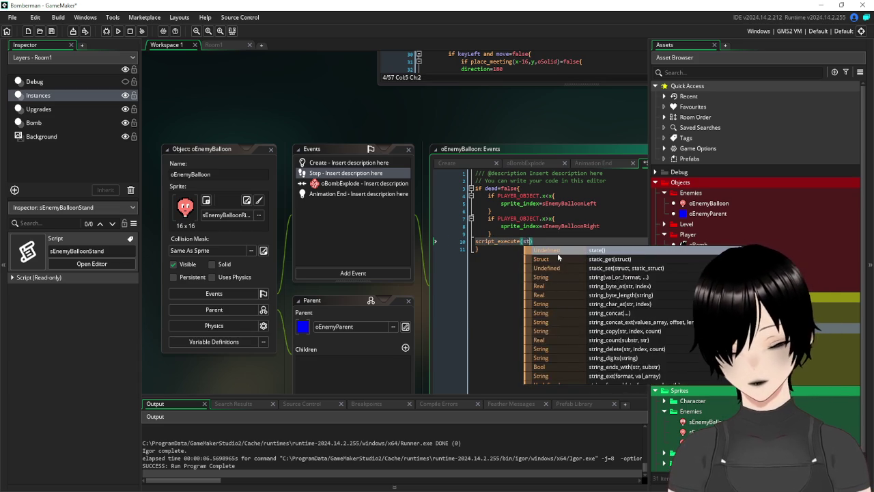
type("te")
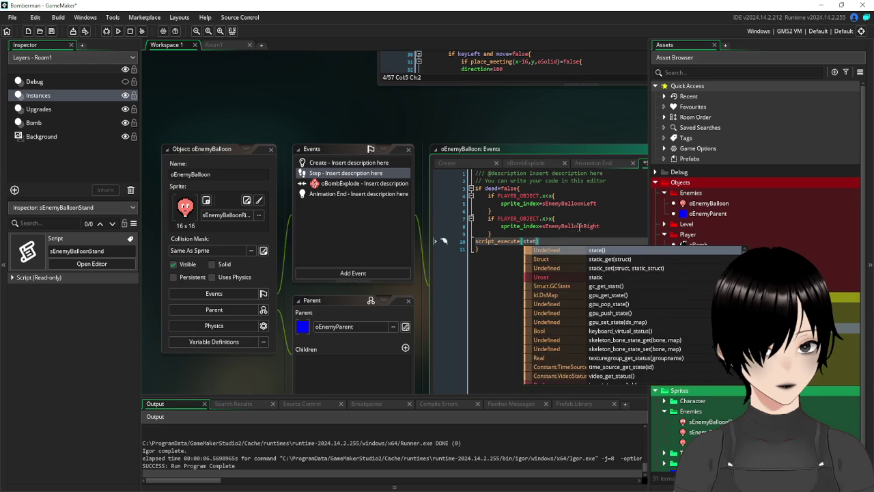
left_click(607, 216)
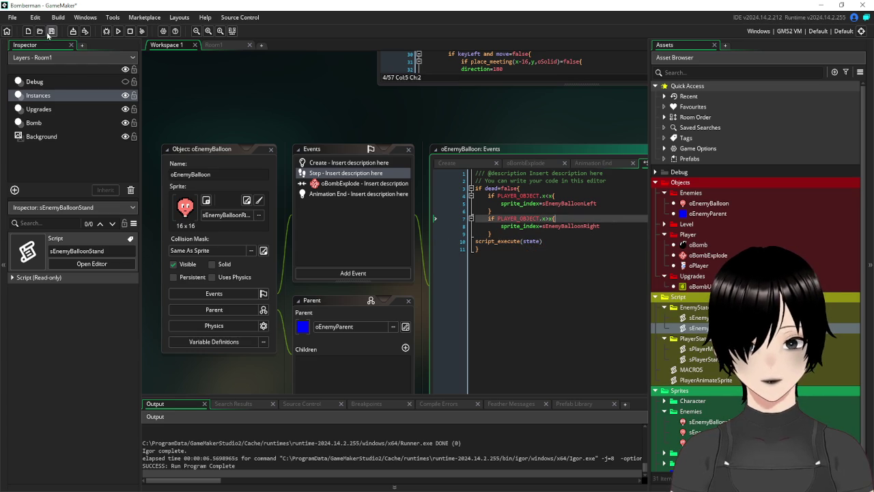
Run the game again to test the balloon state machine, then close it.
left_click(118, 30)
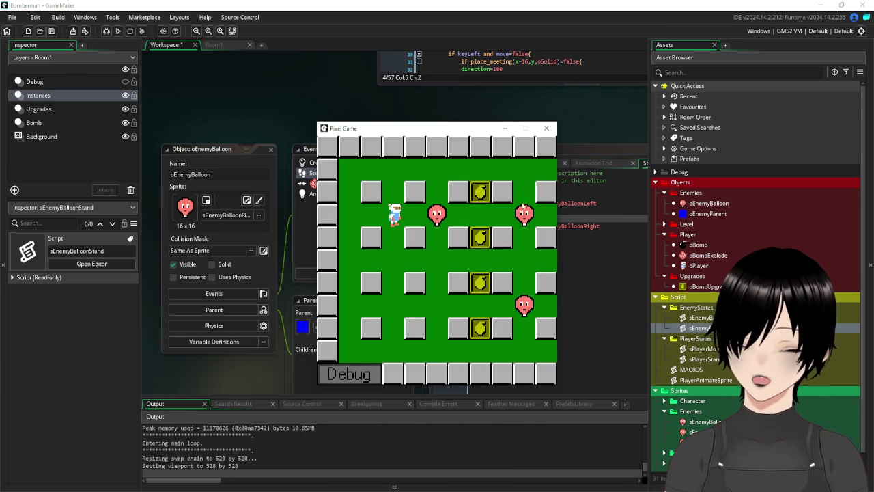
left_click(547, 128)
scroll(282, 177, "up", 3)
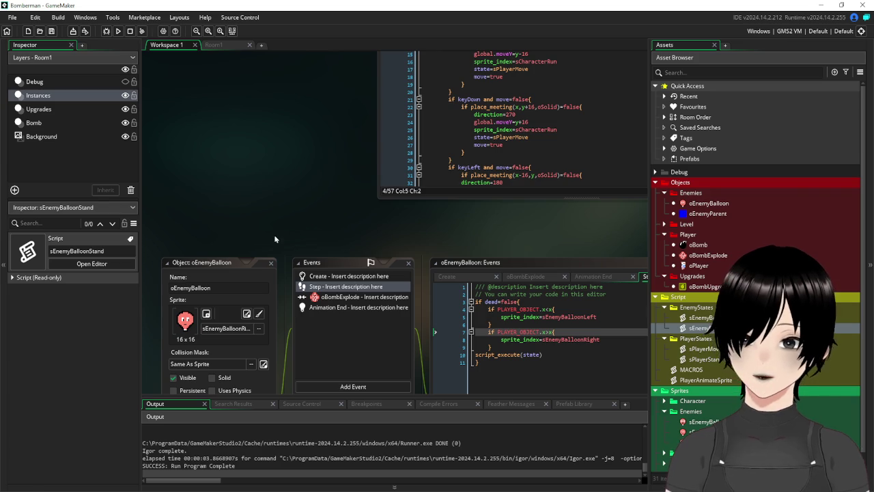
Add moveTime=false after moveY=y in the balloon's Create event and close the object editors.
left_click(332, 279)
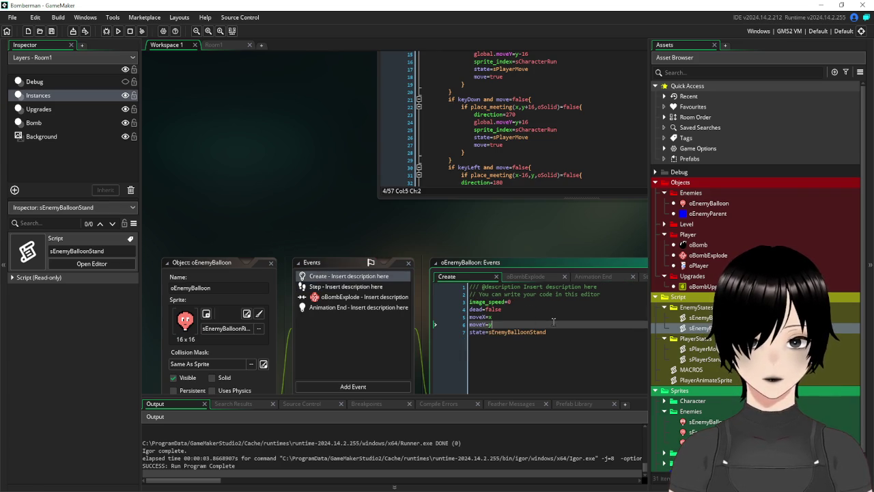
key("Return")
type("mov")
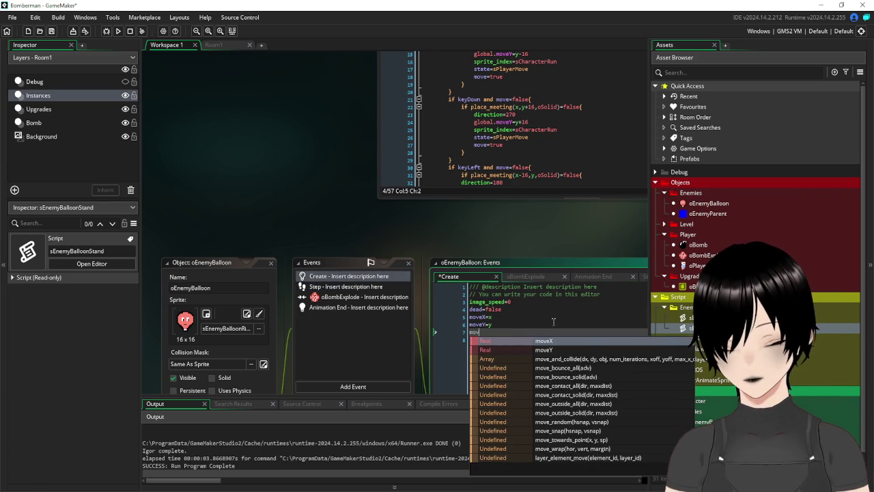
type("eTime=")
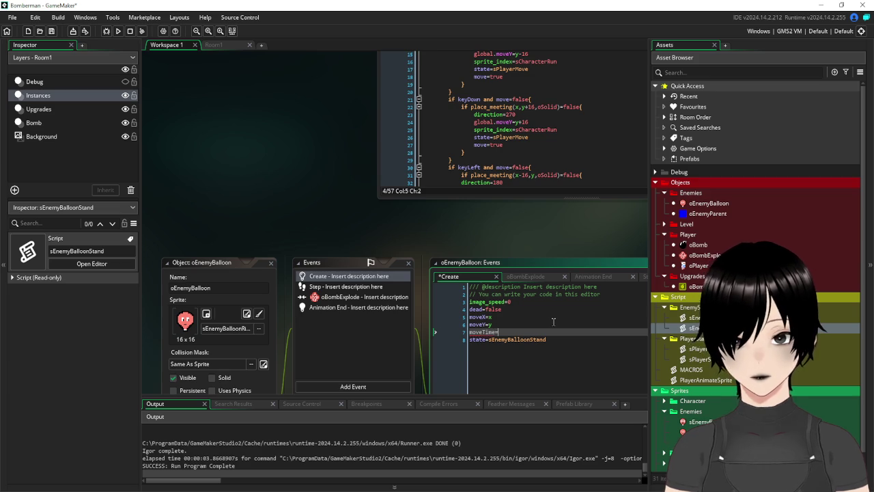
type("false")
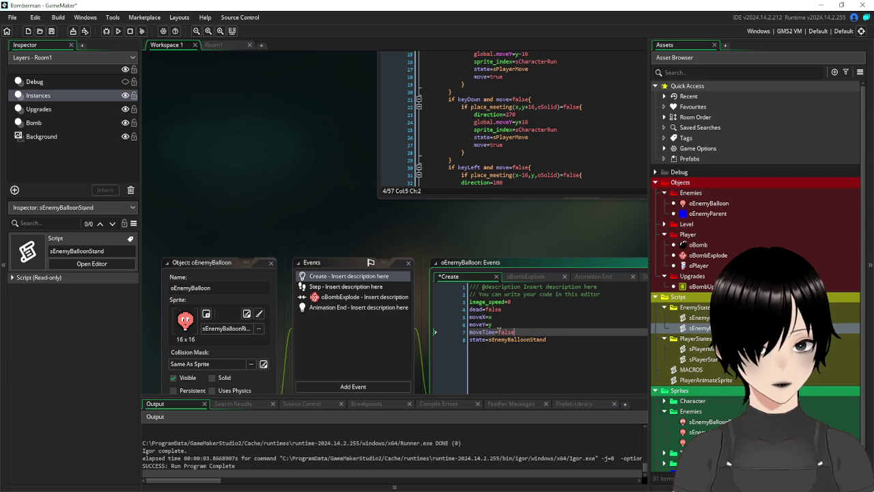
left_click_drag(497, 332, 469, 335)
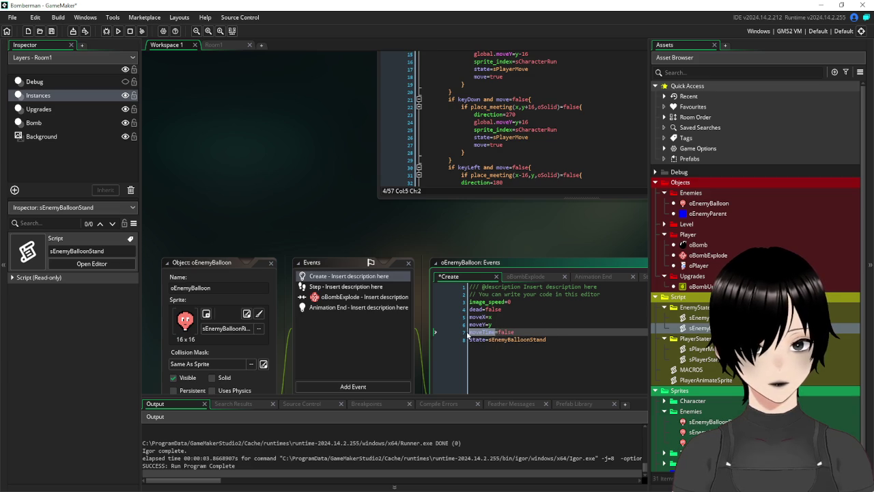
left_click(270, 263)
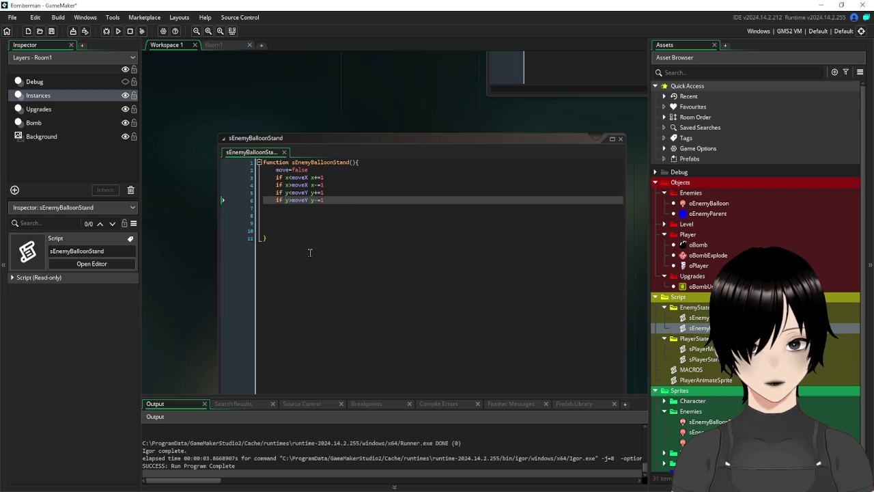
Replace the four x/y stepping lines with an indented 'if moveTime=true { }' block.
left_click(347, 205)
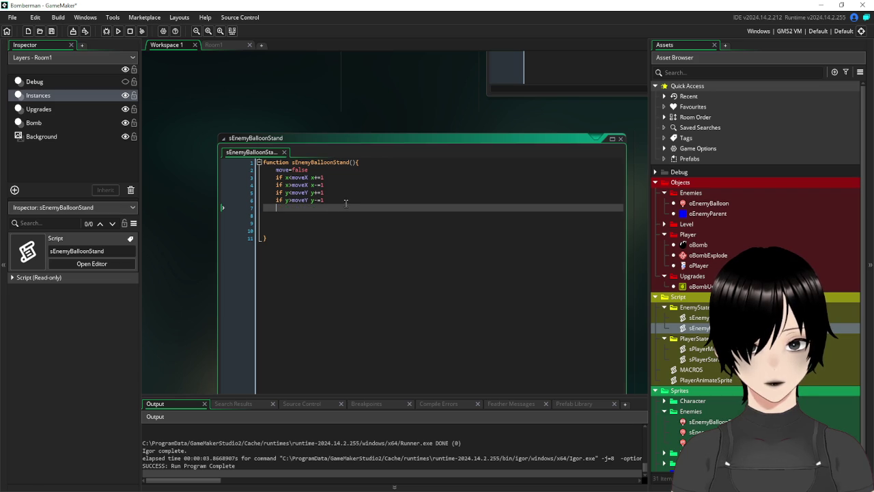
left_click_drag(344, 201, 248, 179)
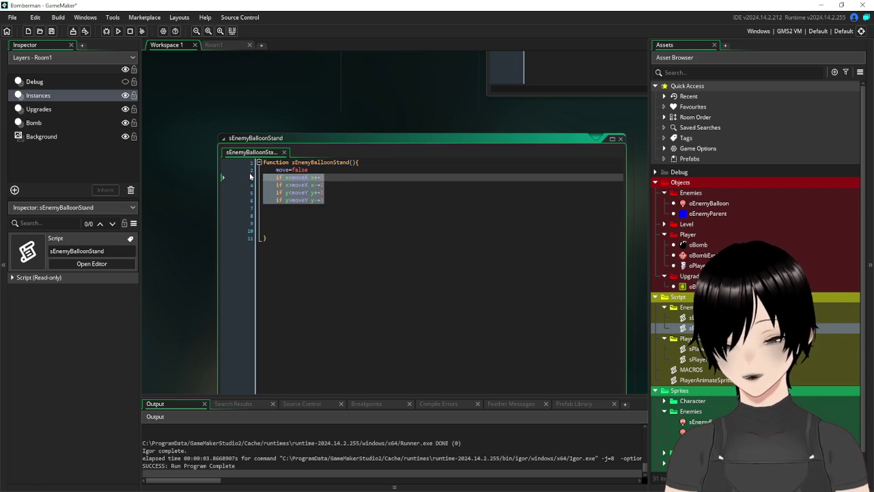
type("if moveTime")
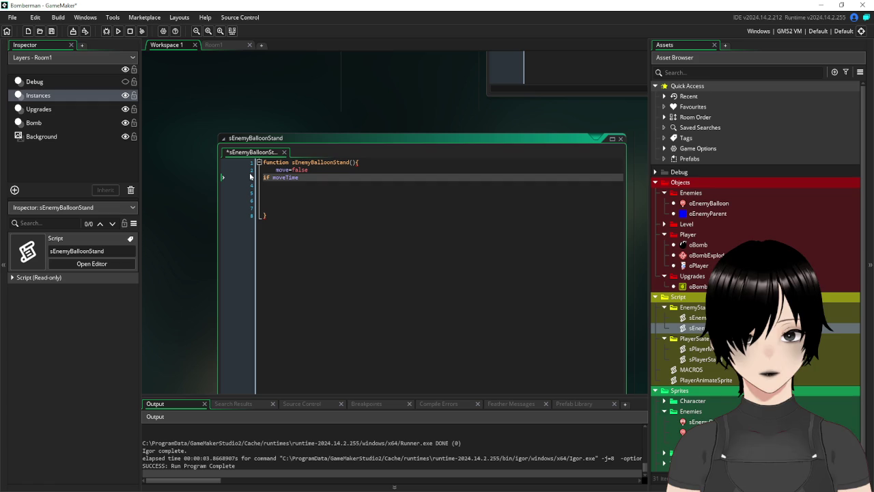
type("=true")
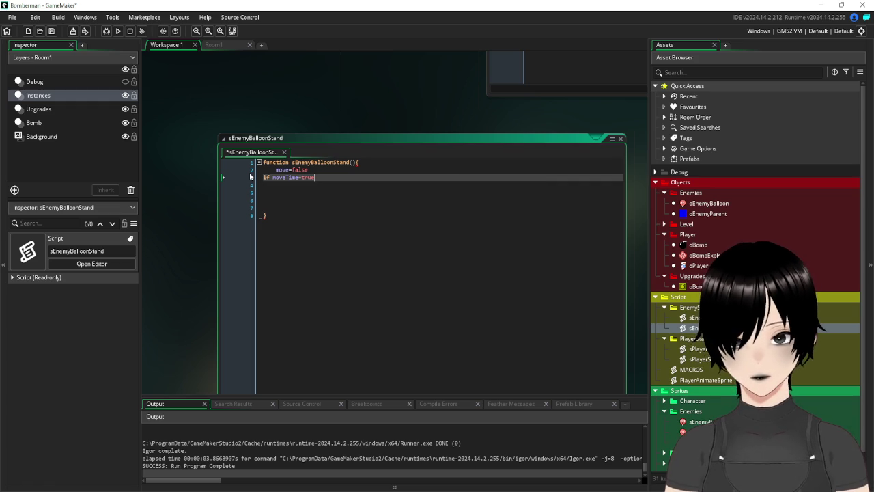
type("{")
key("Return")
key("Return")
key("Return")
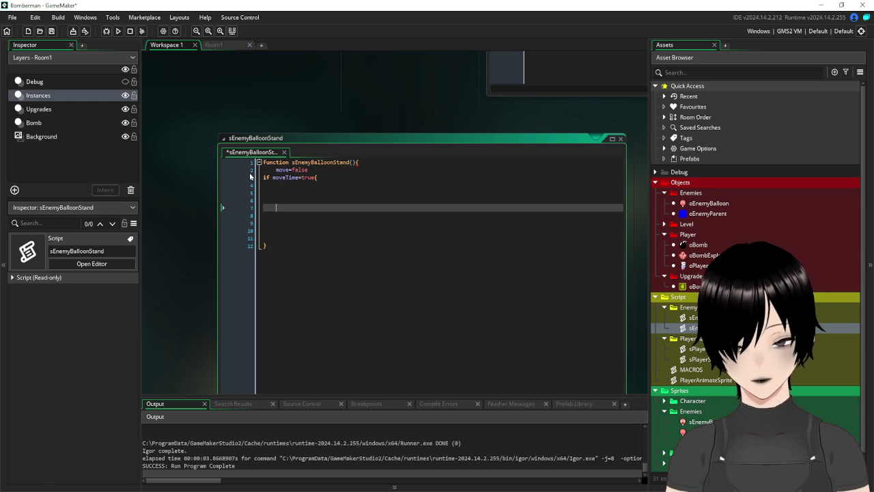
type("}")
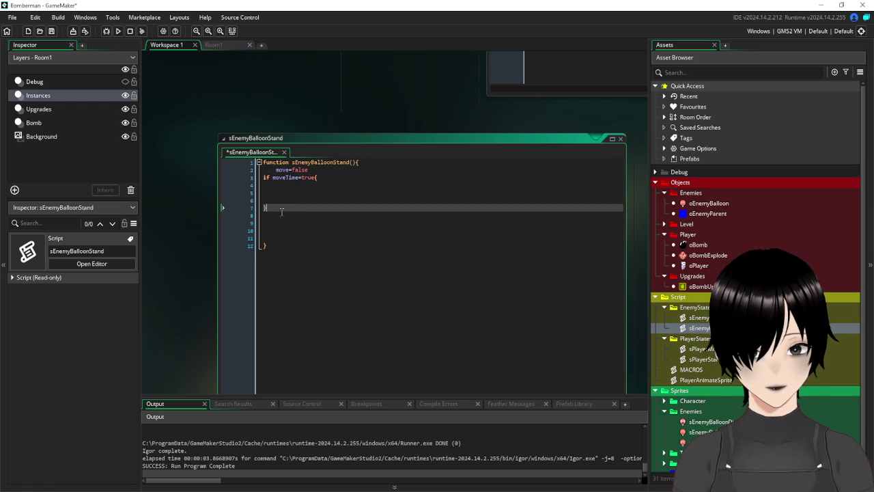
left_click_drag(273, 208, 249, 182)
key("Tab")
Inside the block, remove extra blank lines and add 'var moveDirection=choose(0,1,2,3)'.
left_click(298, 188)
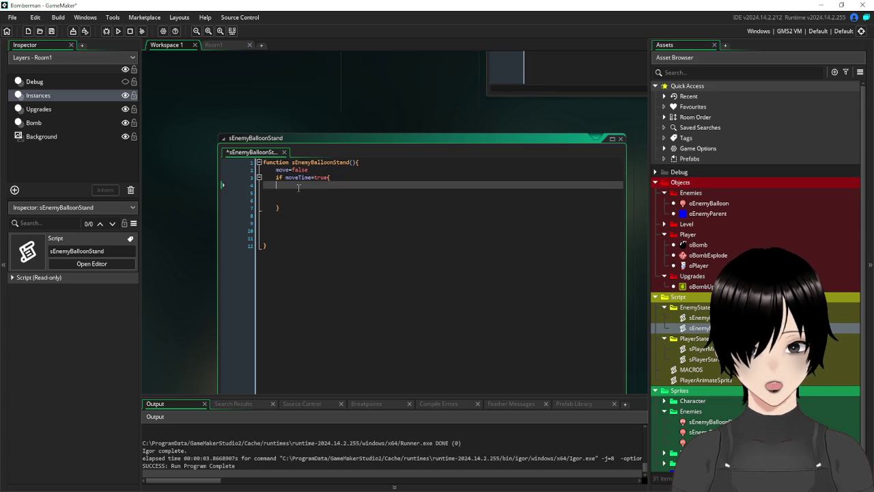
left_click(311, 193)
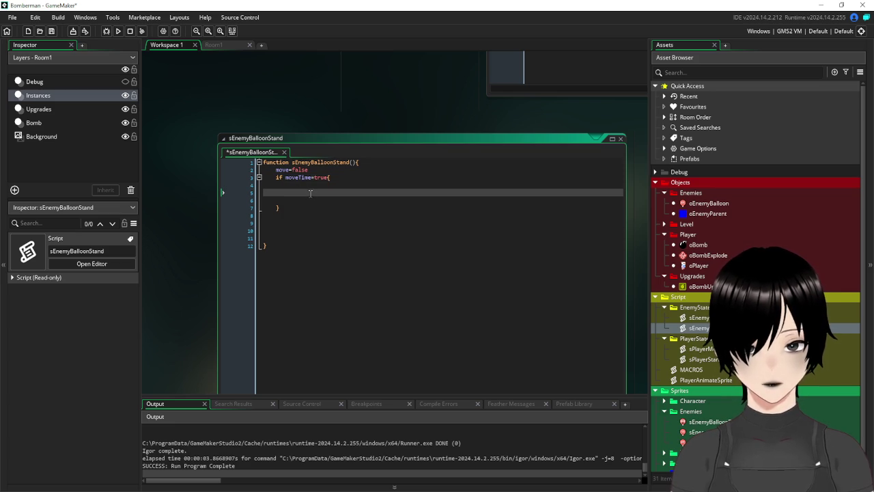
key("Delete")
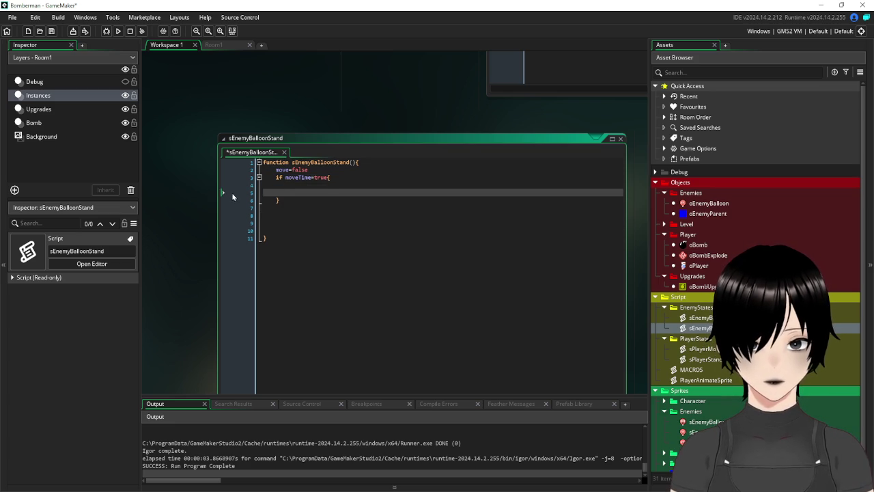
key("BackSpace")
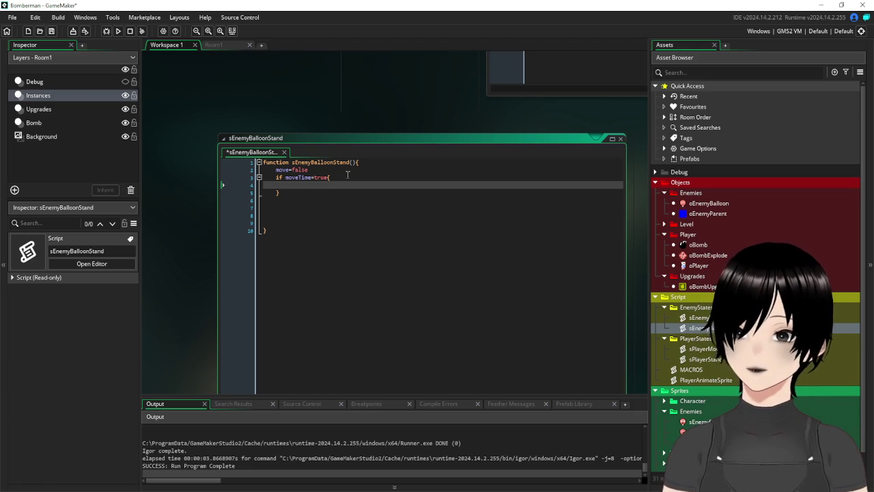
type("m")
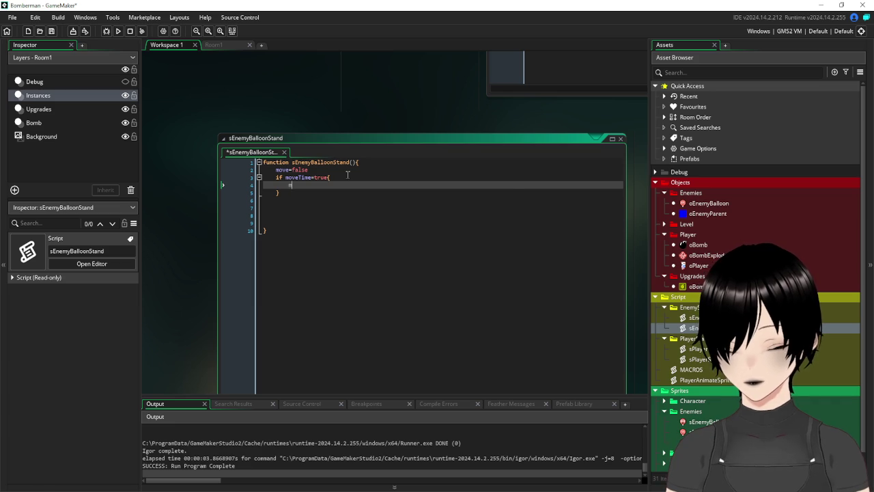
key("BackSpace")
type("var move")
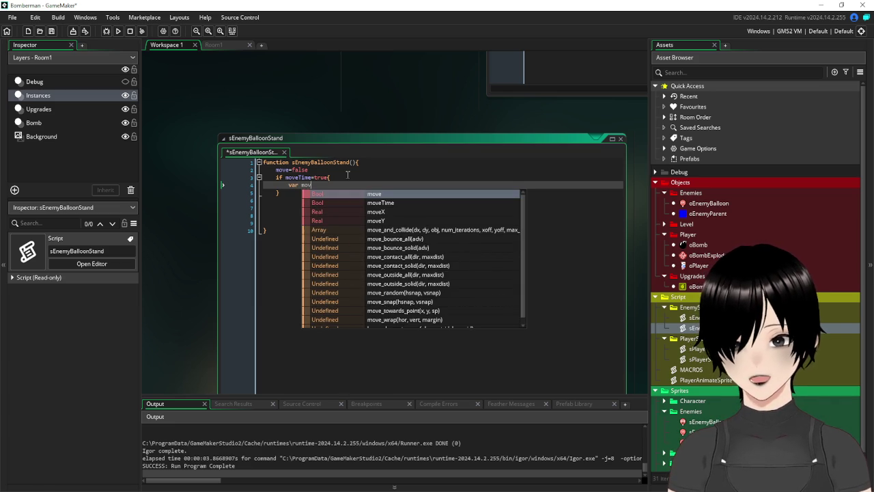
type("Dir")
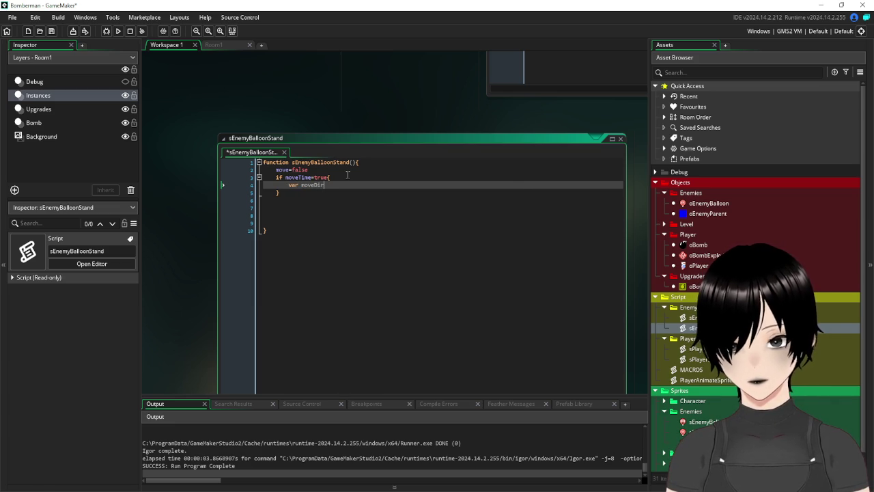
type("ection=choose")
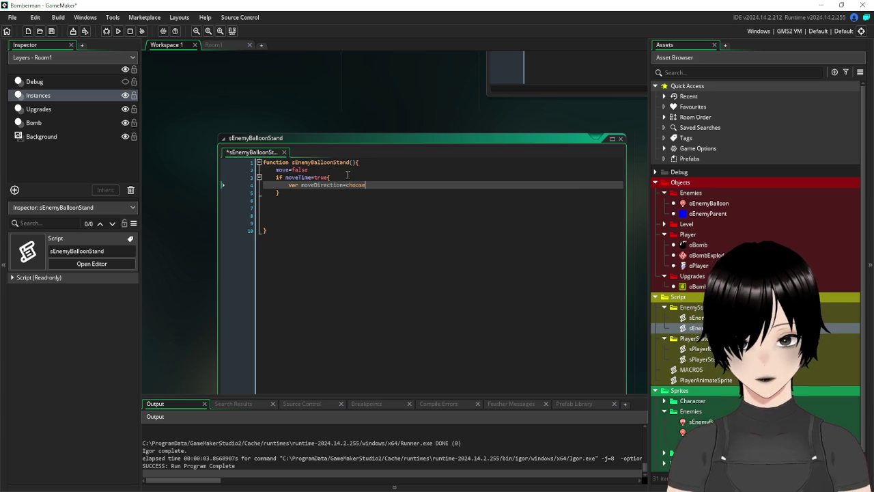
type("(")
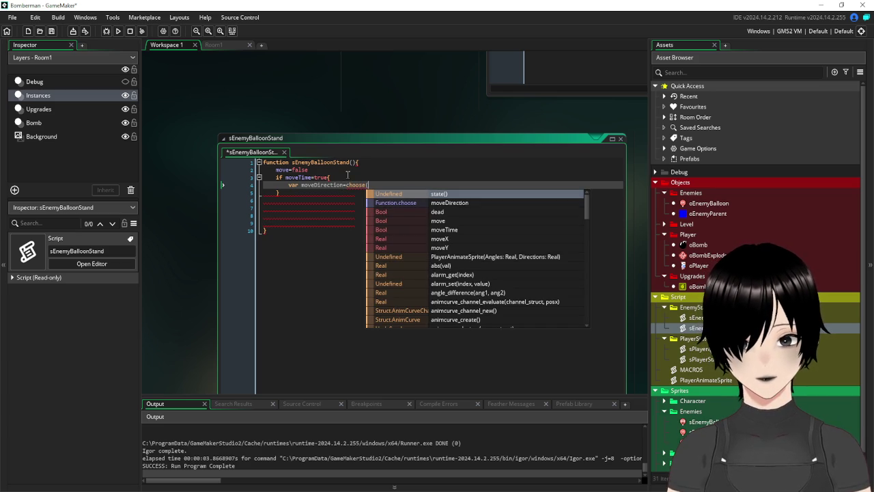
type("0")
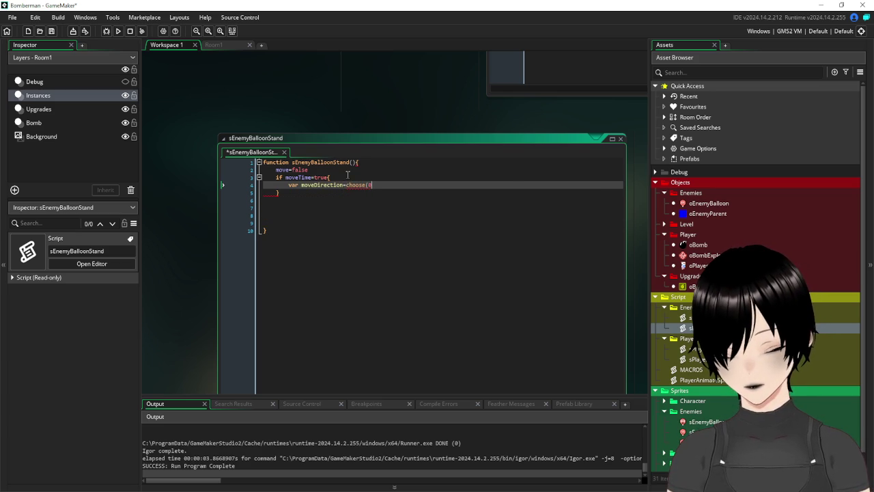
type(",1,2,3)")
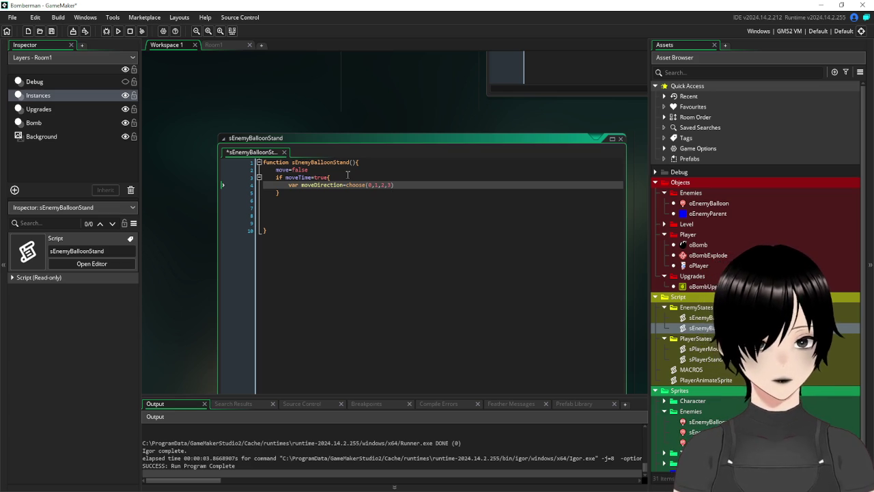
key("Return")
key("Return")
key("Return")
left_click(305, 198)
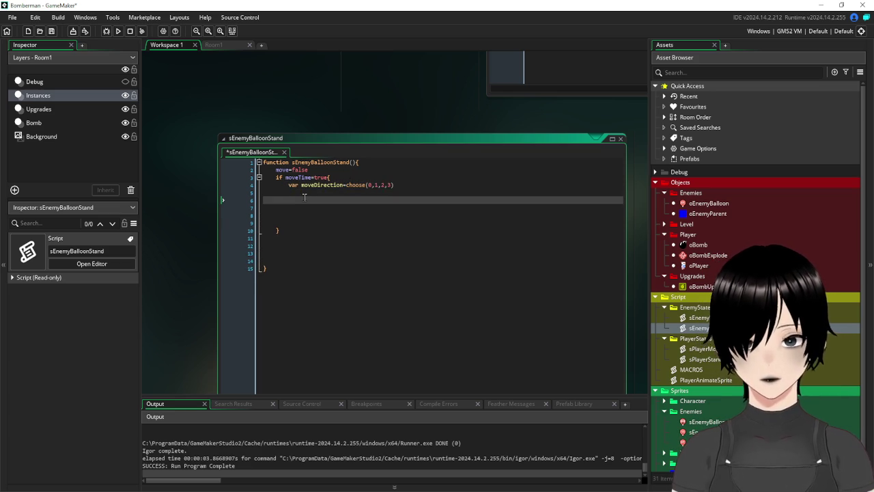
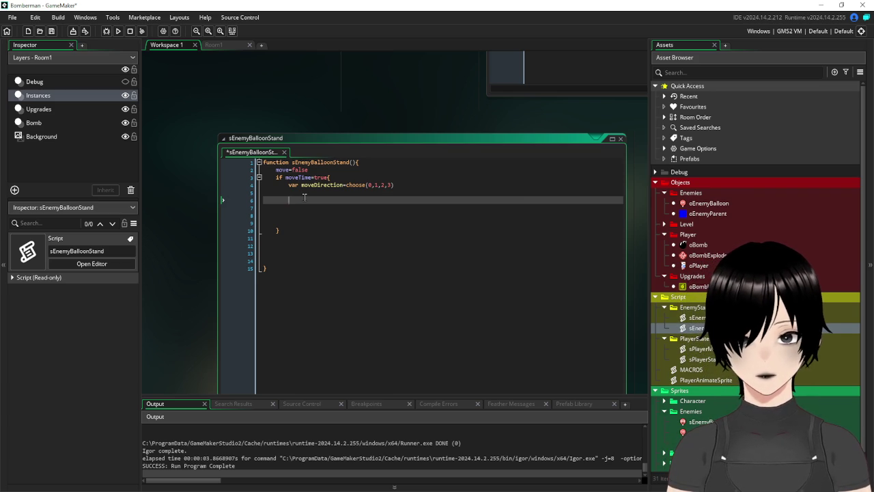
Add a place_meeting call with an 'if moveDirection=' check on the line above it.
key("BackSpace")
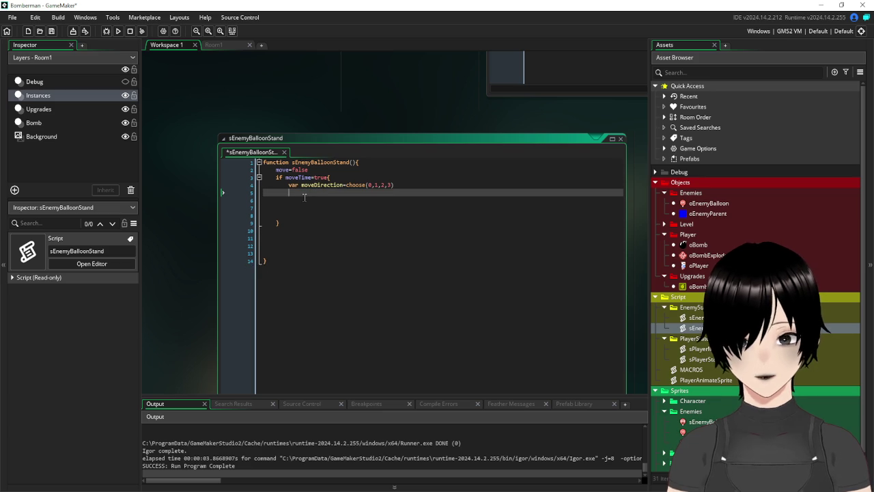
type("if place")
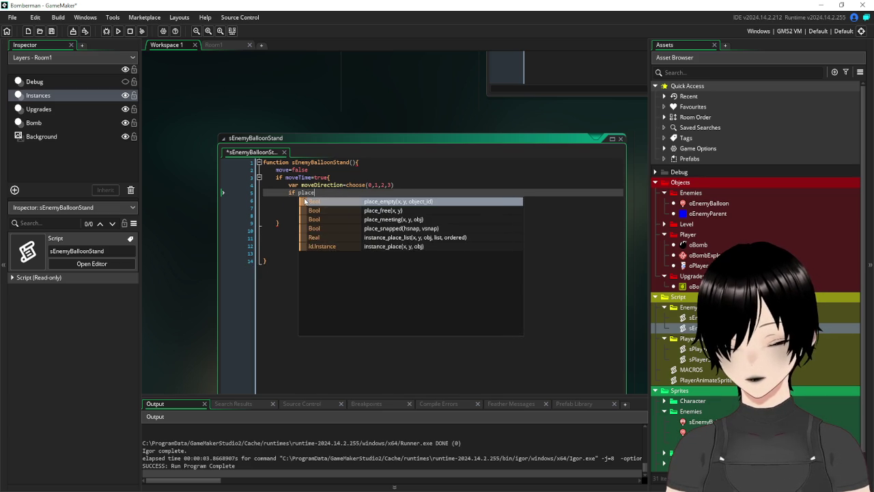
type("_me")
key("Return")
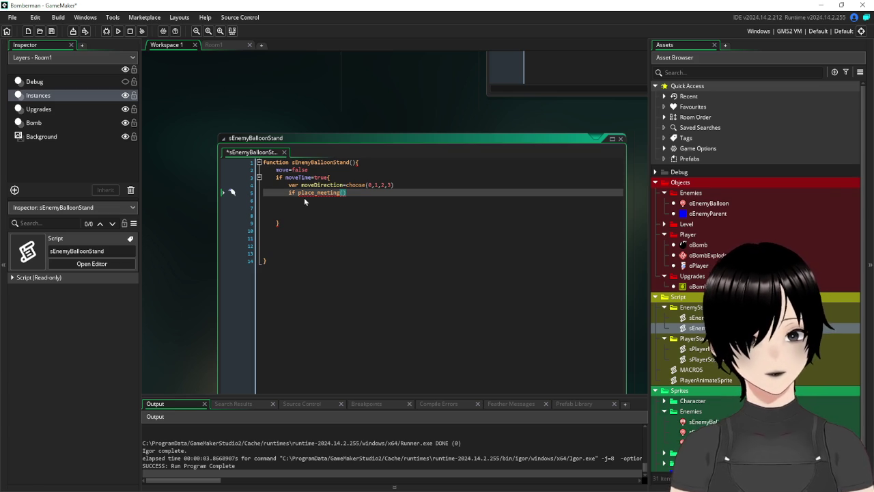
left_click(422, 186)
key("Return")
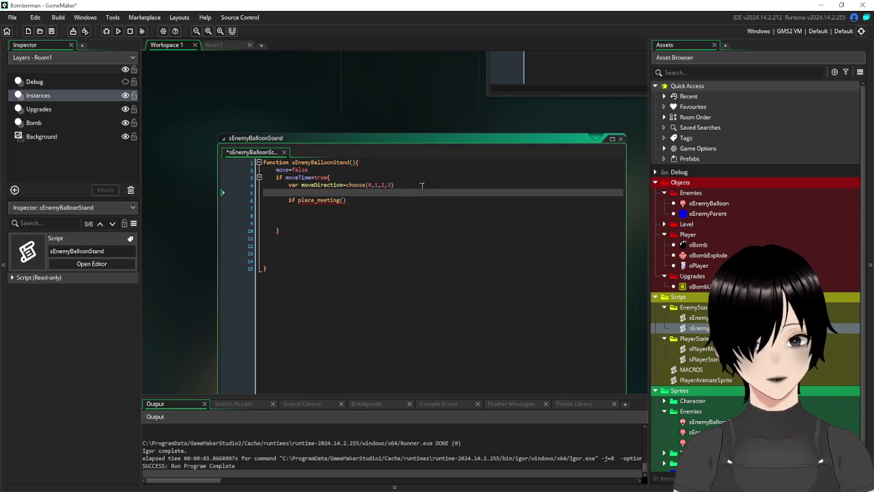
type("if mov")
key("Return")
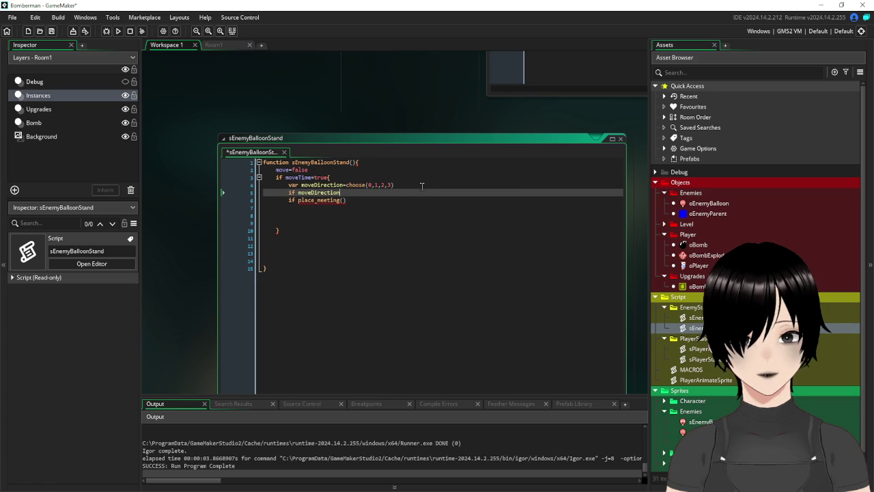
type("=0")
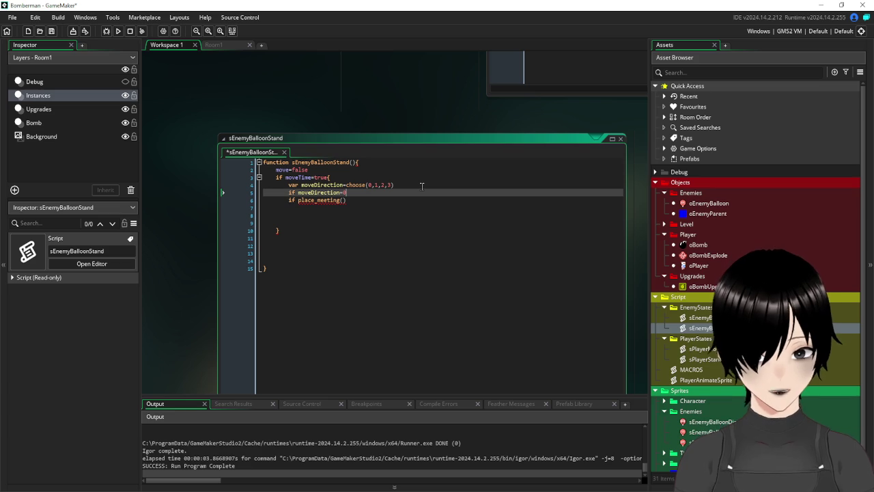
key("Return")
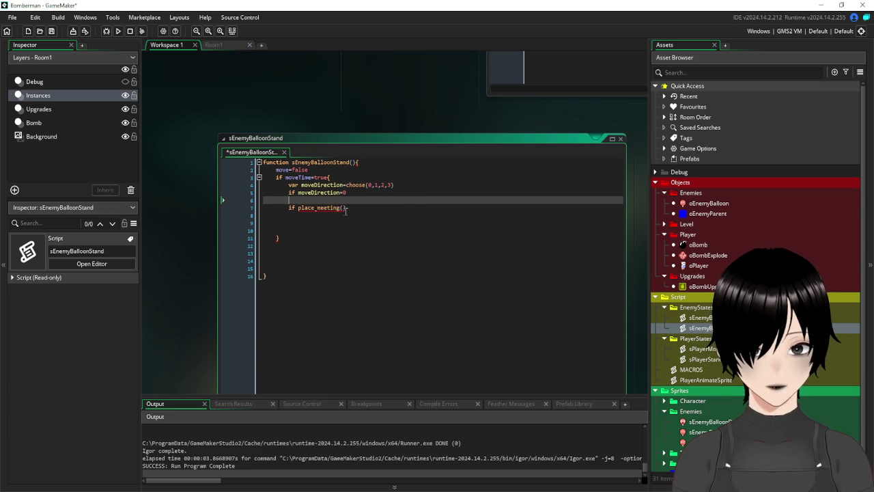
Open braces on both checks so place_meeting nests, indented, inside the moveDirection=0 block.
left_click(290, 207)
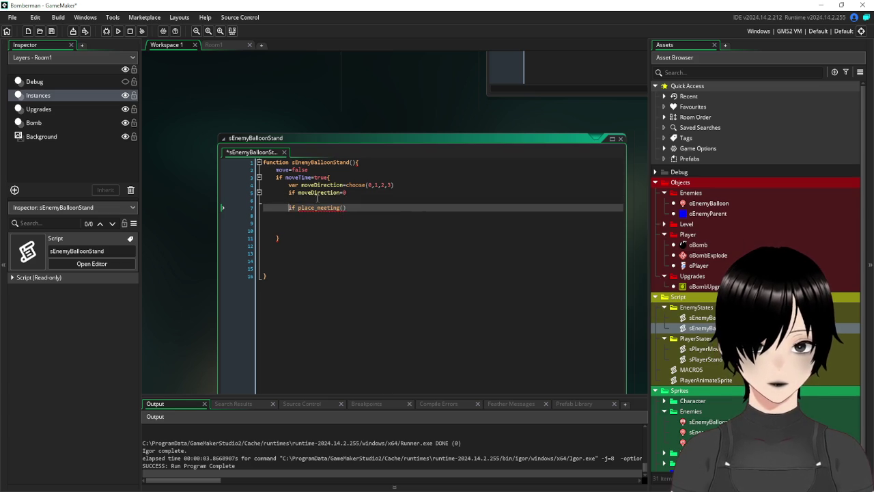
key("BackSpace")
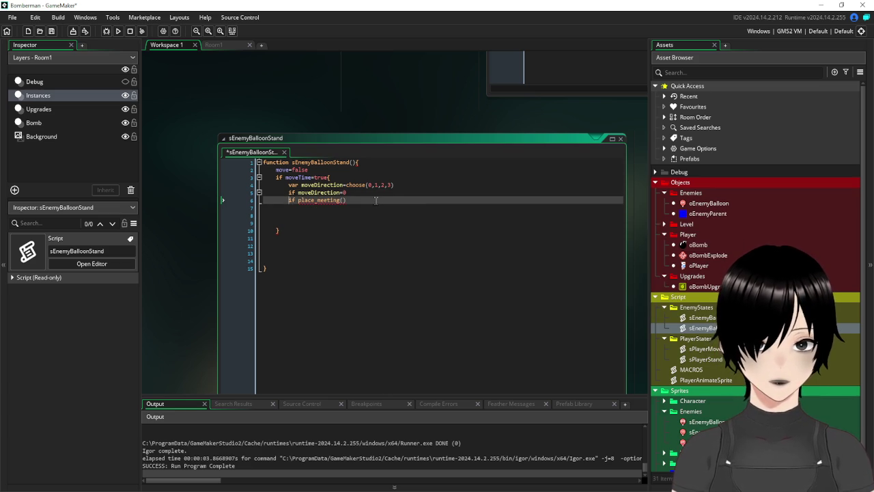
left_click(352, 192)
type("{")
left_click(365, 203)
type("{")
key("Tab")
left_click(395, 200)
key("Return")
key("Return")
key("Return")
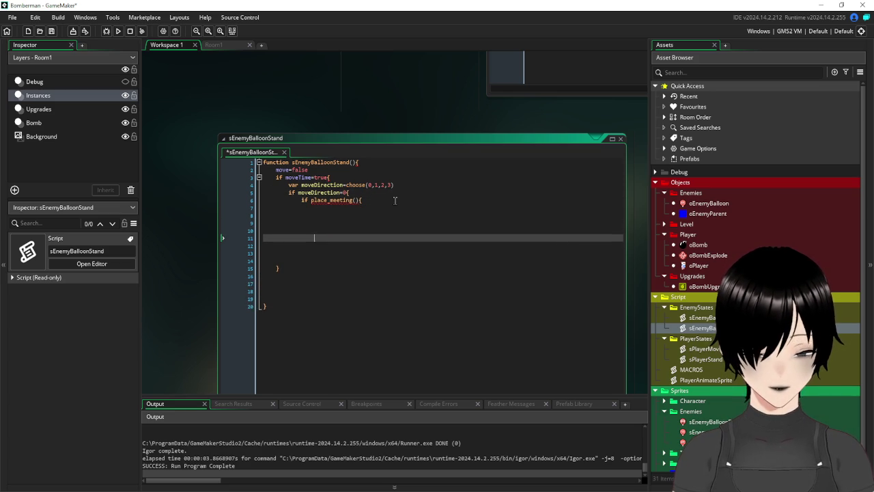
type("}")
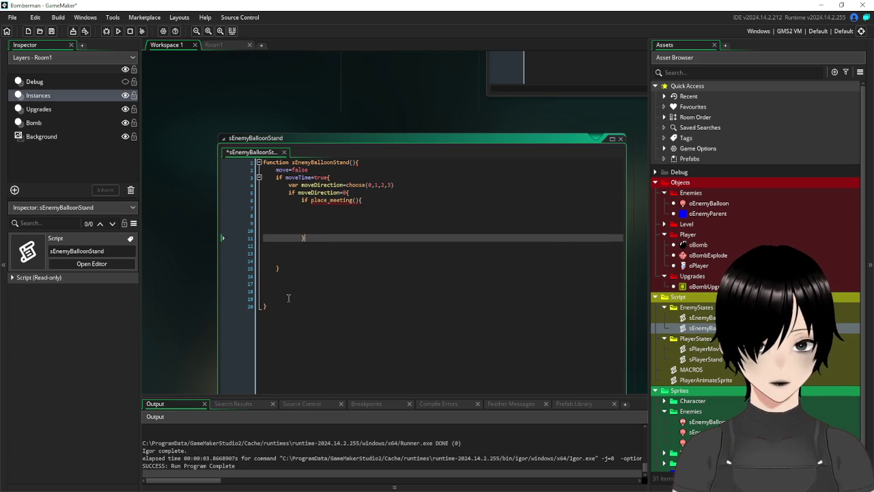
Delete the surplus blank lines around the closing braces of the nested blocks.
left_click(288, 301)
key("BackSpace")
key("BackSpace")
key("BackSpace")
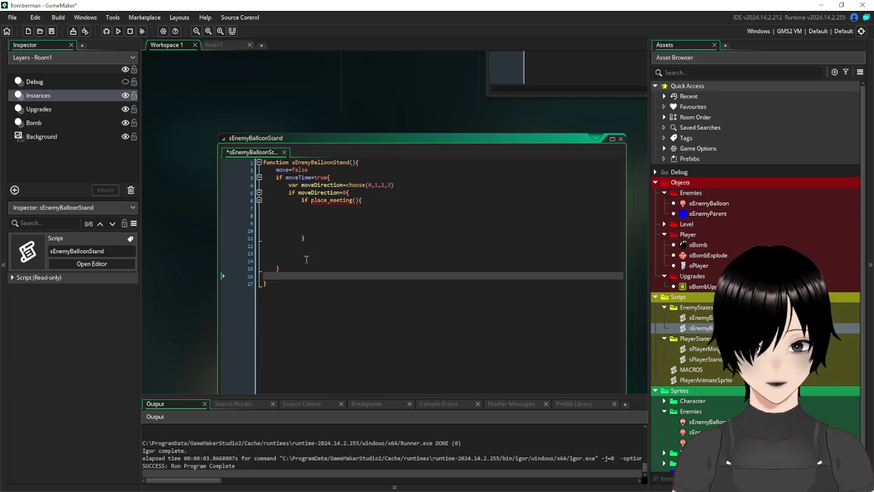
left_click(306, 259)
key("BackSpace")
key("BackSpace")
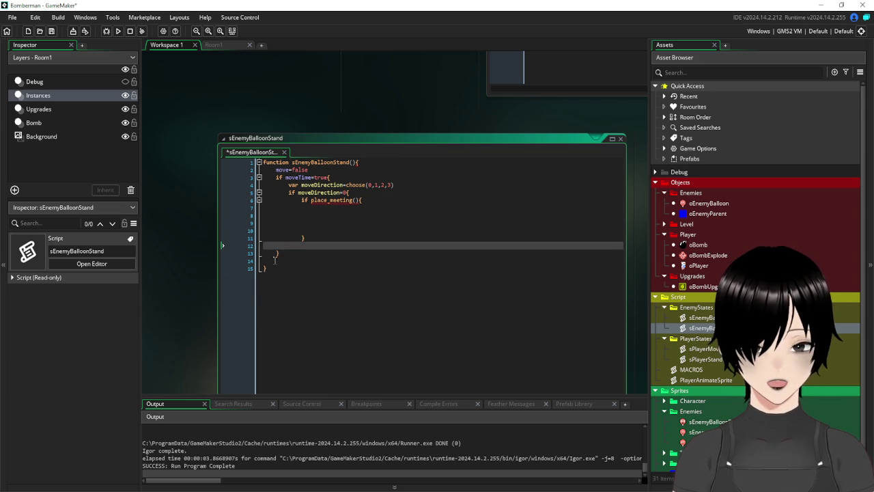
left_click(280, 261)
key("BackSpace")
left_click(312, 245)
key("BackSpace")
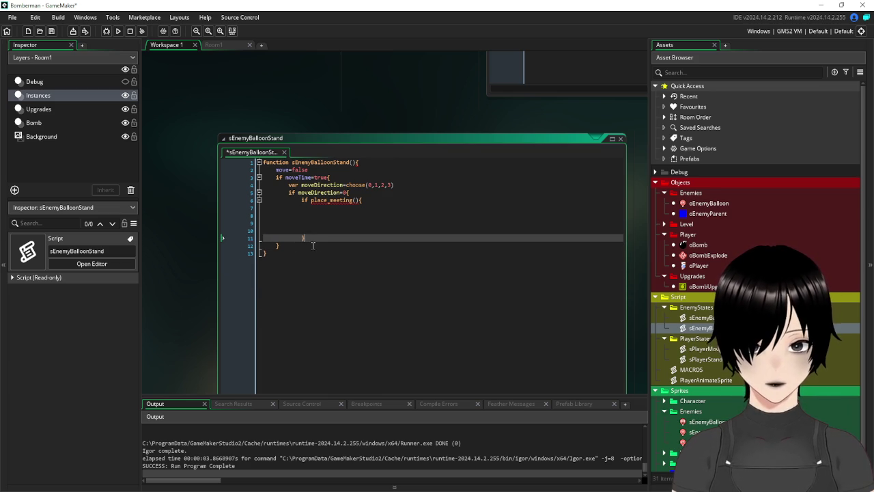
left_click(346, 214)
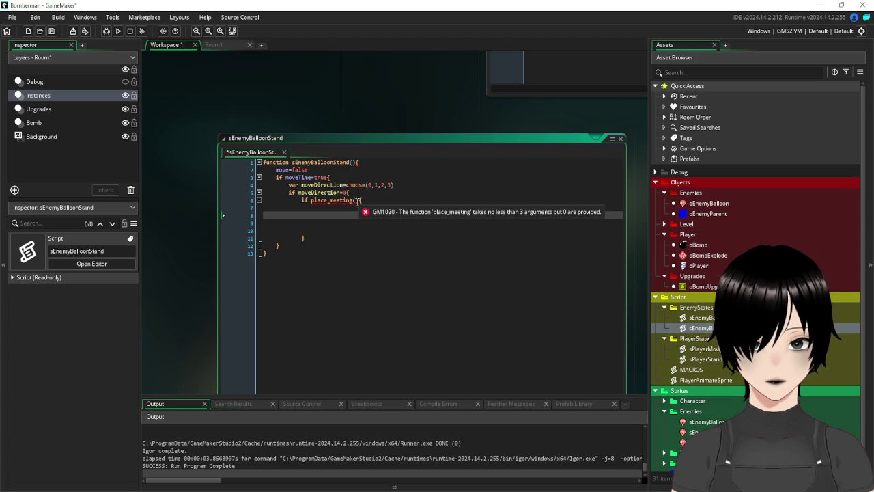
Fill the place_meeting arguments with x+16, y, oSolid.
left_click(356, 199)
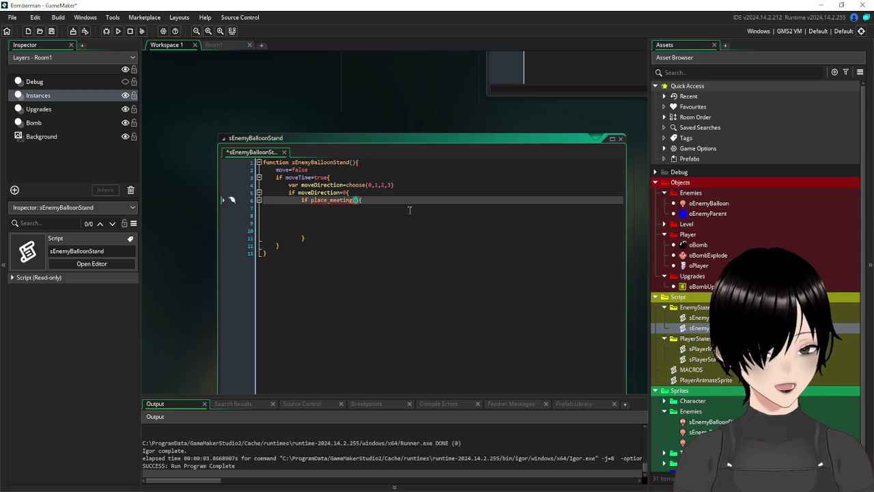
left_click(662, 227)
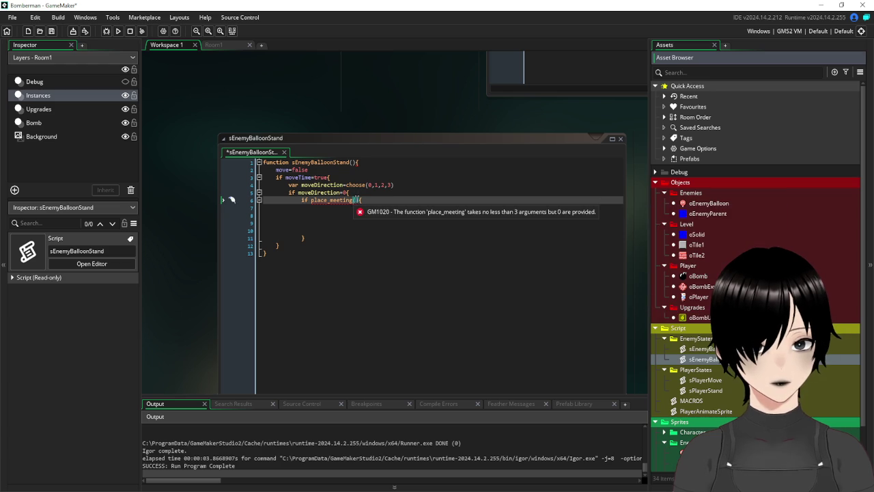
left_click(355, 200)
type("x")
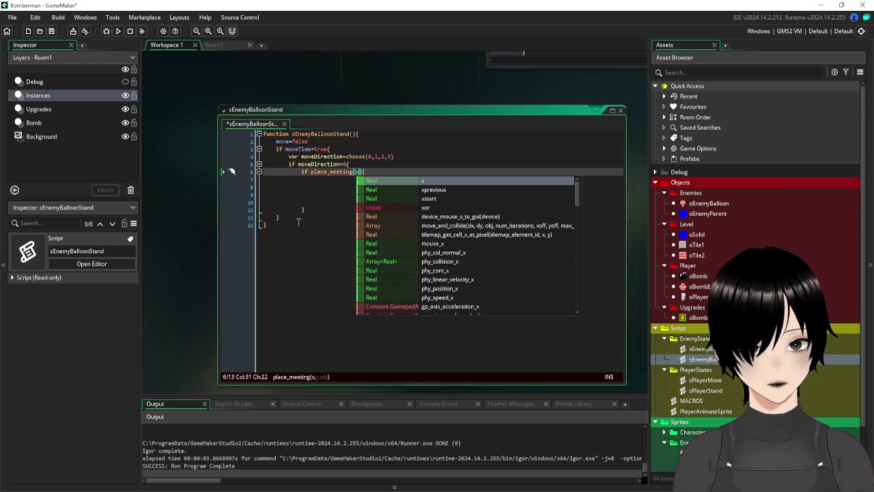
type("+16")
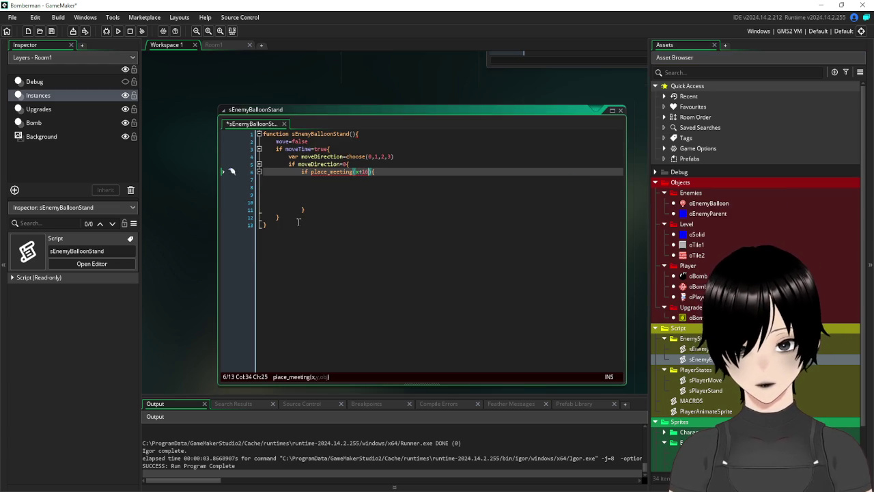
type(",y")
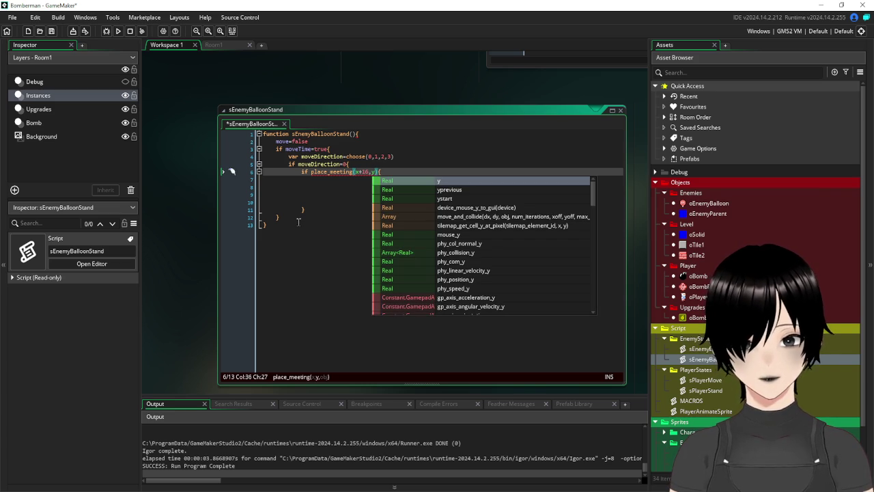
type(",oSolid")
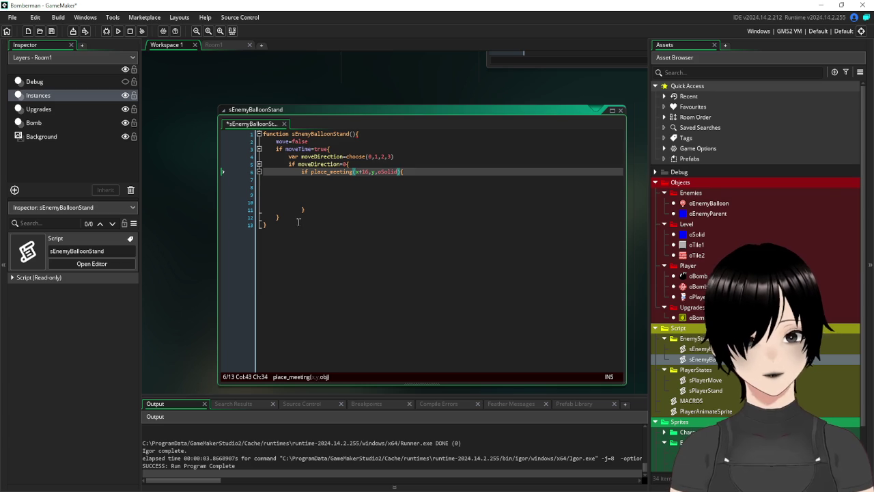
Copy the moveDirection choose declaration from line 4 into the collision block.
left_click(395, 157)
left_click_drag(395, 156, 288, 156)
left_click(371, 177)
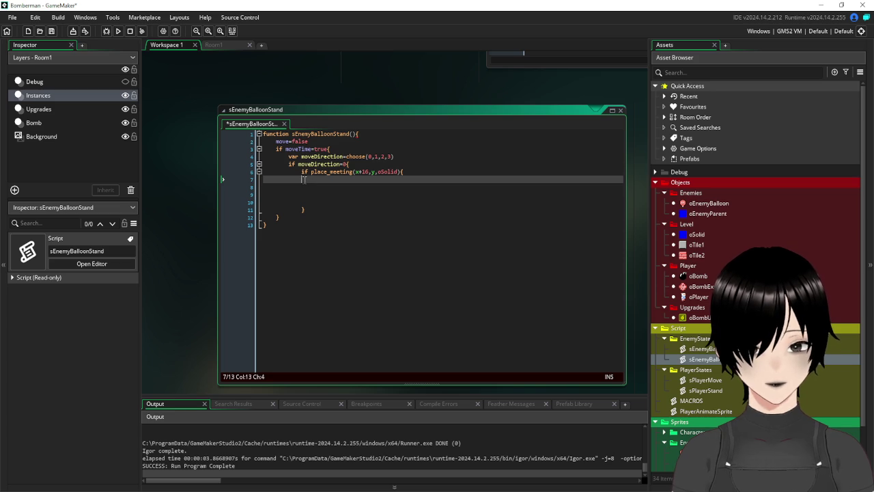
type("var moveDirection=choose(0,1,2,3)")
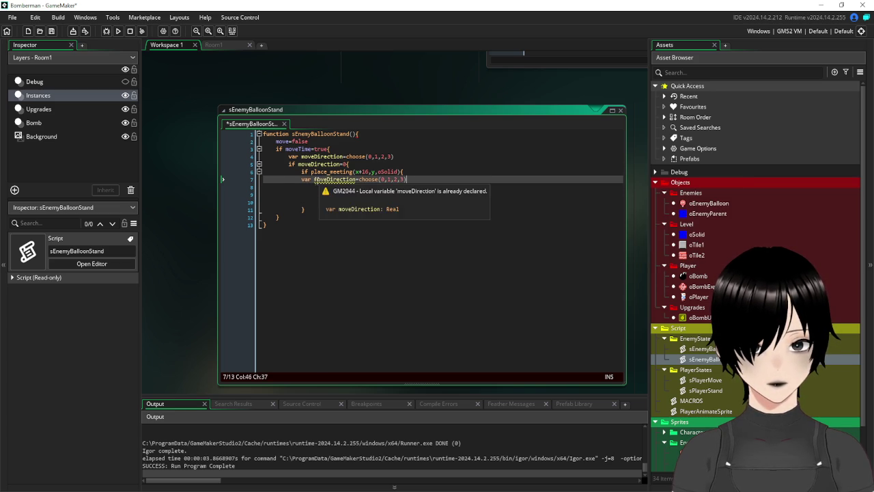
Make the pasted line a plain moveDirection reassignment choosing 1–3, indented inside the check.
left_click(307, 179)
double_click(307, 180)
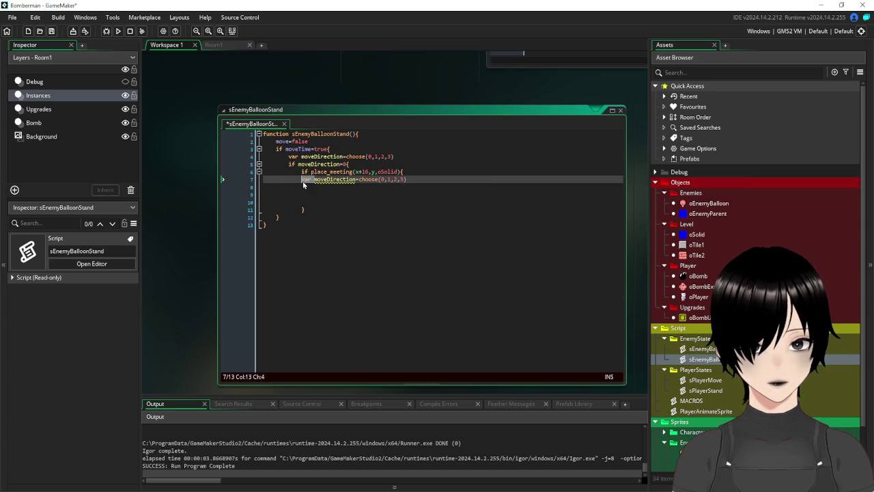
key("Delete")
key("Delete")
left_click(374, 179)
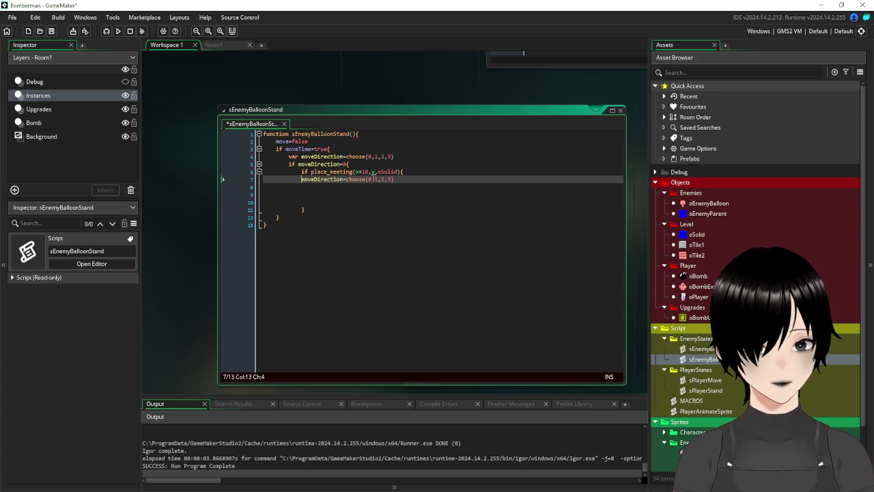
key("BackSpace")
key("BackSpace")
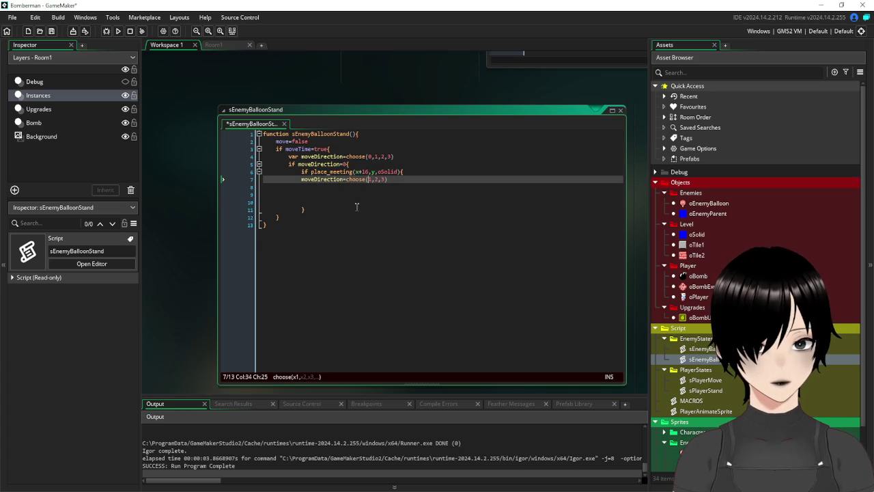
left_click(350, 194)
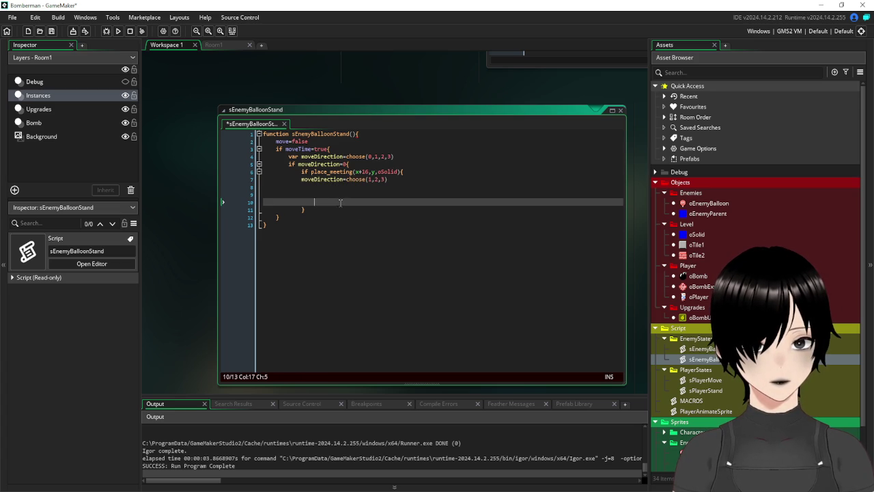
left_click_drag(347, 197, 256, 189)
key("BackSpace")
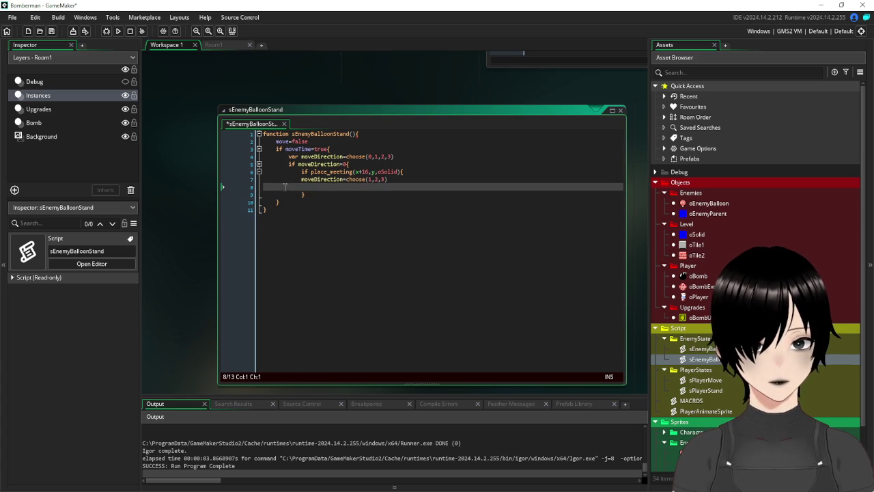
key("BackSpace")
key("Home")
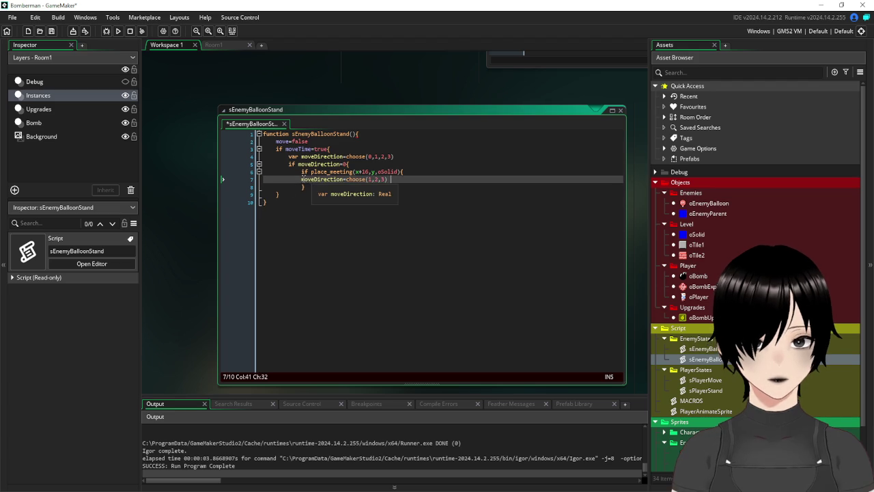
key("Tab")
Add an else branch that sets moveX to x+16.
left_click(338, 186)
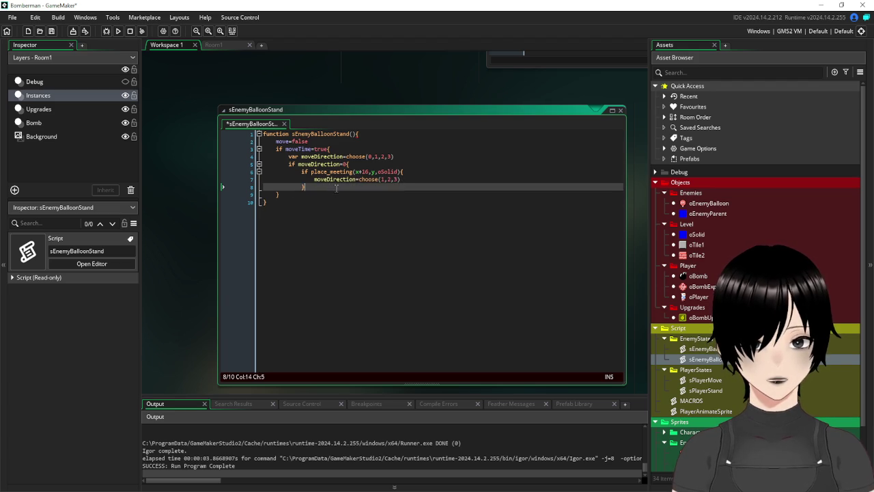
type("else{")
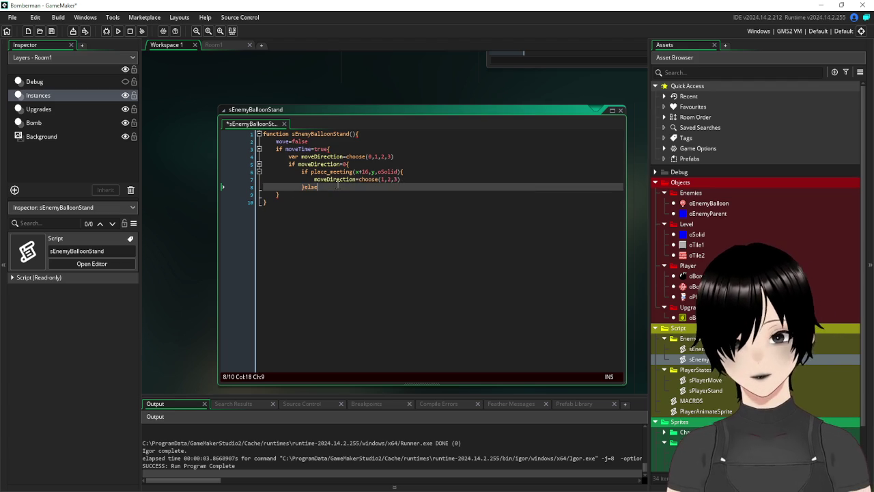
key("Return")
key("Return")
key("Return")
type("}")
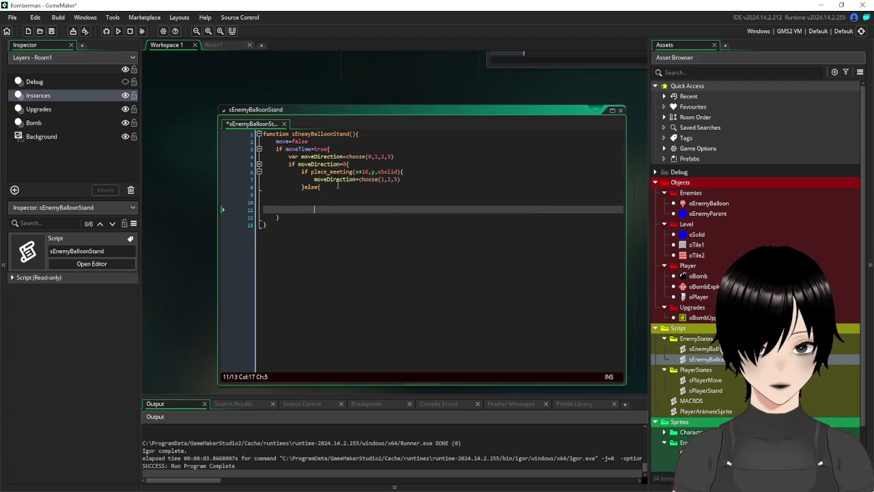
left_click(330, 194)
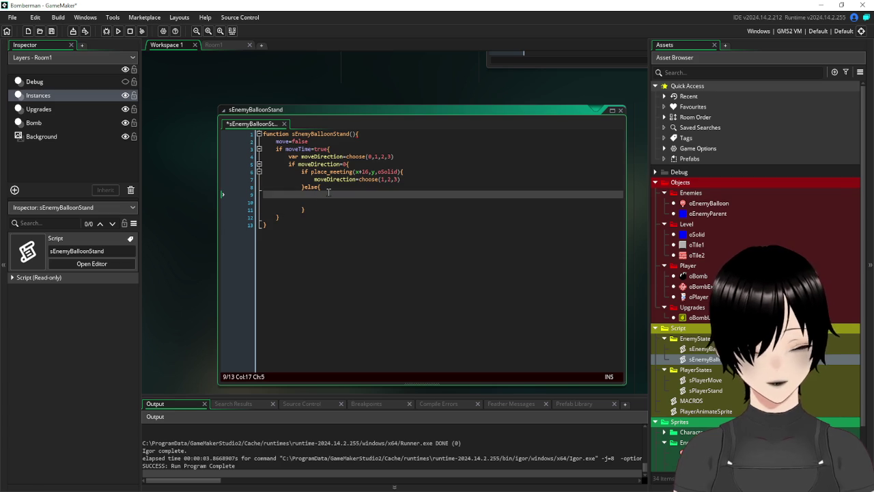
type("move")
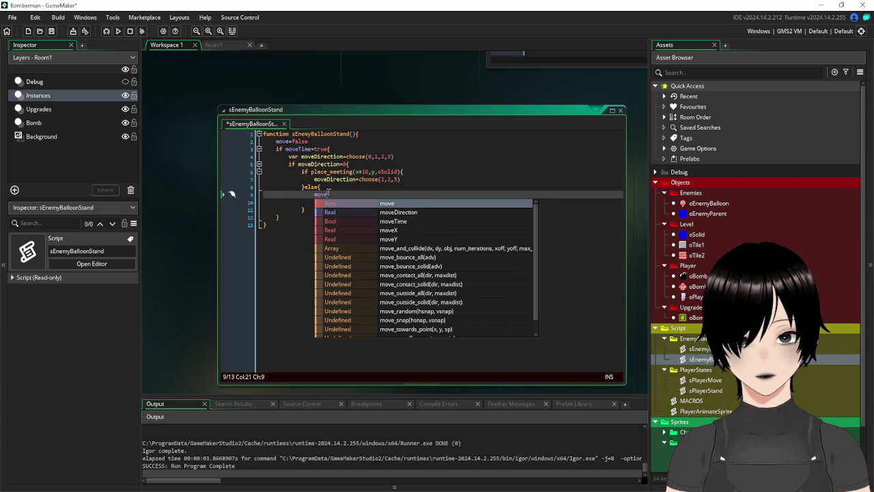
type("=")
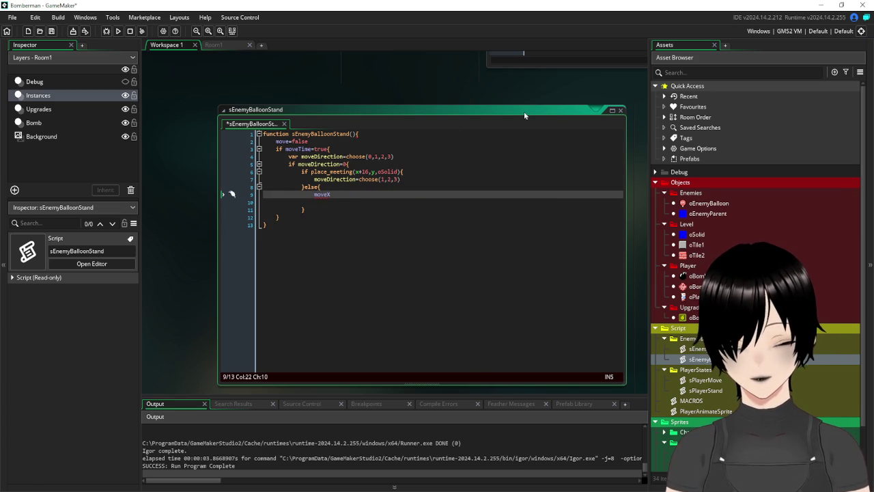
type("=x+16")
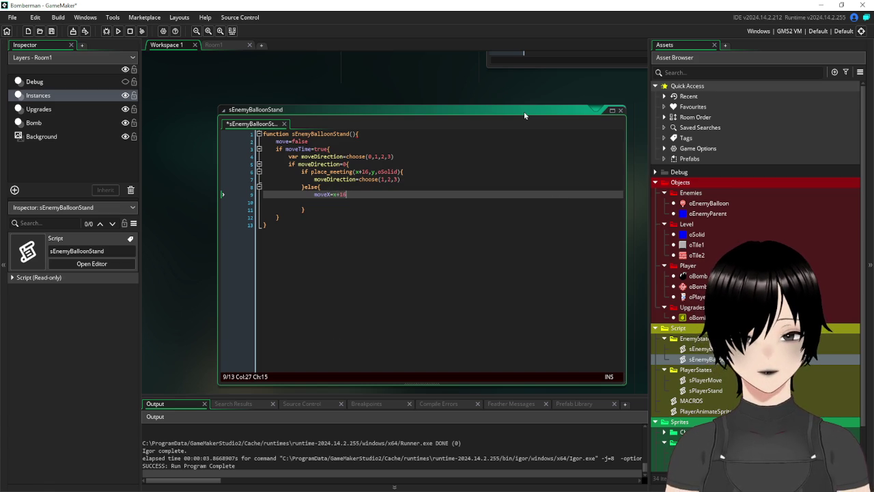
Set state=sEnemyBalloonMove in the else branch, then open the sEnemyBalloonMove script.
left_click(355, 203)
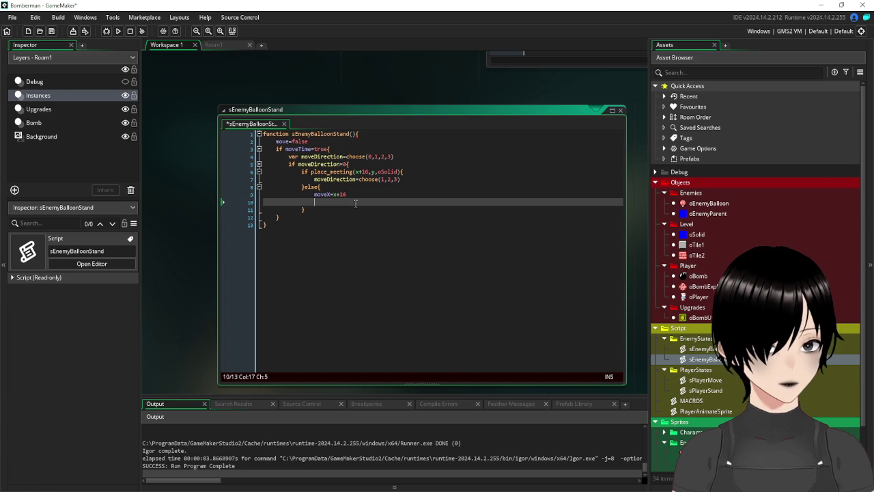
type("state=sB")
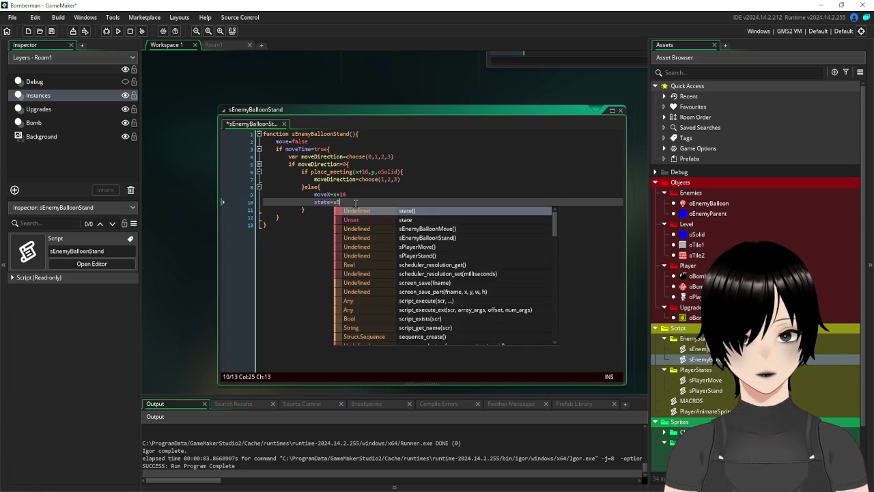
type("a")
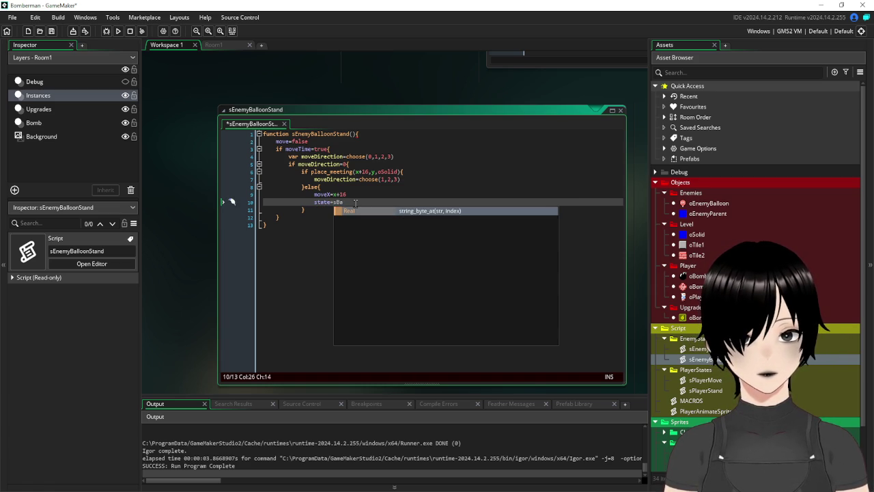
key("BackSpace")
key("BackSpace")
type("enemy")
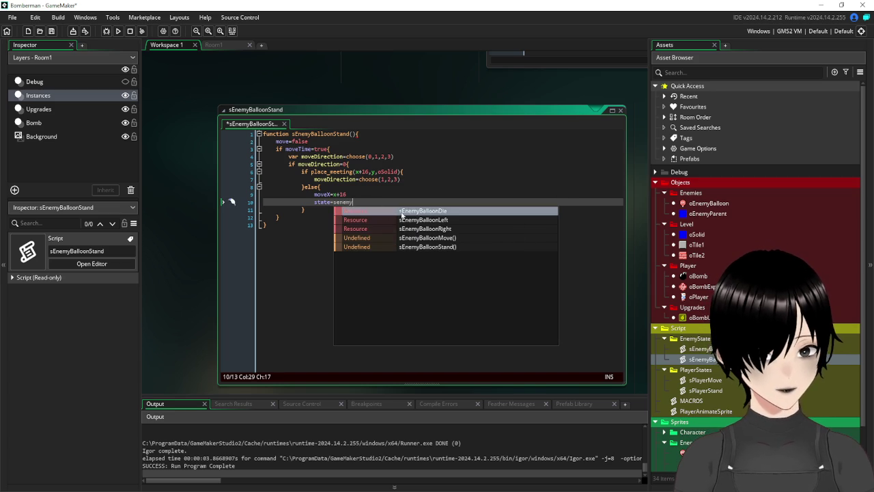
left_click(424, 237)
key("BackSpace")
left_click(399, 194)
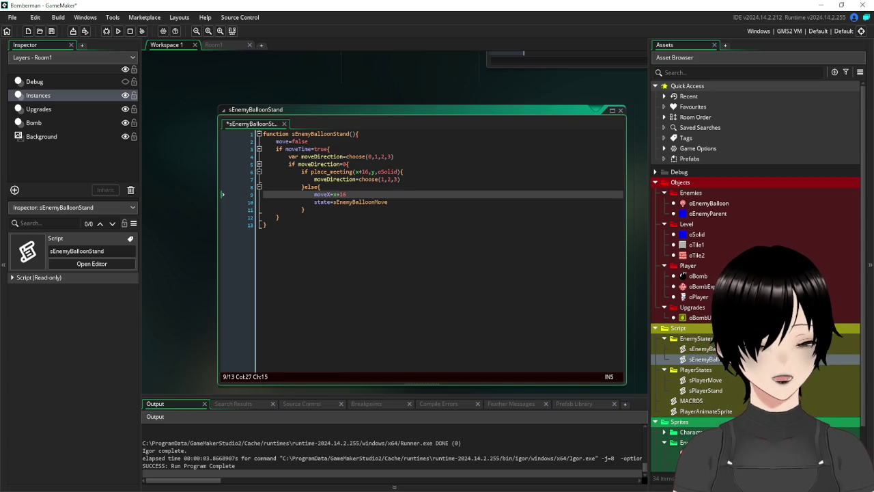
double_click(704, 348)
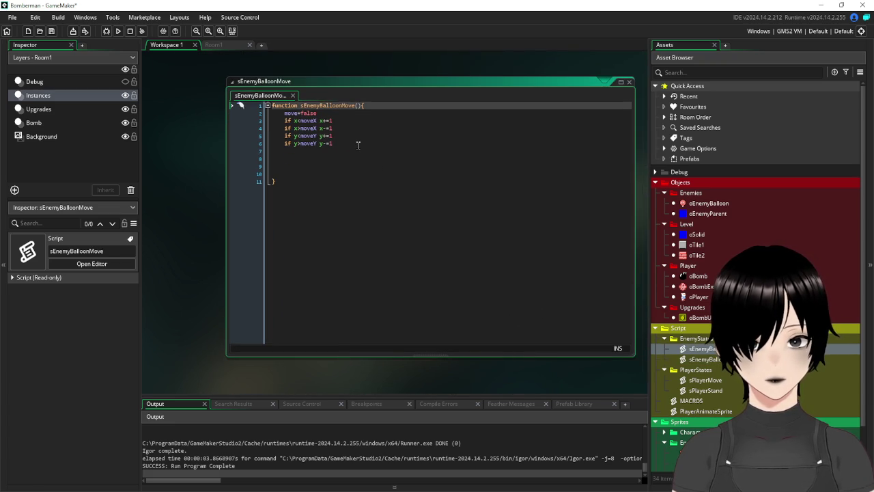
Insert image_speed=1 on a new line directly after move=false.
left_click(358, 145)
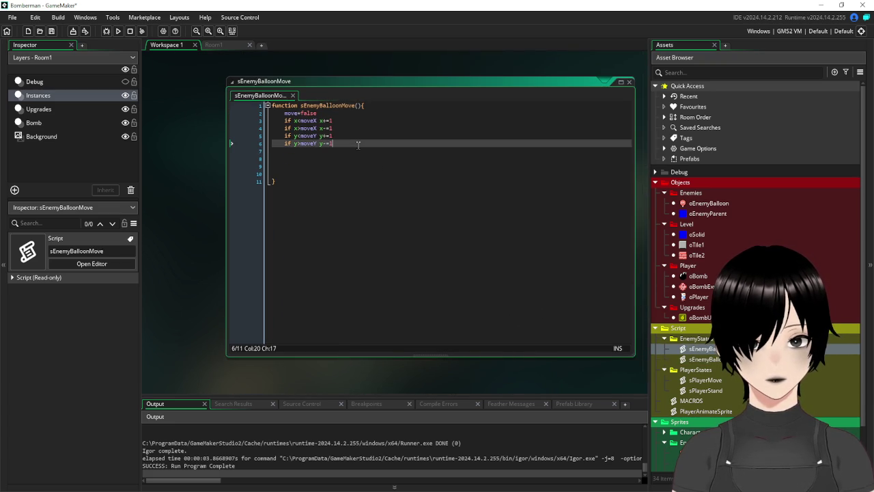
key("Return")
left_click(342, 114)
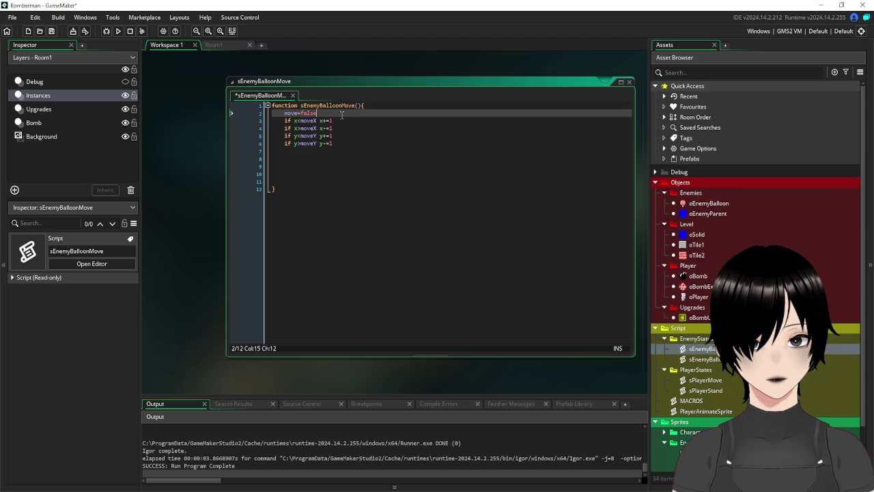
key("Return")
type("image")
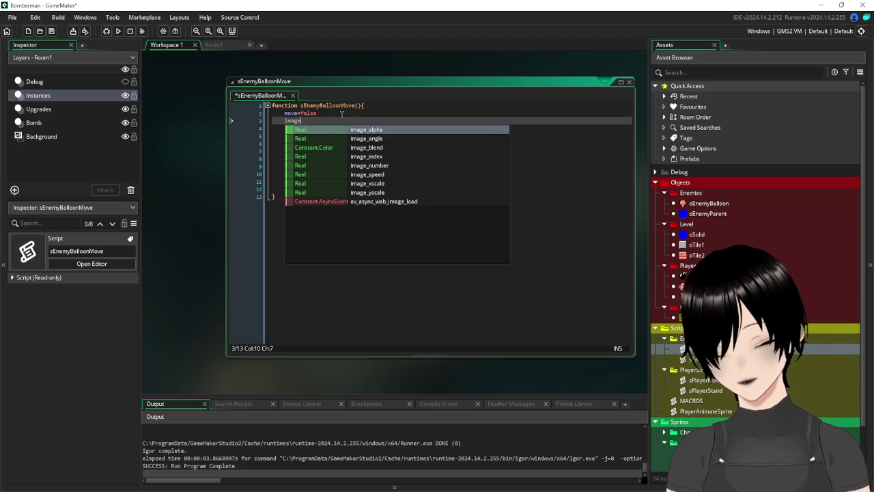
type("_speed=1")
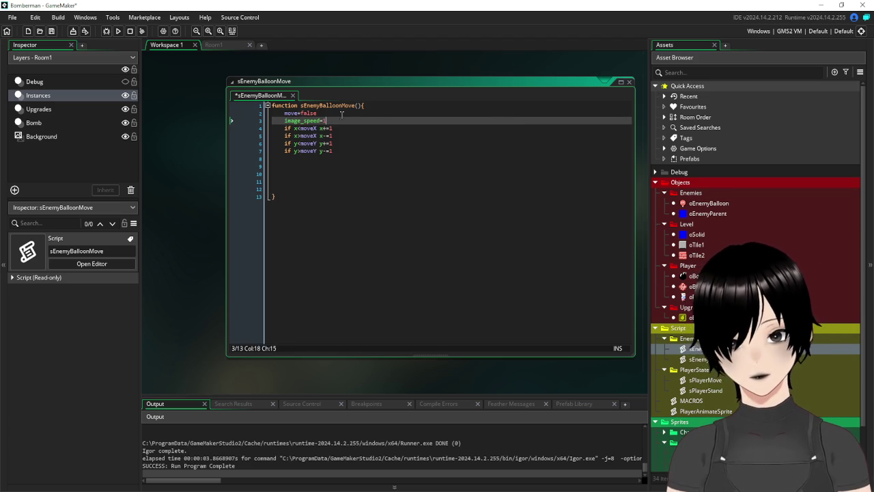
left_click(332, 158)
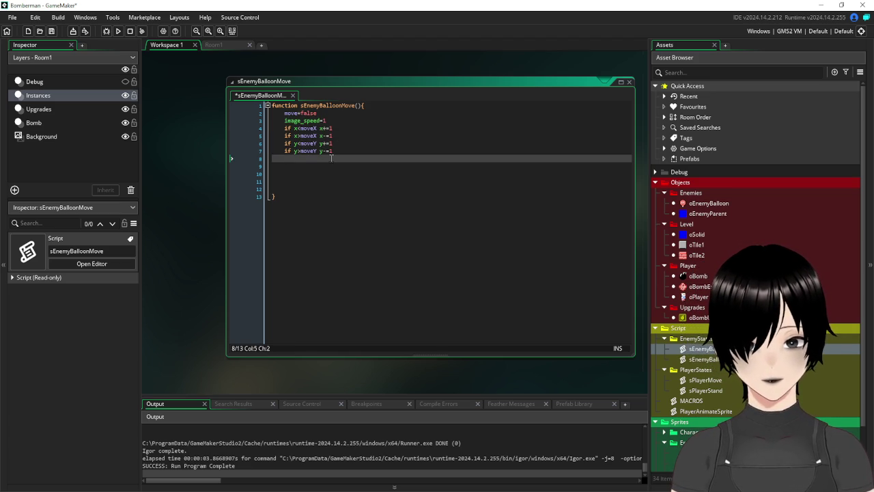
left_click(326, 166)
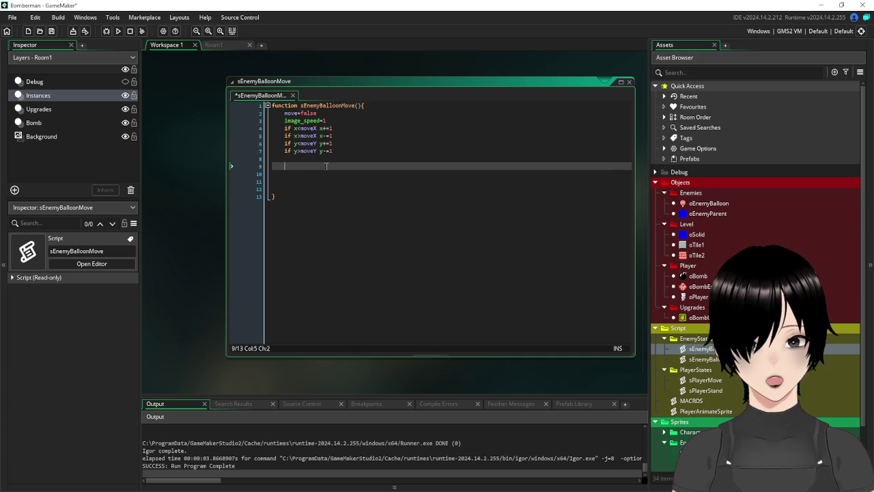
Add an 'if moveX=x and moveY=y' block that sets state to sEnemyBalloonStand.
type("if mov")
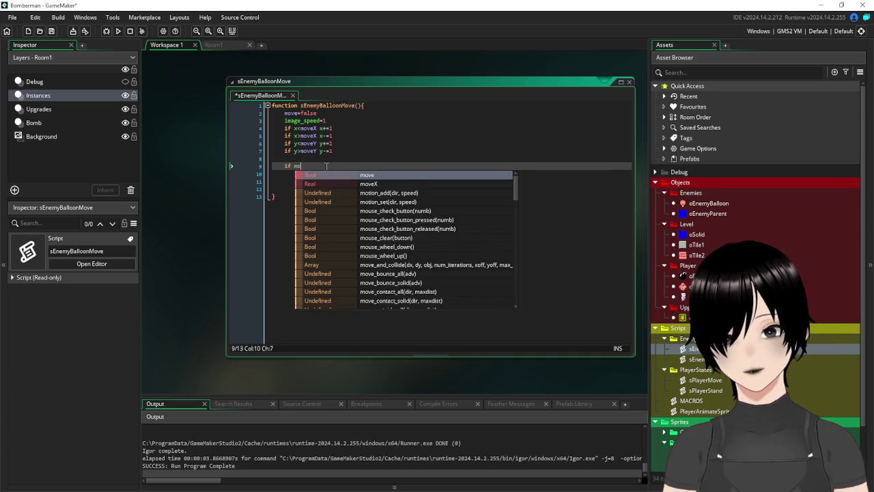
key("Down")
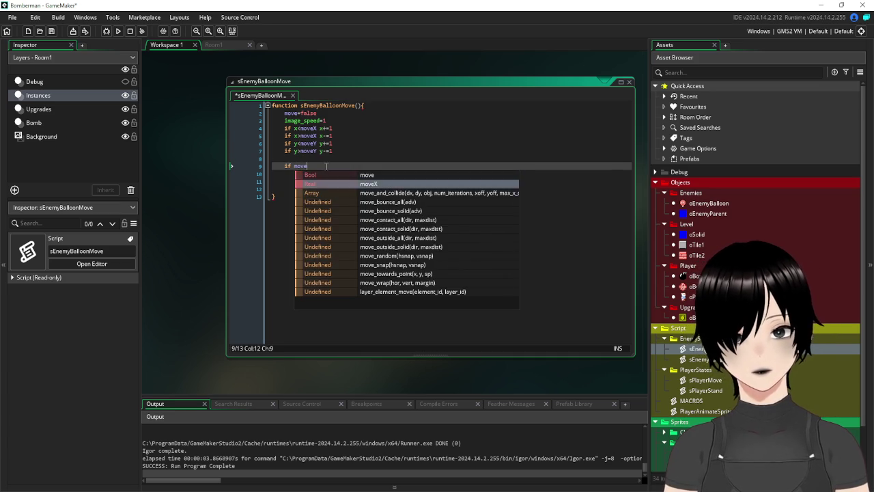
key("Return")
type("=x ")
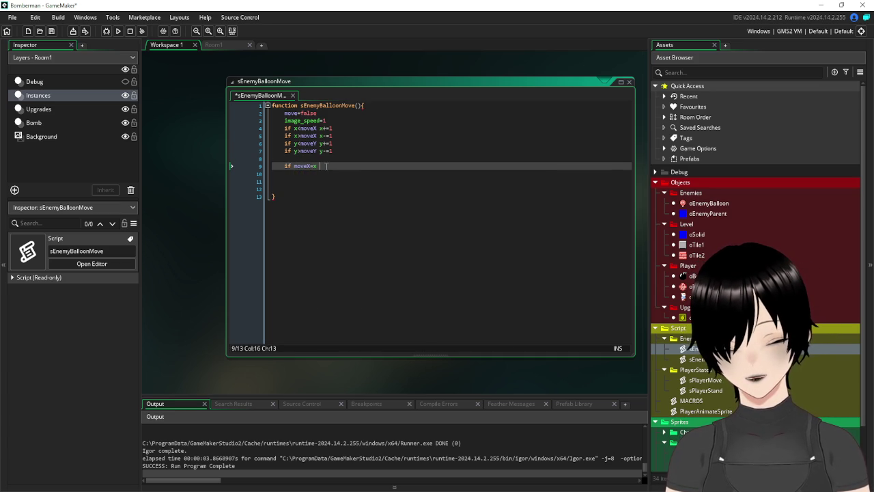
type("and mov")
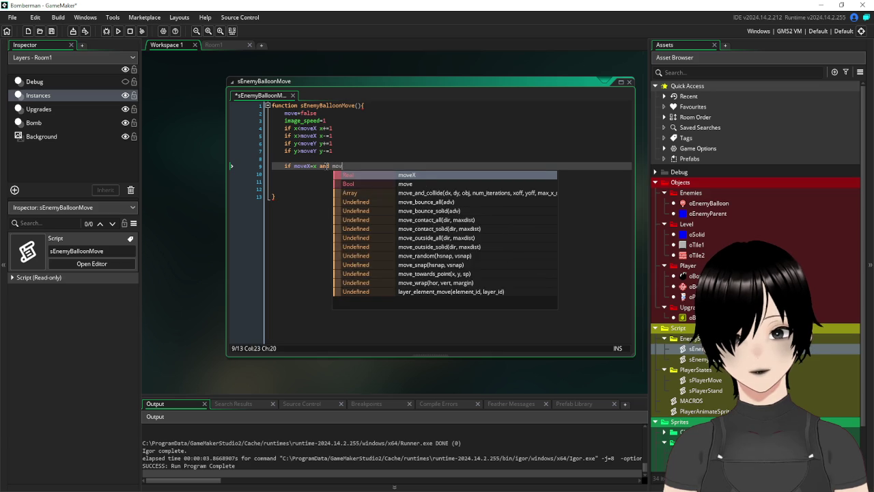
type("eY=y(")
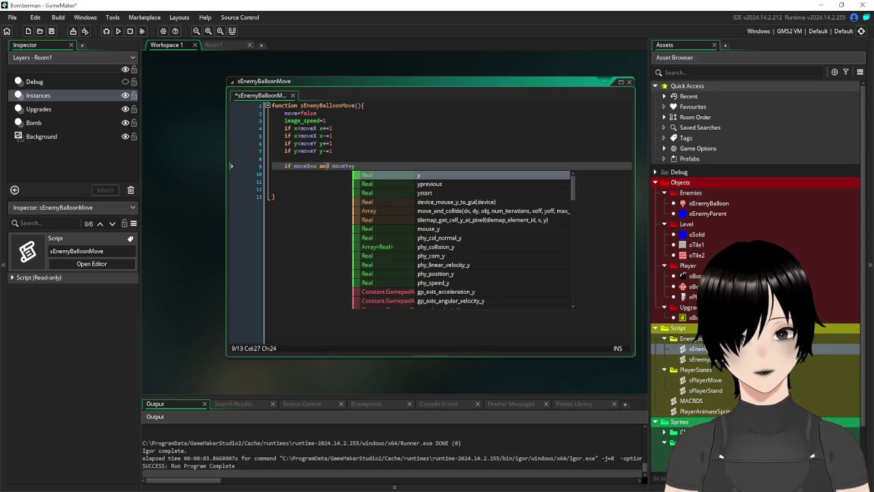
key("Return")
key("Return")
key("Return")
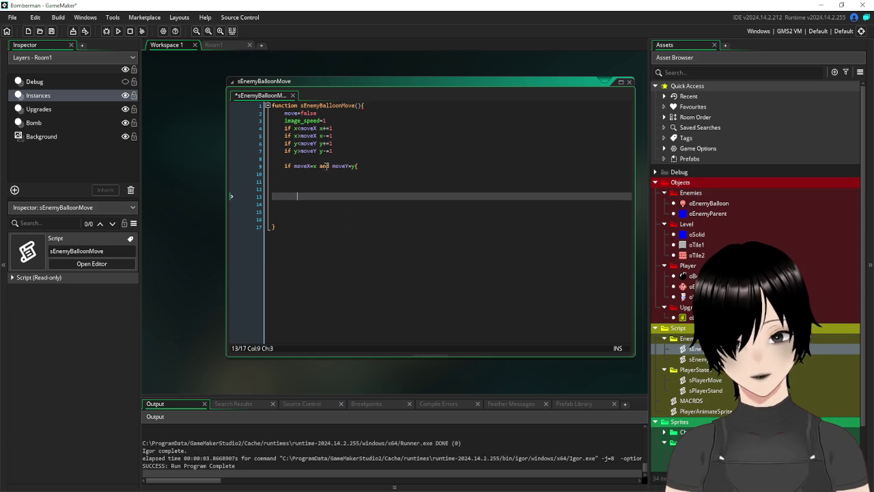
key("Up")
key("Up")
key("Up")
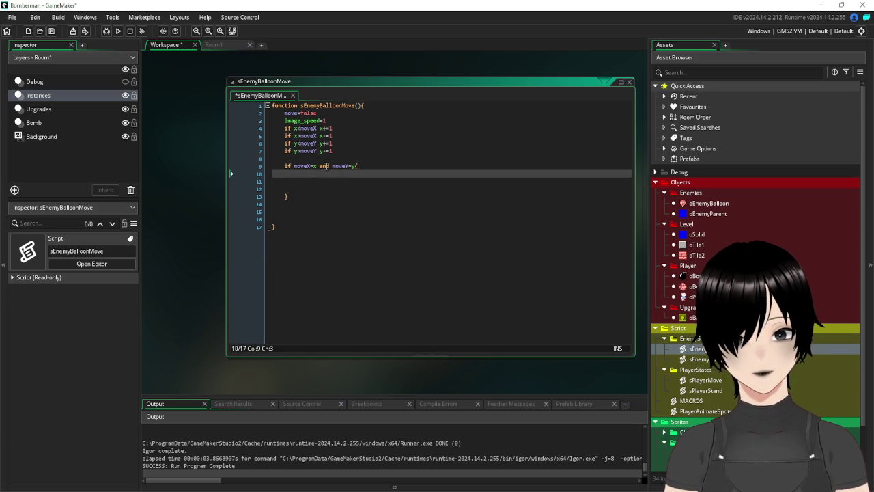
type("s")
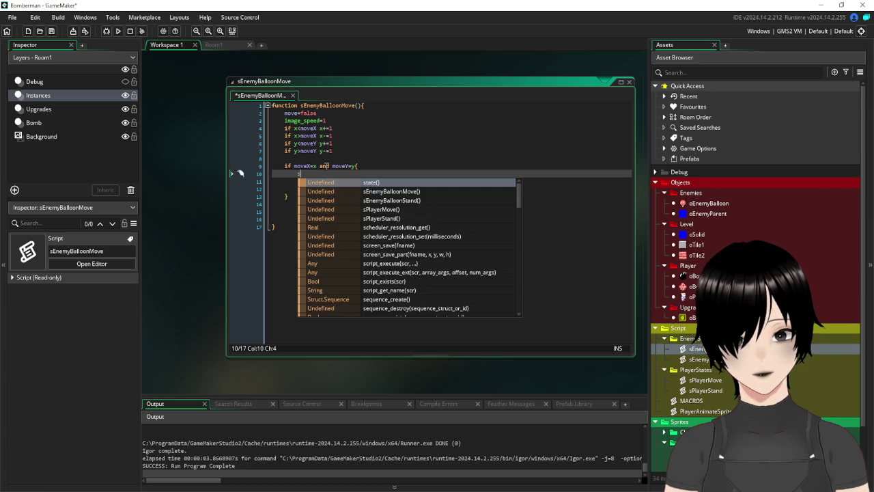
type("tate=")
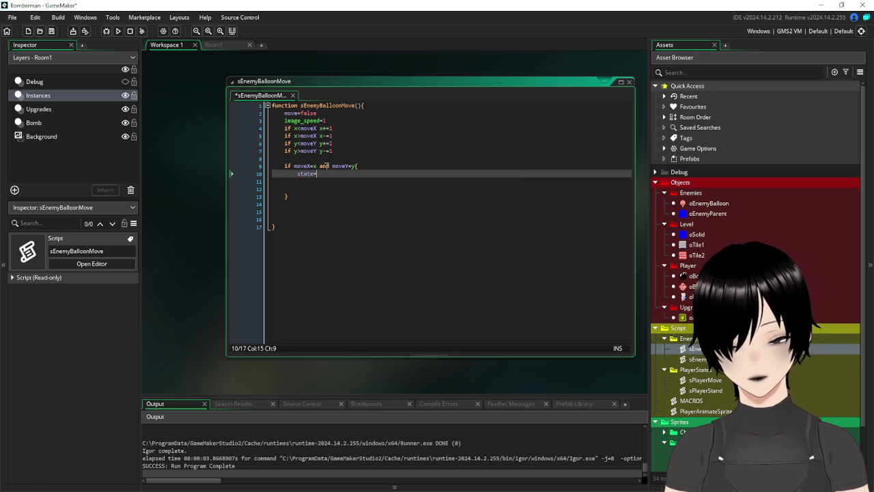
type("sEnem")
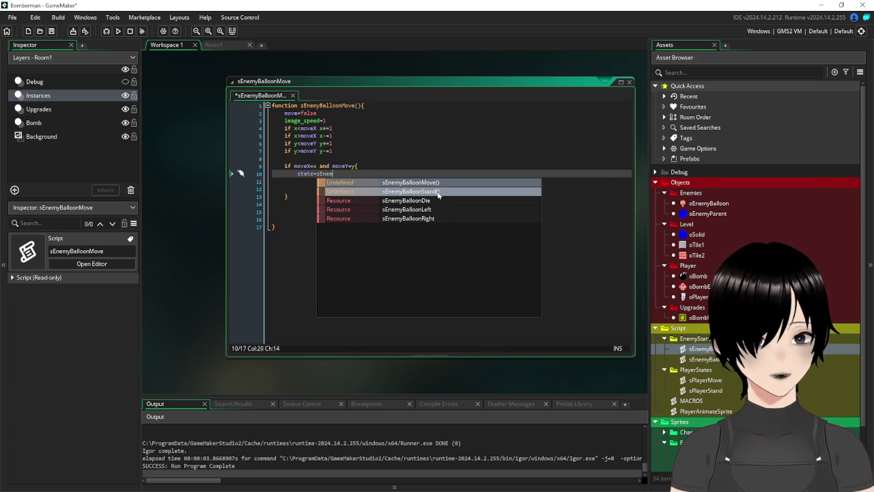
left_click(438, 192)
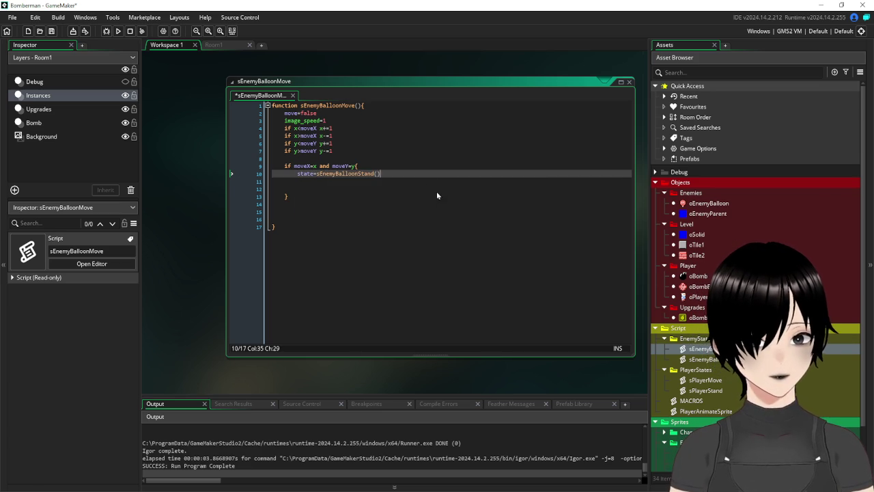
key("BackSpace")
key("BackSpace")
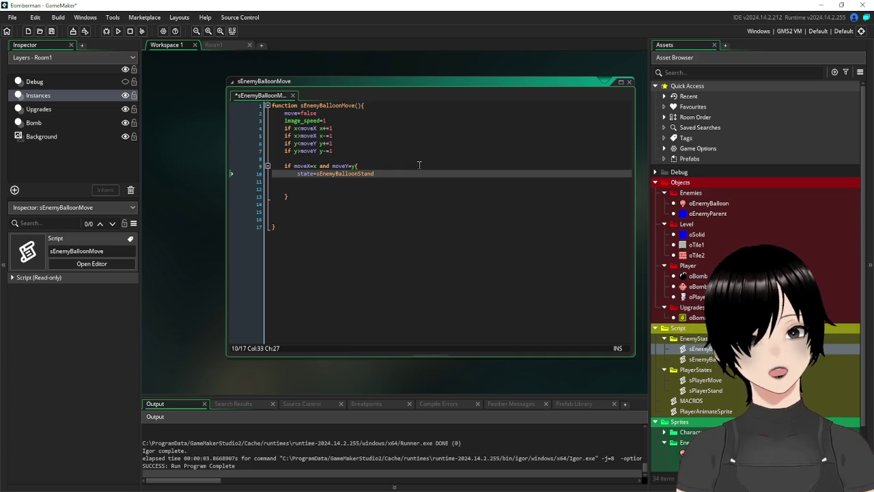
Add image_speed=0 to the block, save the script, and open oEnemyBalloon.
left_click(337, 183)
left_click_drag(309, 216, 274, 203)
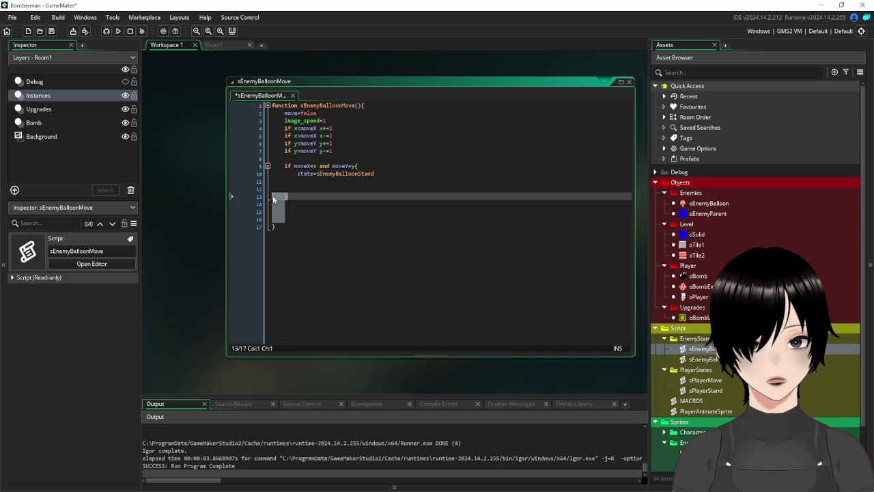
key("BackSpace")
key("BackSpace")
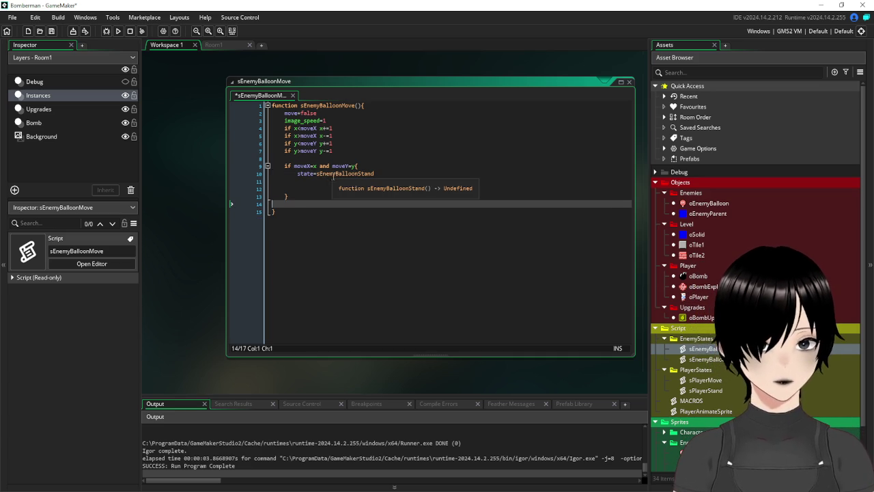
left_click(338, 184)
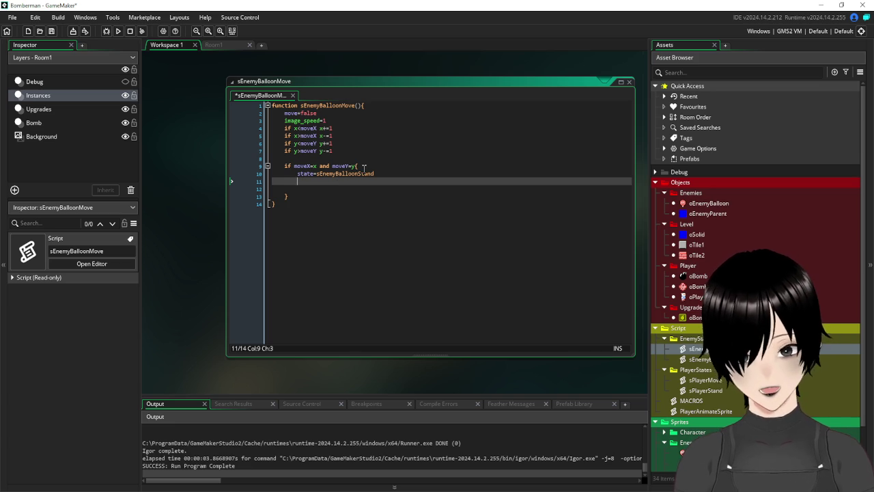
type("image_speed=0")
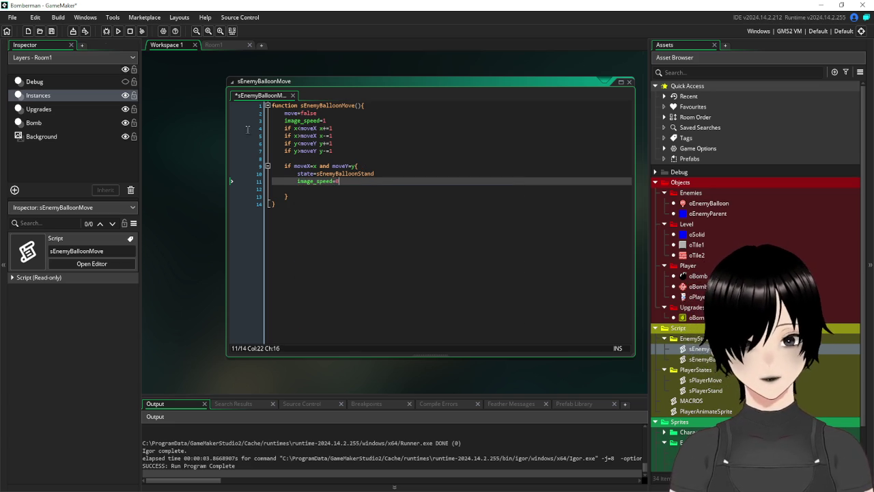
left_click(51, 31)
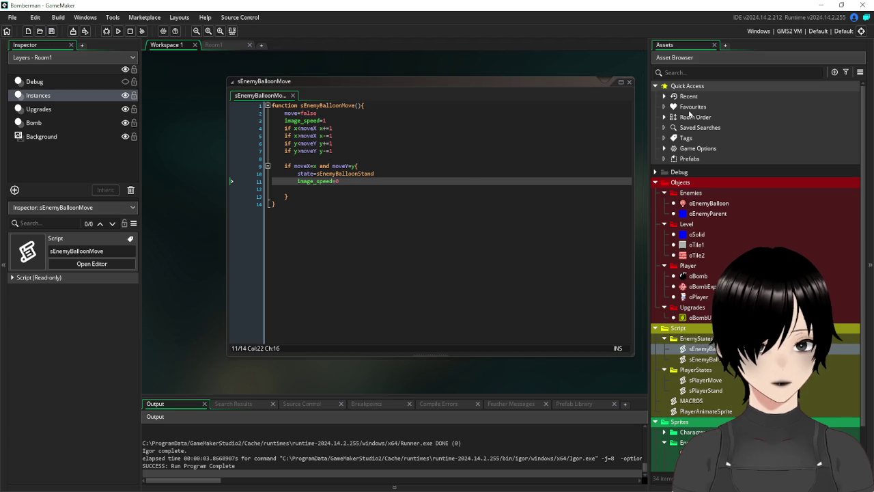
double_click(707, 205)
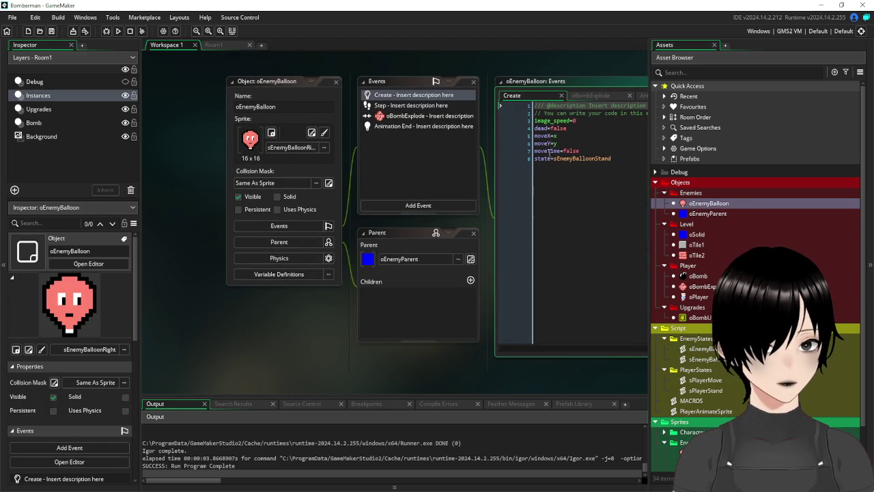
Add alarm[0]=120 to oEnemyBalloon's Create code.
left_click(631, 160)
key("Return")
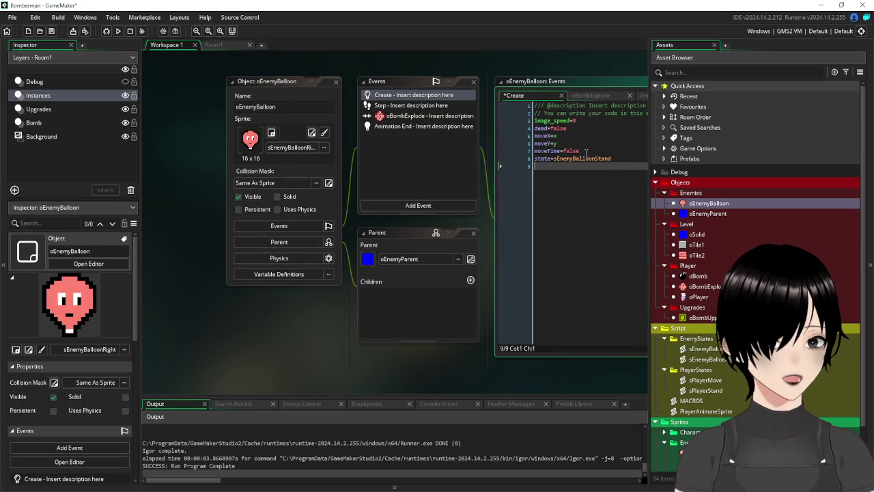
left_click_drag(586, 151, 531, 159)
left_click(602, 172)
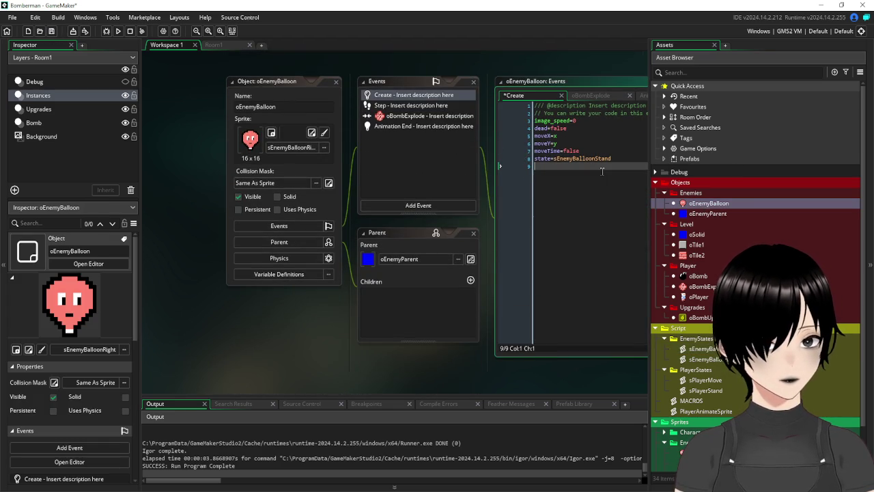
type("alarm[")
key("Escape")
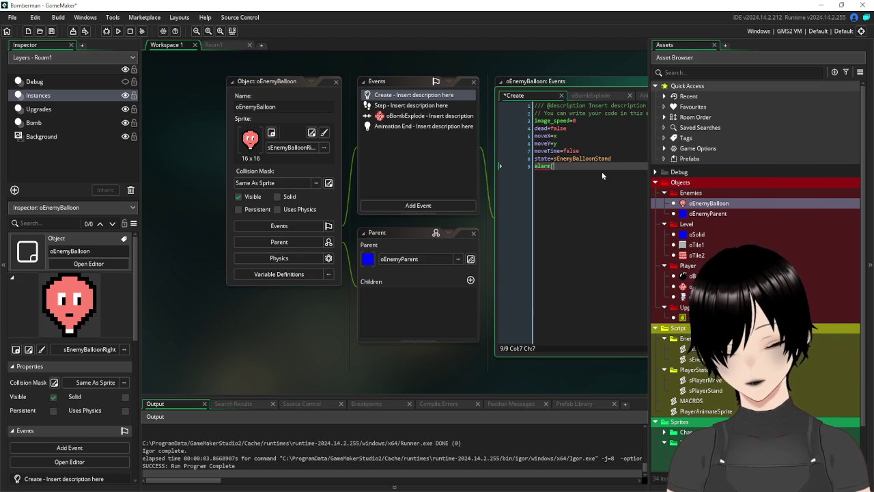
type("0]=")
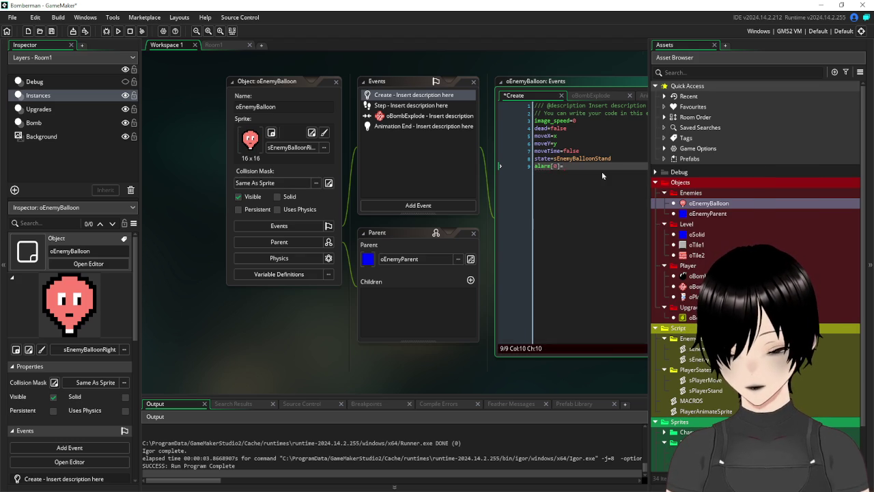
type("120")
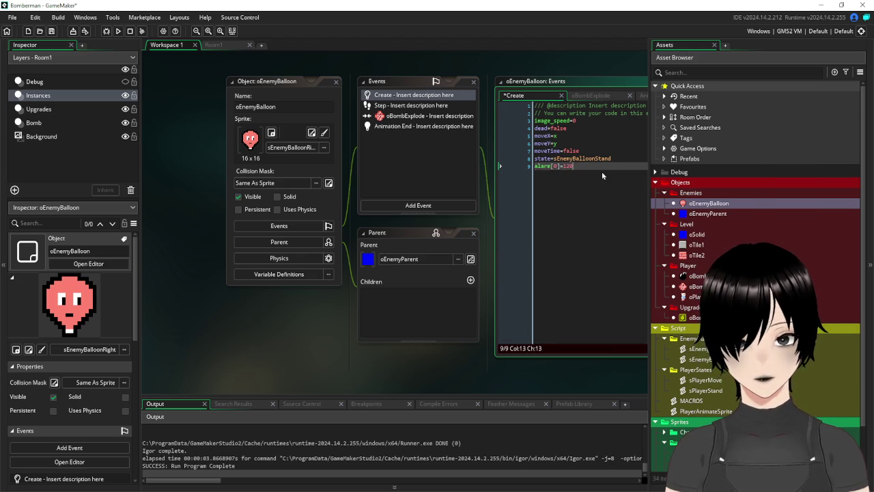
Add an Alarm 0 event setting moveTime=true, then open sEnemyBalloonStand.
left_click(414, 207)
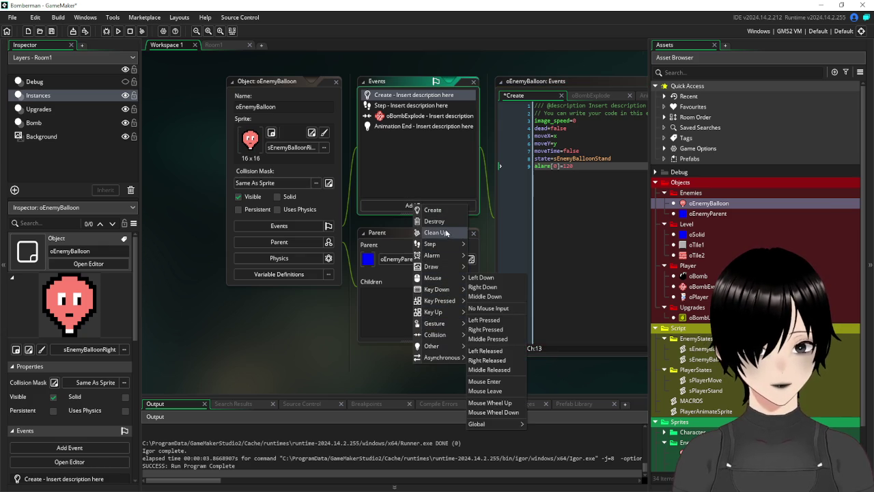
mouse_move(446, 255)
left_click(478, 257)
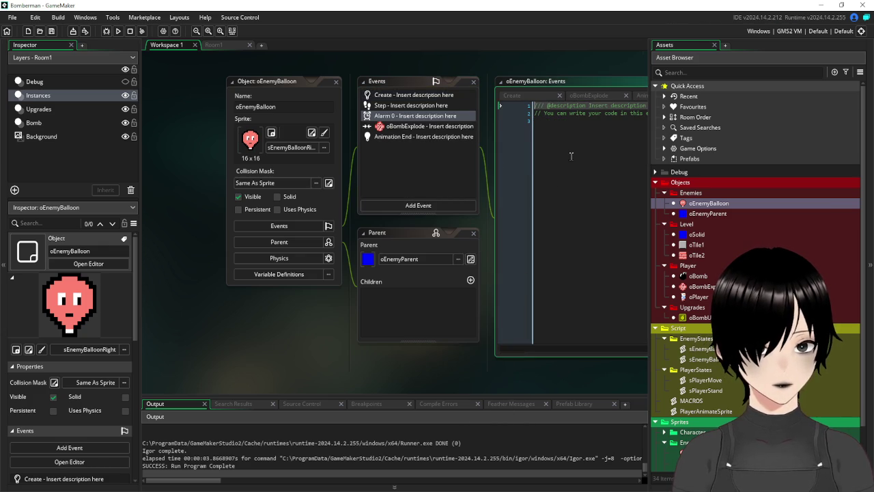
left_click(572, 159)
type("moveTime=")
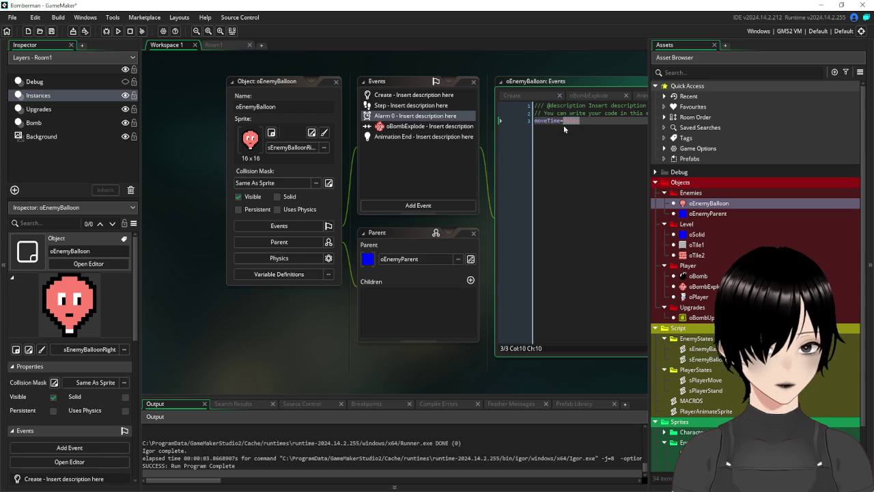
type("tru")
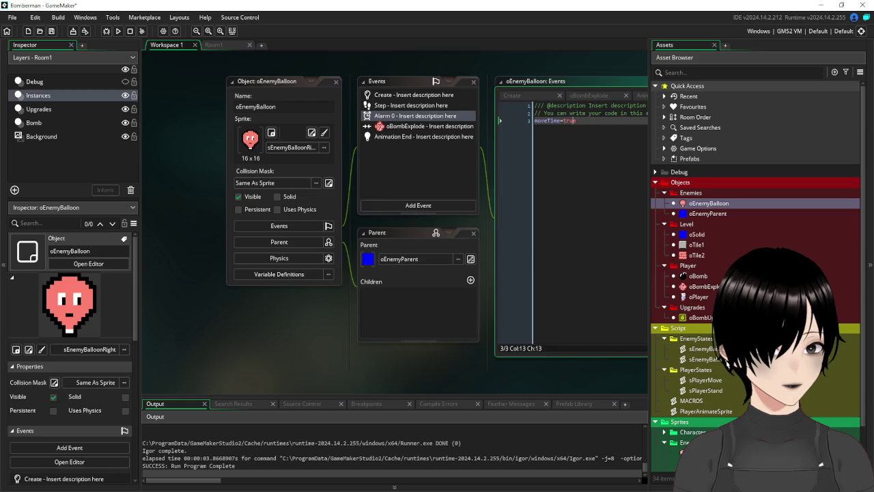
double_click(710, 359)
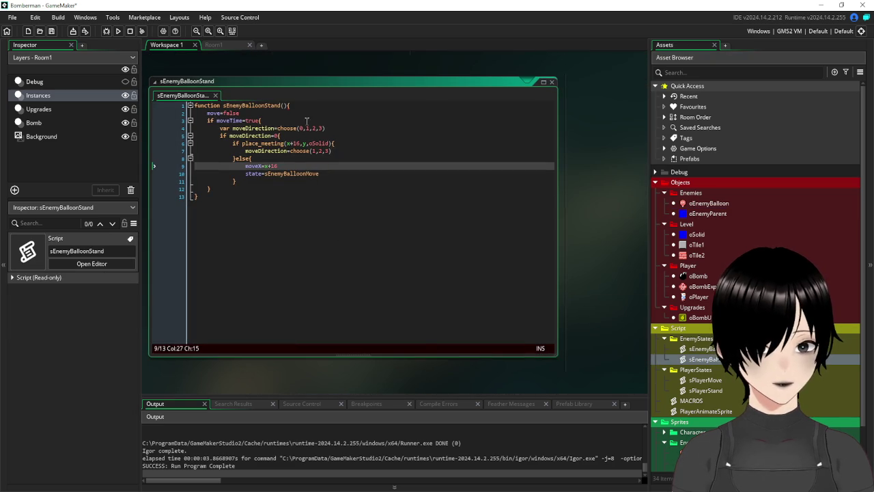
Add moveTime=false and move=true after the state=sEnemyBalloonMove line.
left_click_drag(259, 59, 339, 63)
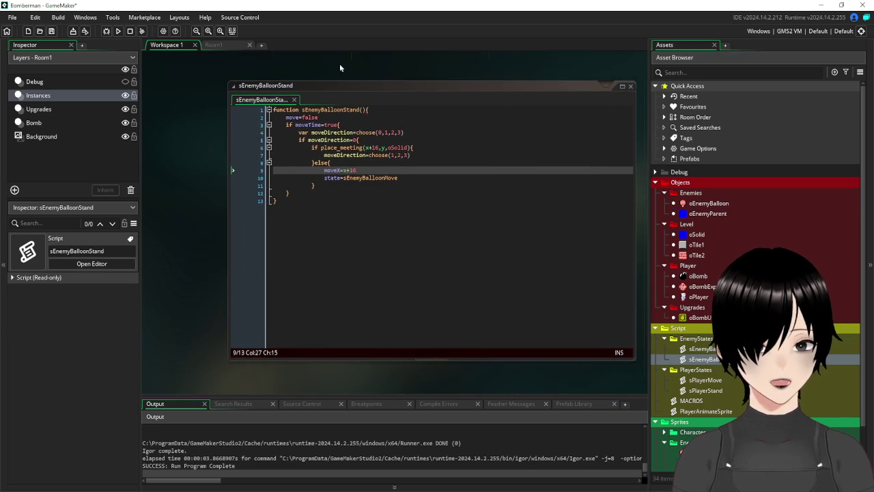
left_click(341, 125)
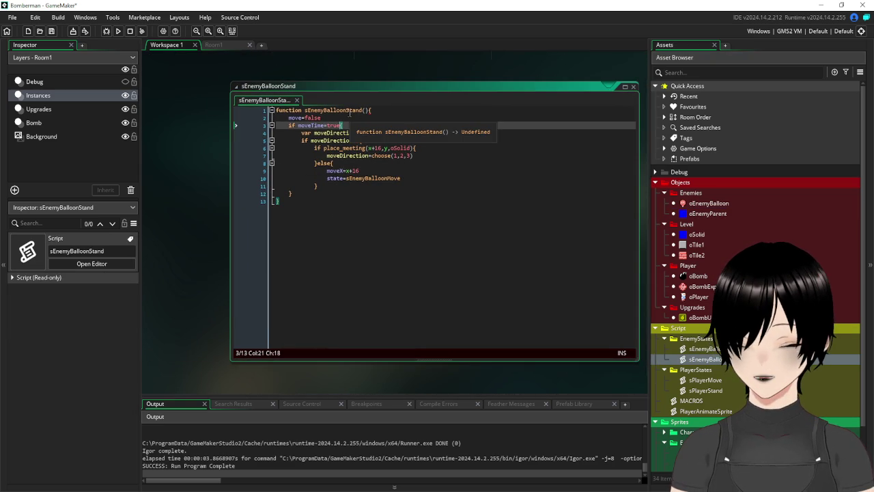
left_click(410, 178)
key("Return")
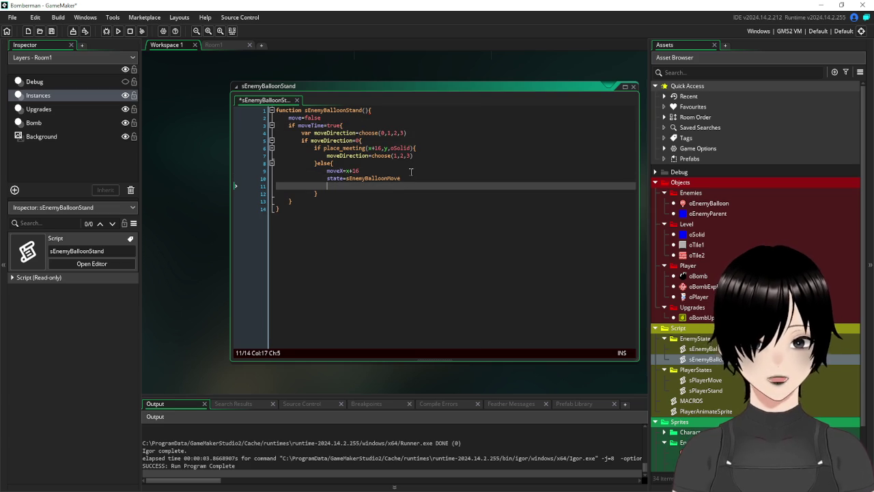
type("moveTime=false")
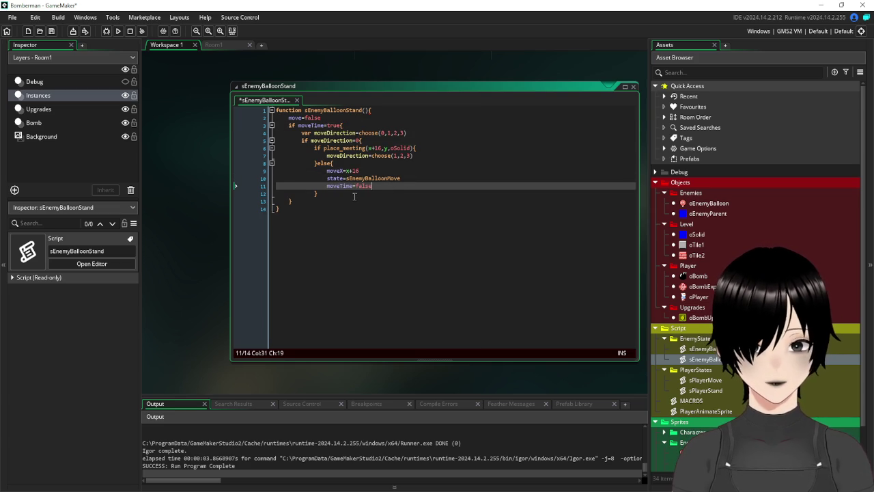
left_click(354, 198)
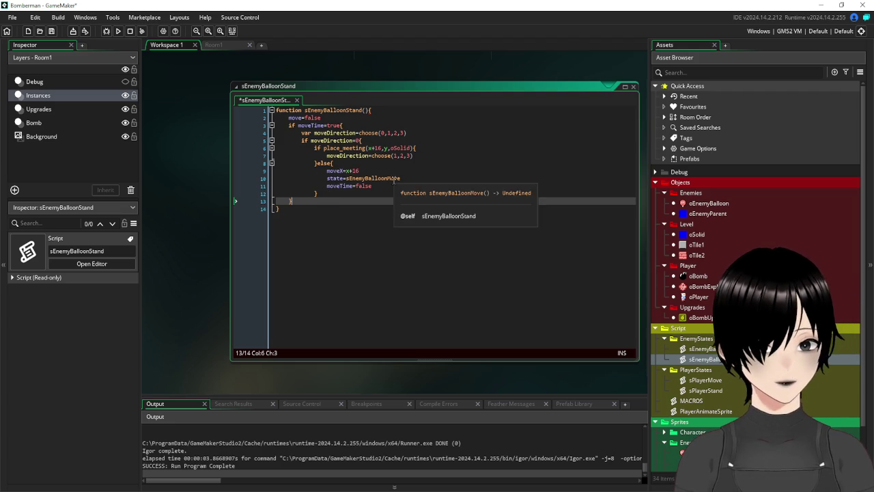
left_click(385, 187)
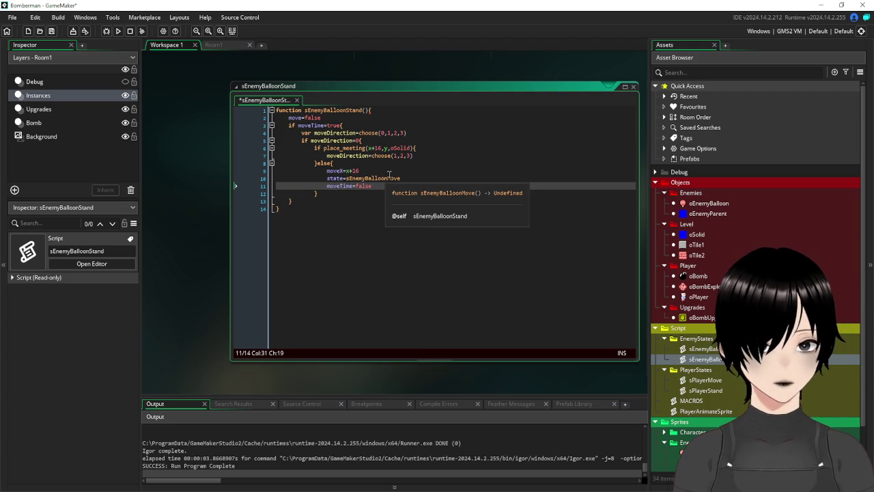
key("Return")
type("move=")
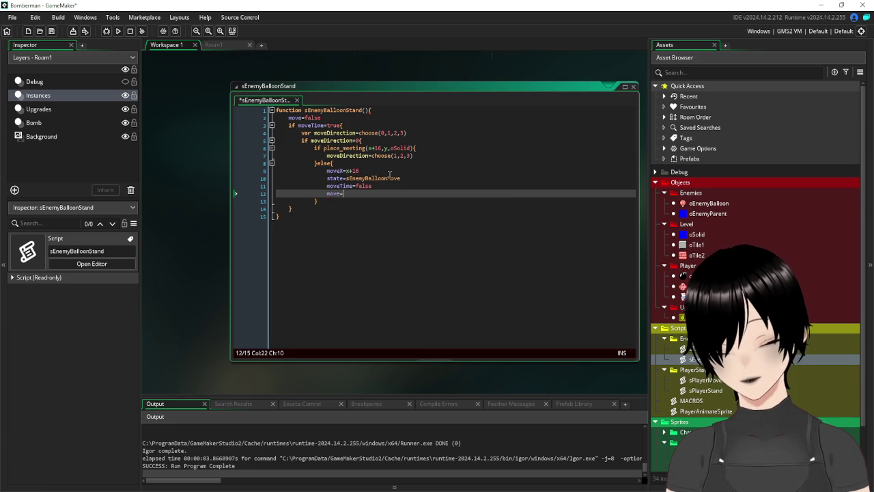
type("true")
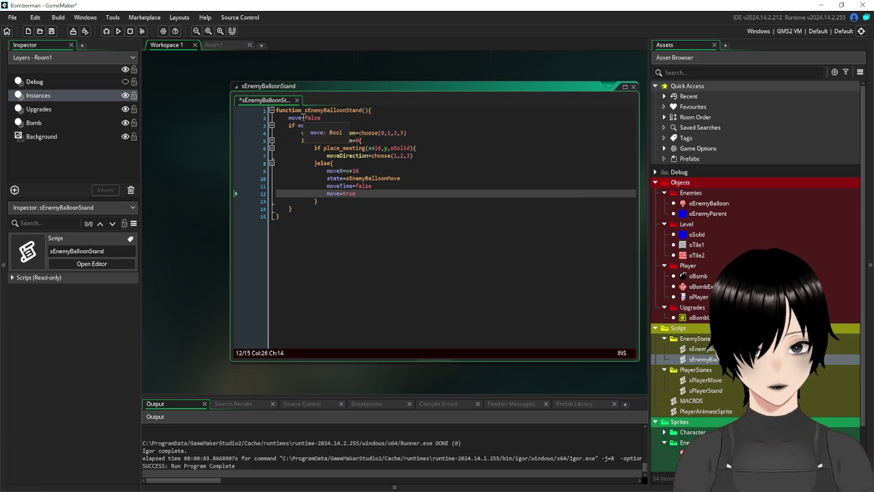
Change line 5 to 'if moveDirection=0 and move=false' and select the block, lines 5–14.
left_click(289, 118)
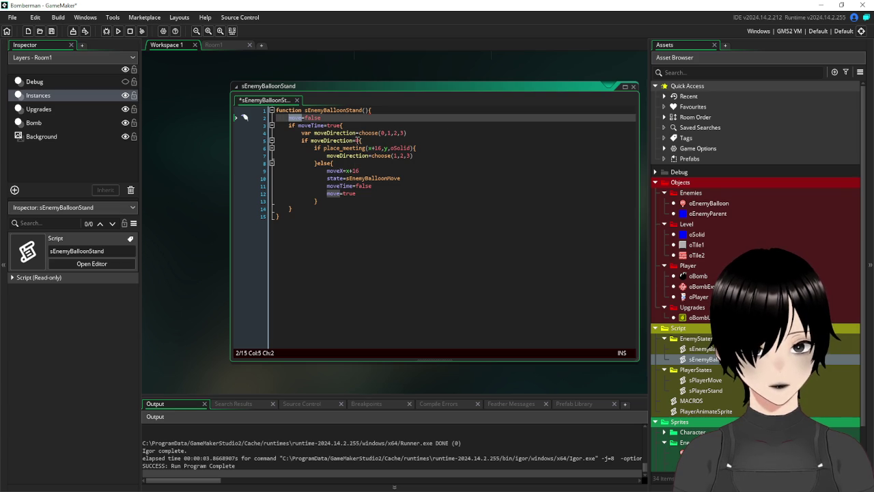
left_click(357, 140)
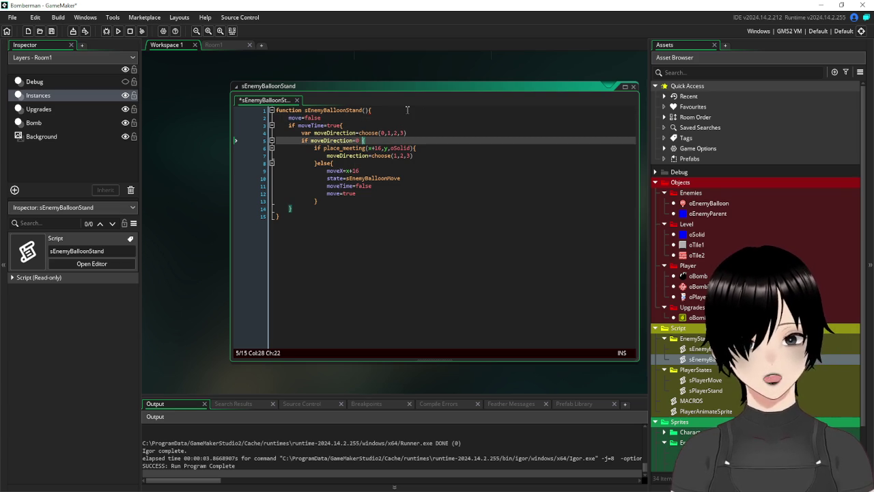
type("0 and move=false")
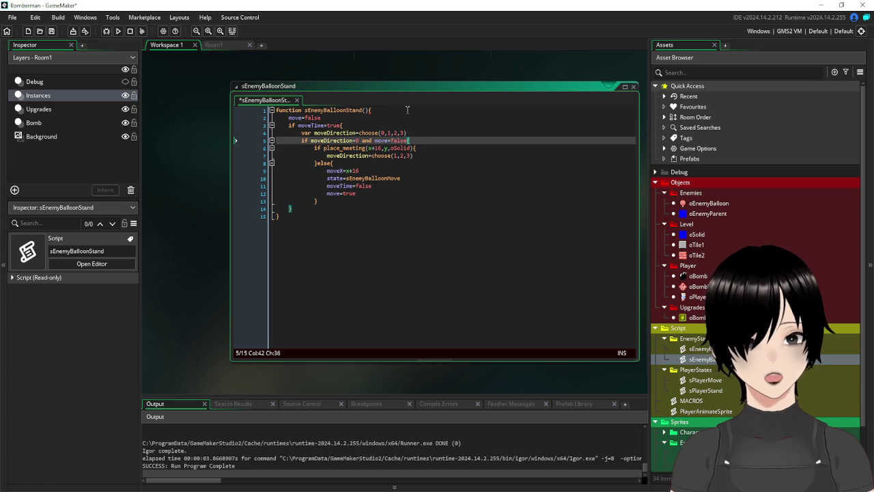
left_click(342, 193)
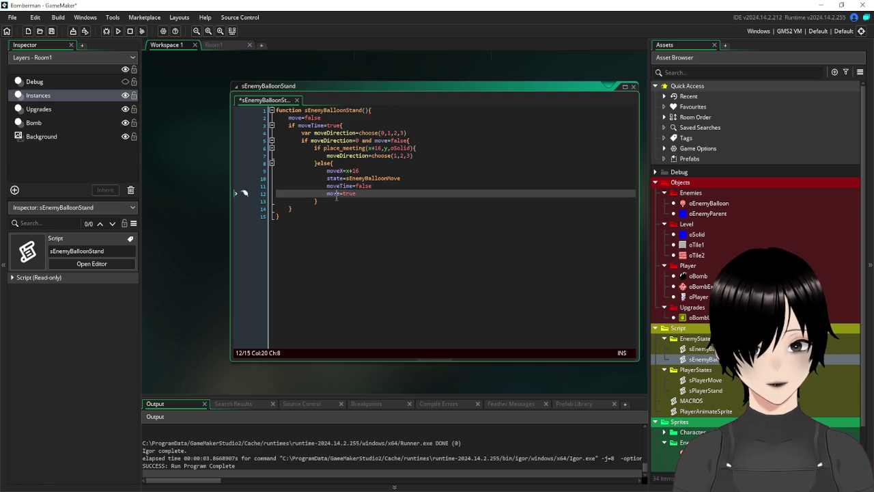
left_click(320, 200)
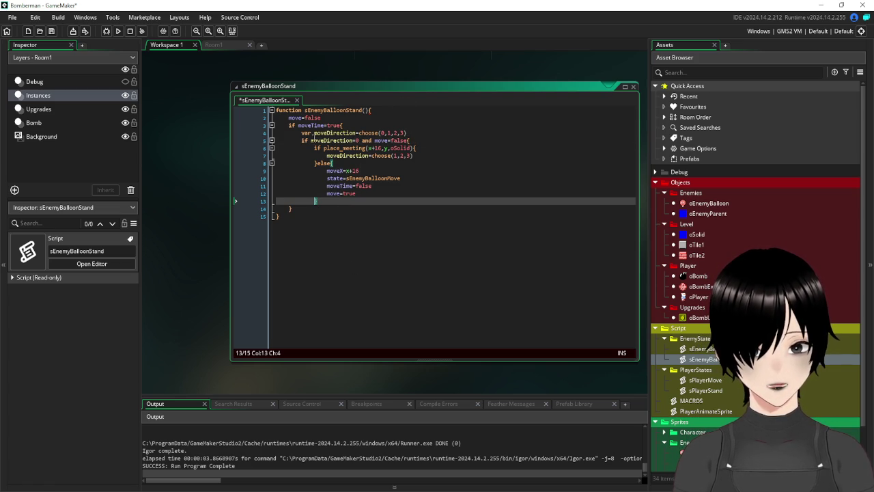
type("}")
left_click(290, 209)
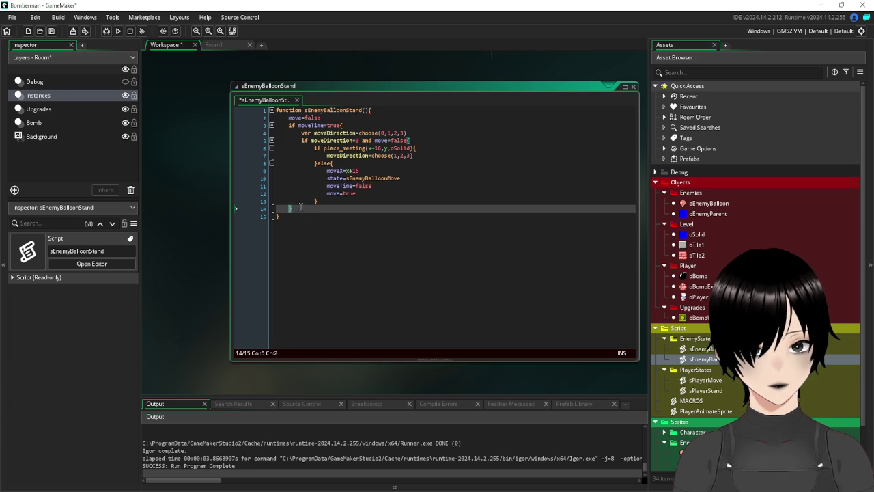
left_click_drag(299, 207, 265, 142)
key("ctrl+c")
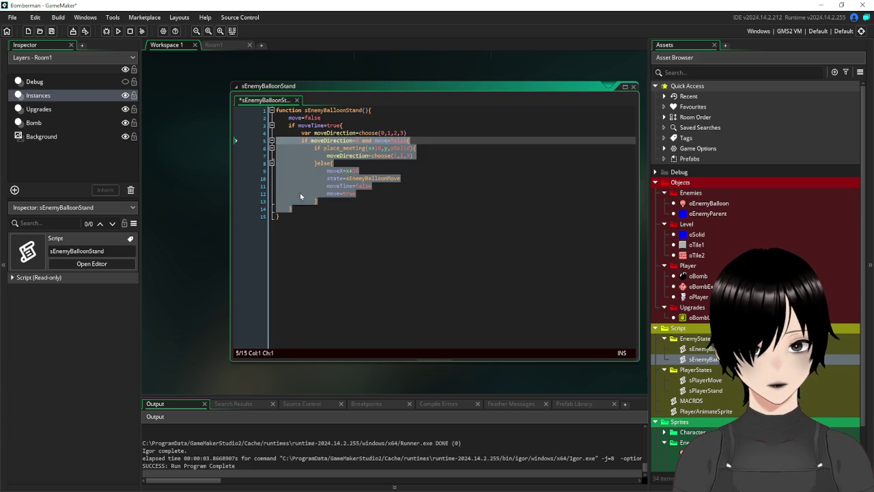
Paste the block below and change it to moveDirection=1 with place_meeting(x,y-16,oSolid).
left_click(301, 210)
key("Return")
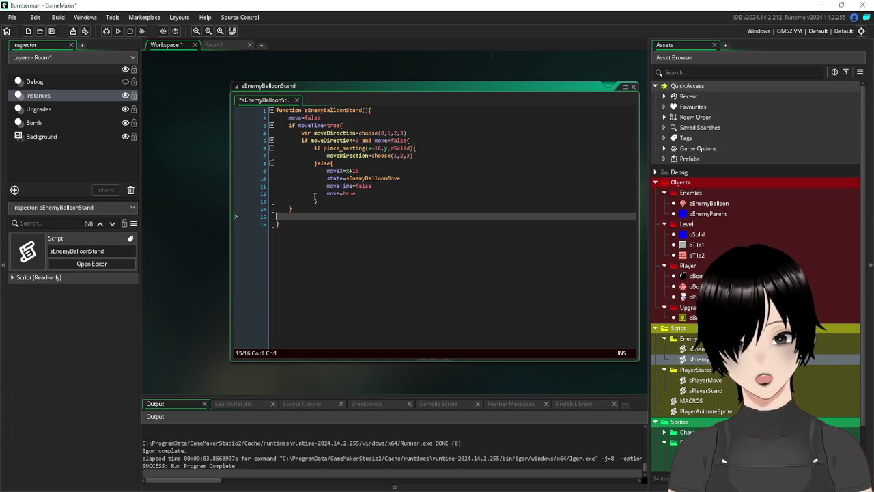
key("ctrl+v")
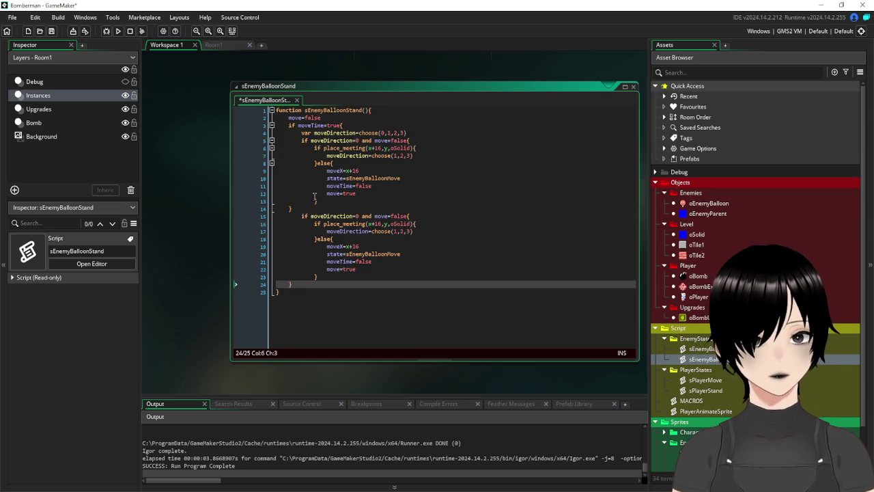
double_click(358, 216)
type("1")
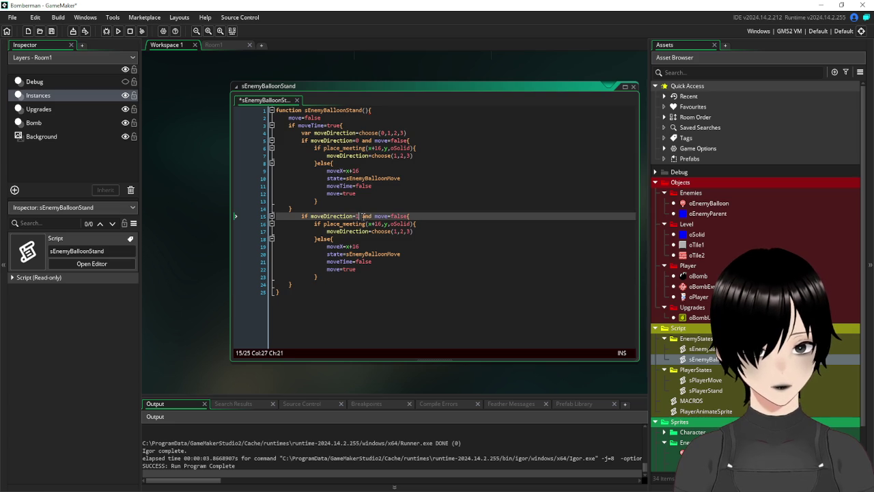
left_click_drag(381, 223, 373, 223)
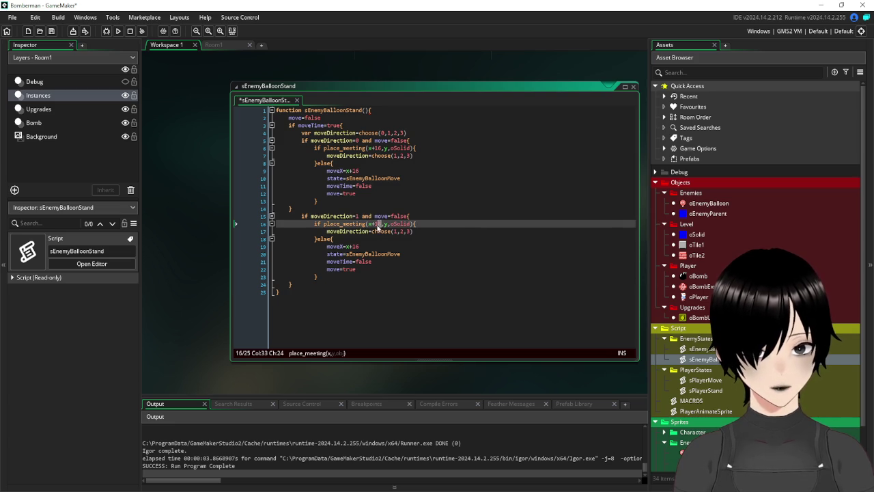
key("BackSpace")
left_click(378, 223)
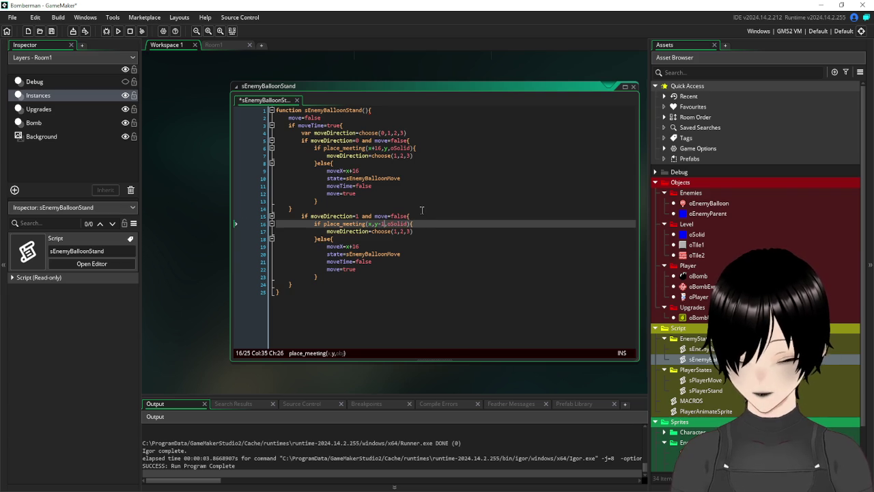
type("6")
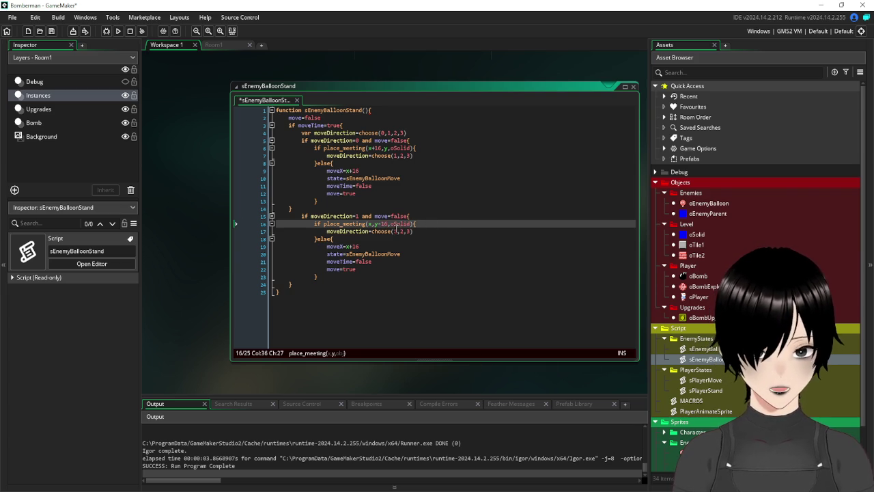